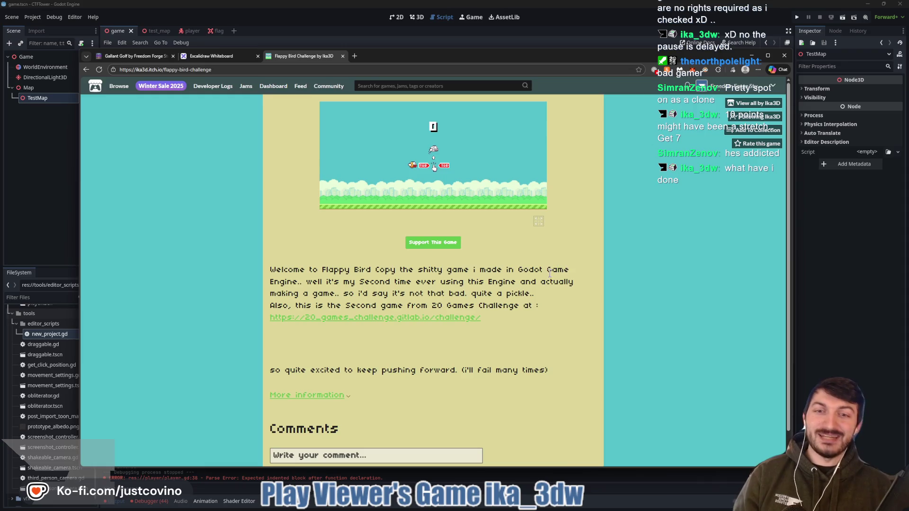
Step: Post 'Just got the world record... No biggie' on the Flappy Bird page, close it, and return to Godot
scroll(549, 273, down, 1)
click(359, 424)
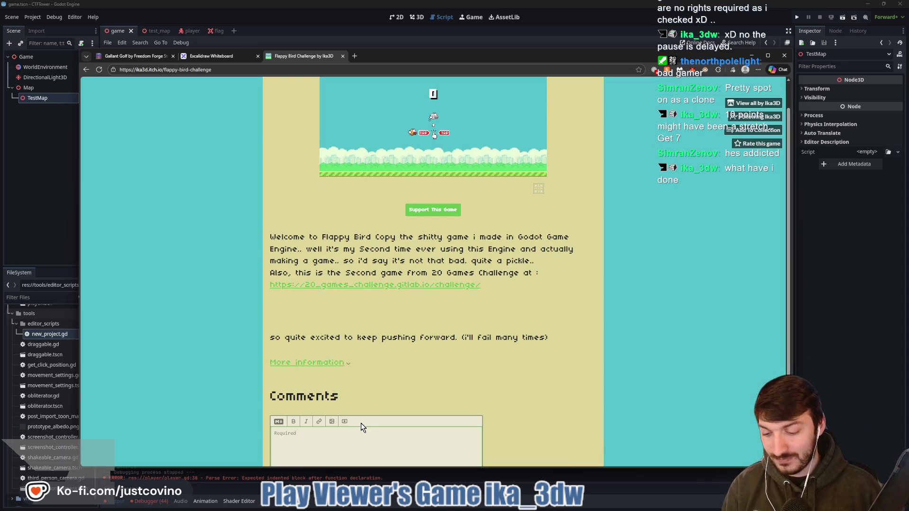
text(Just got the world)
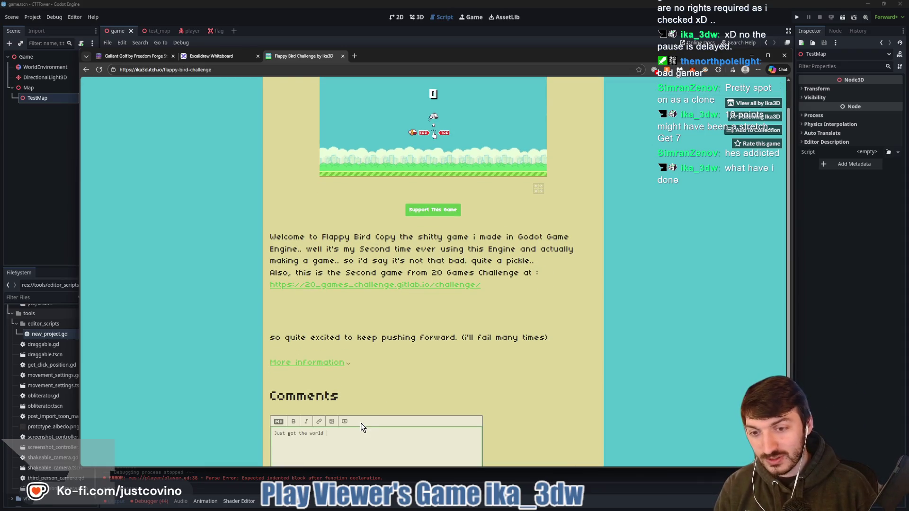
text(ecord for)
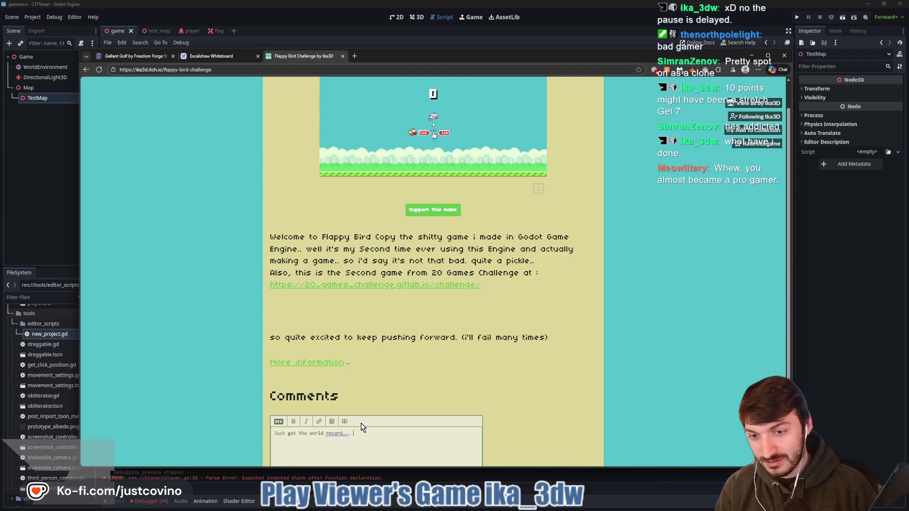
text(iggie)
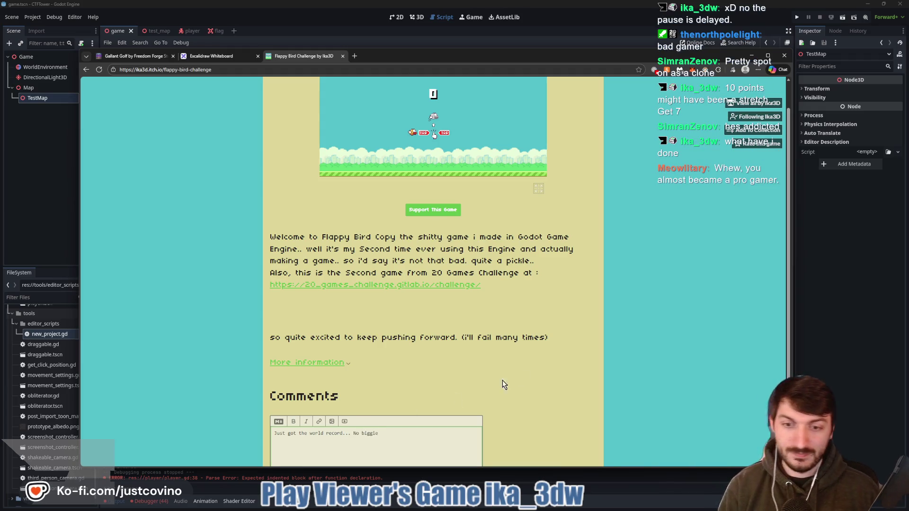
scroll(443, 389, down, 2)
click(290, 426)
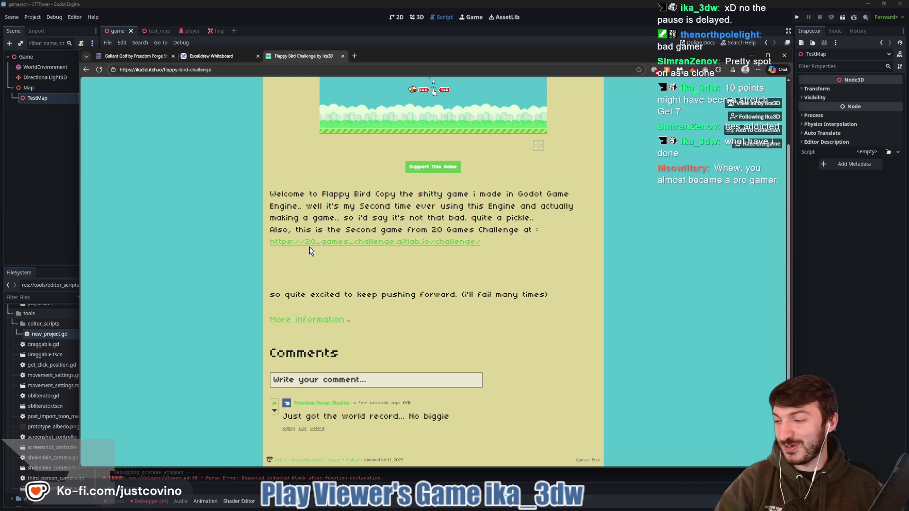
click(343, 56)
click(49, 209)
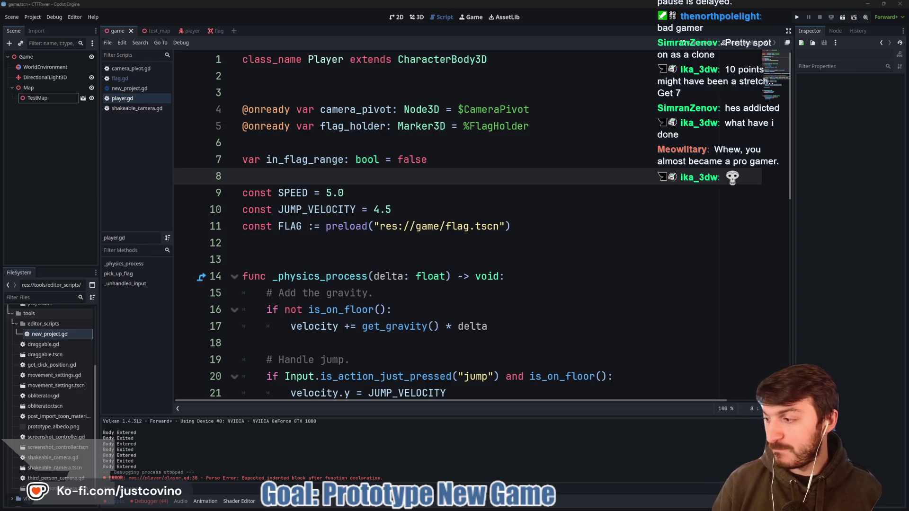
Step: Review flag.gd's body-entered and body-exited handlers, then bring up player.gd at pick_up_flag()
click(401, 264)
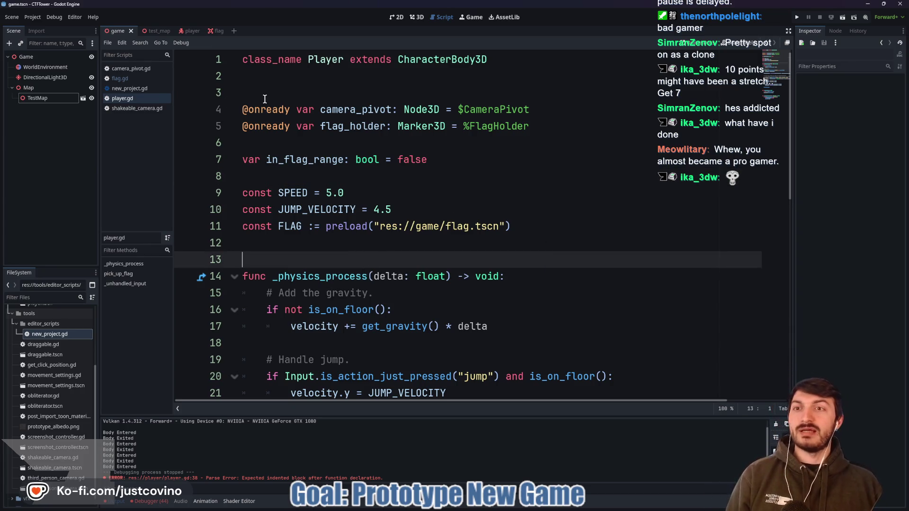
click(217, 32)
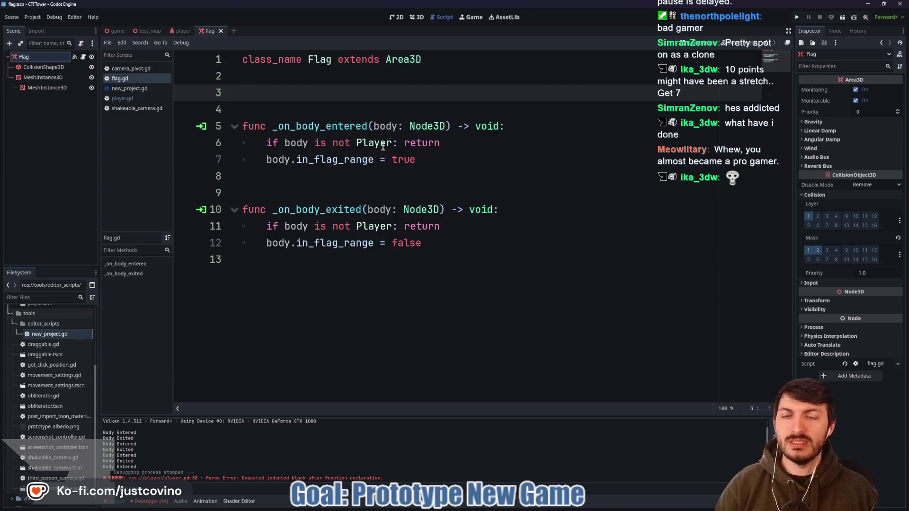
click(120, 30)
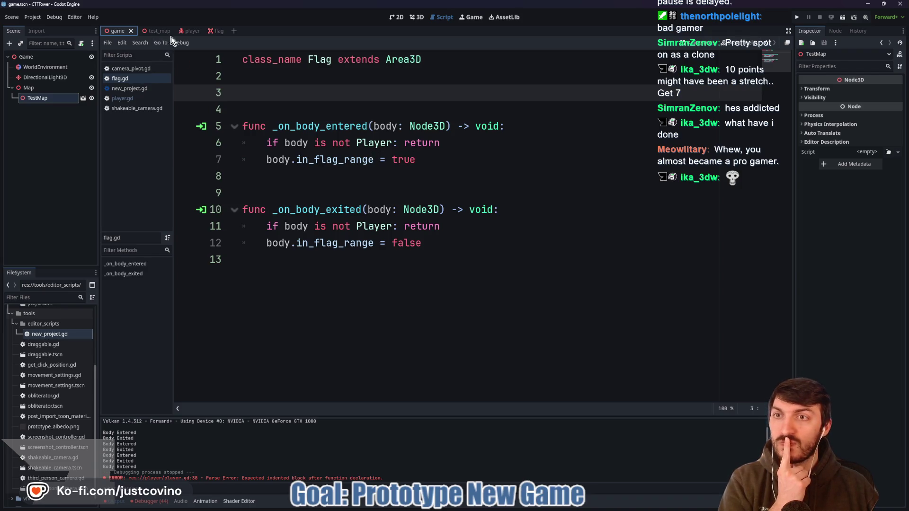
click(189, 31)
scroll(481, 240, down, 6)
scroll(482, 240, down, 3)
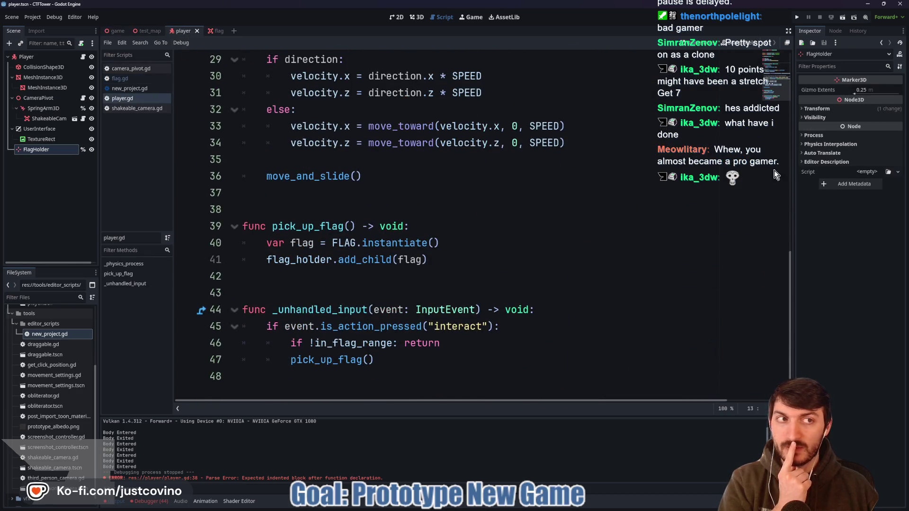
Step: Add 'flag.global_position = flag_holder.global_position' to pick_up_flag, then run the game scene
click(470, 262)
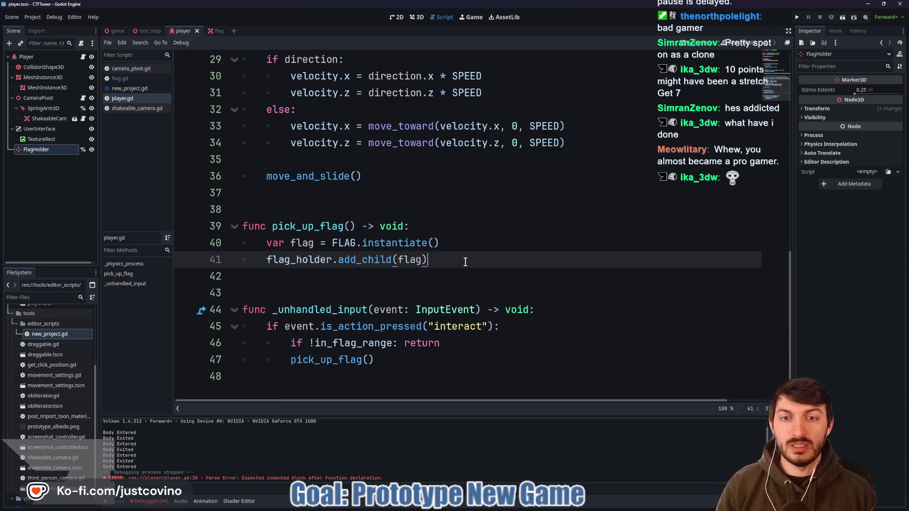
key(Return)
text(flag.)
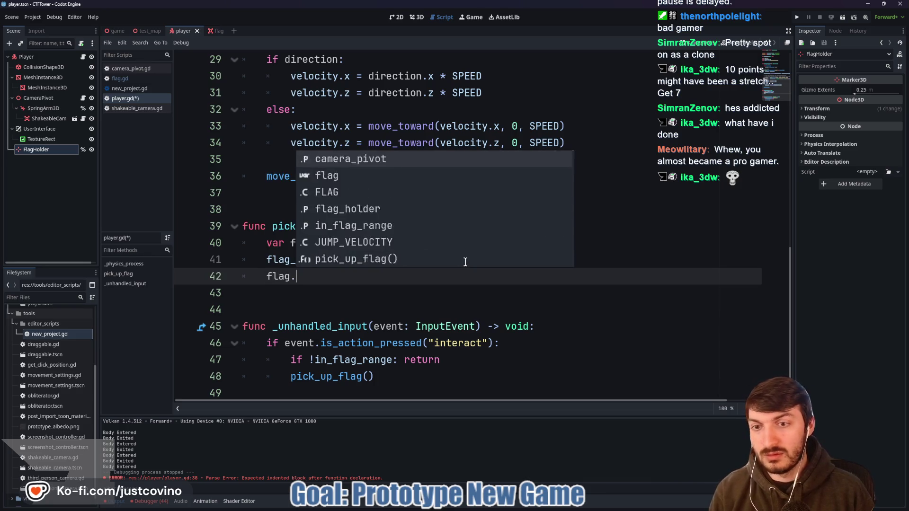
text(global_position = )
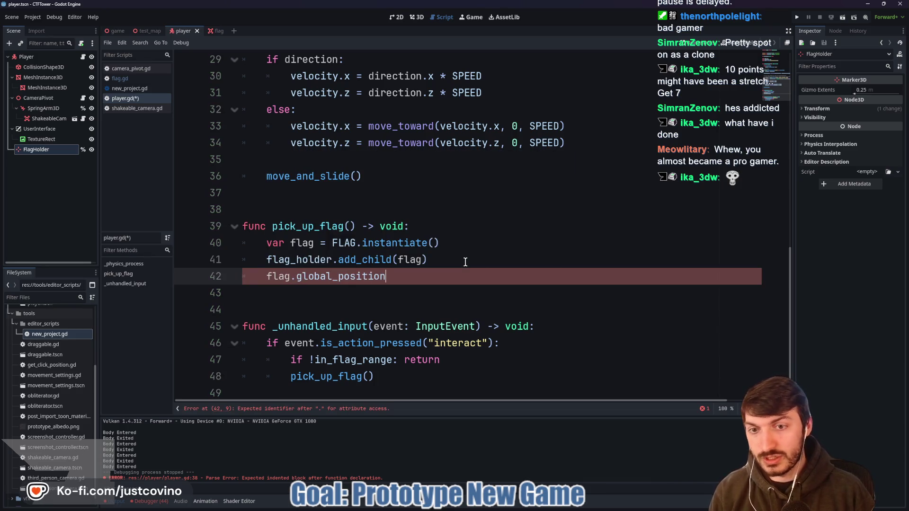
text(flag)
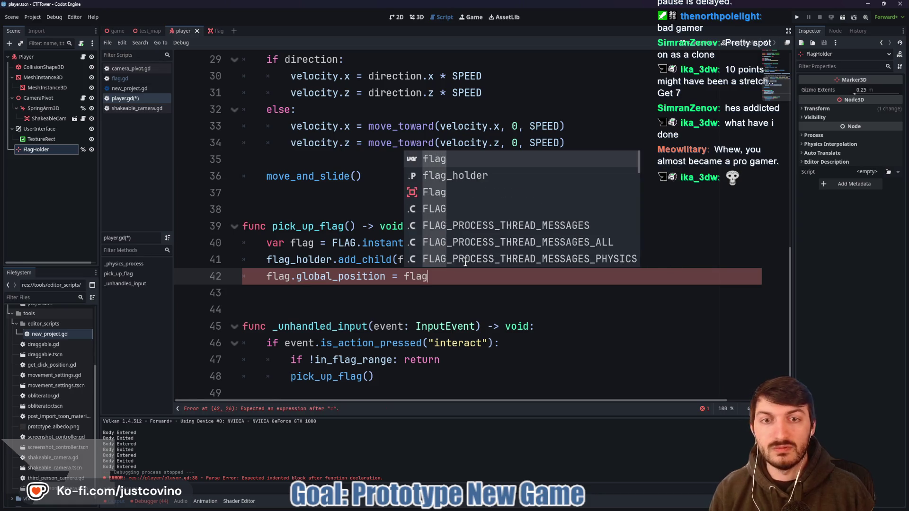
key(Down)
key(Return)
text(.gl)
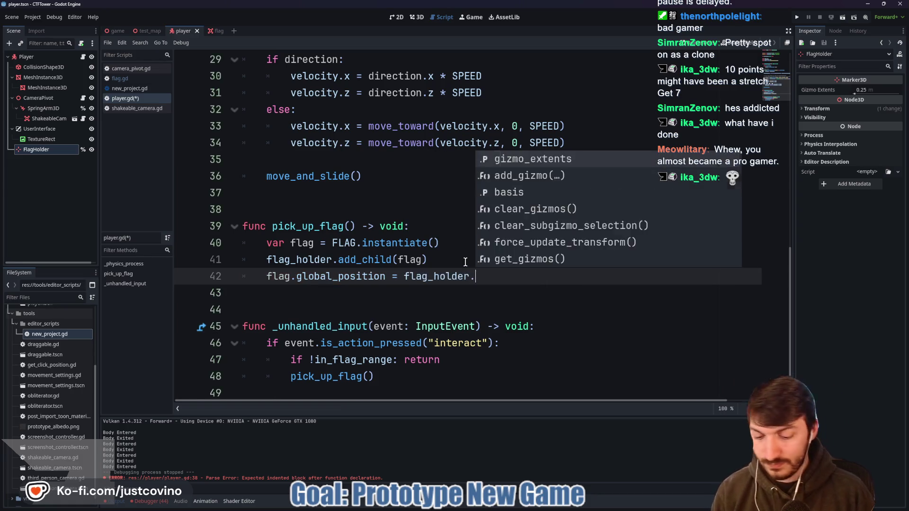
text(obal)
key(Down)
key(Return)
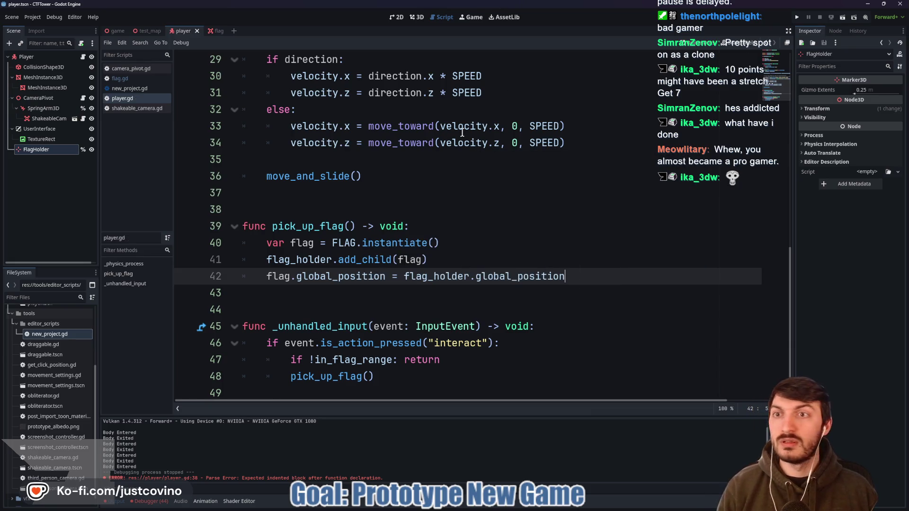
click(115, 31)
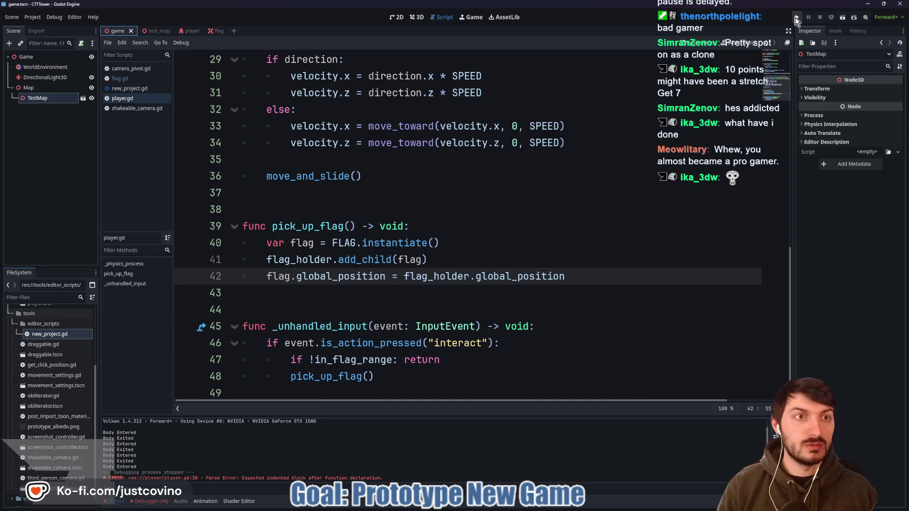
key(F6)
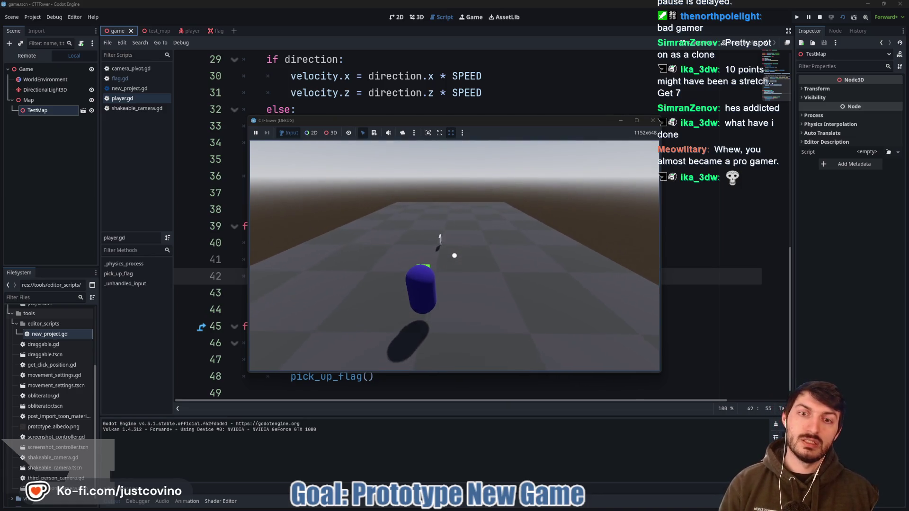
Step: Walk the capsule into the flag with WASD so it rides on its back, then stop the game
key(w)
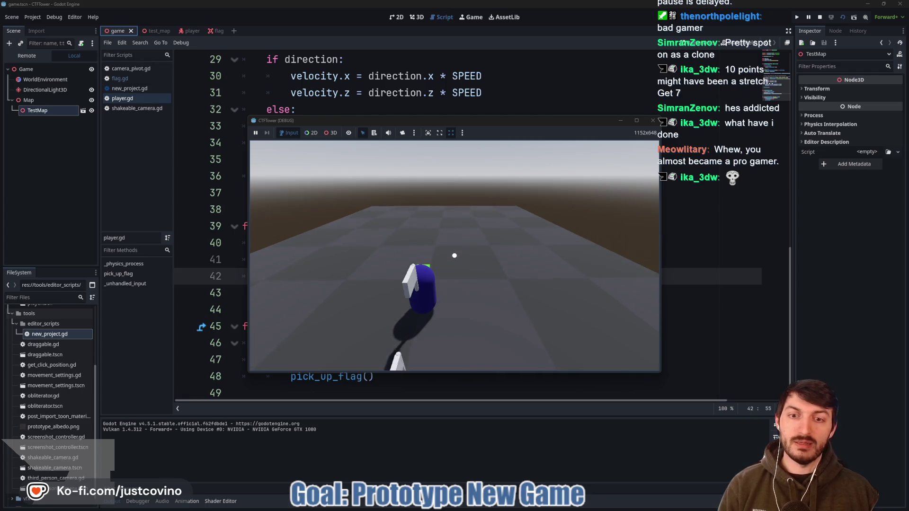
key(s)
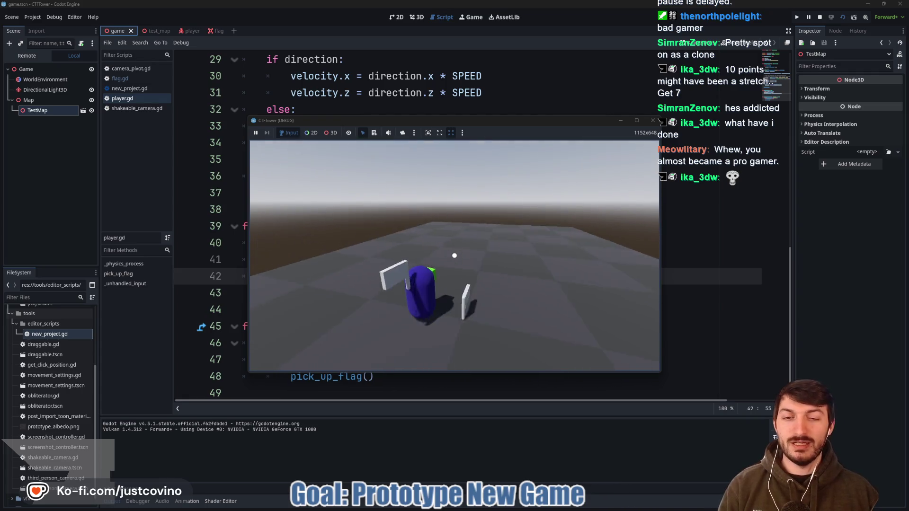
key(w)
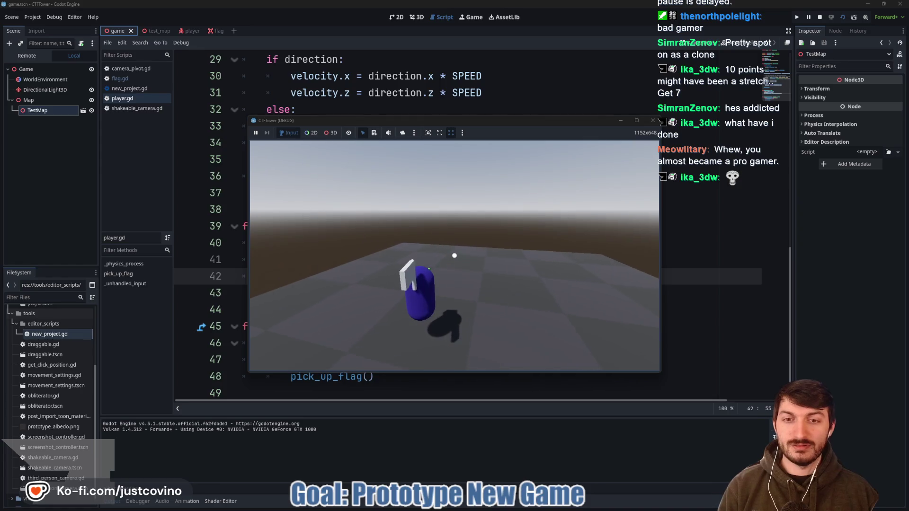
key(a)
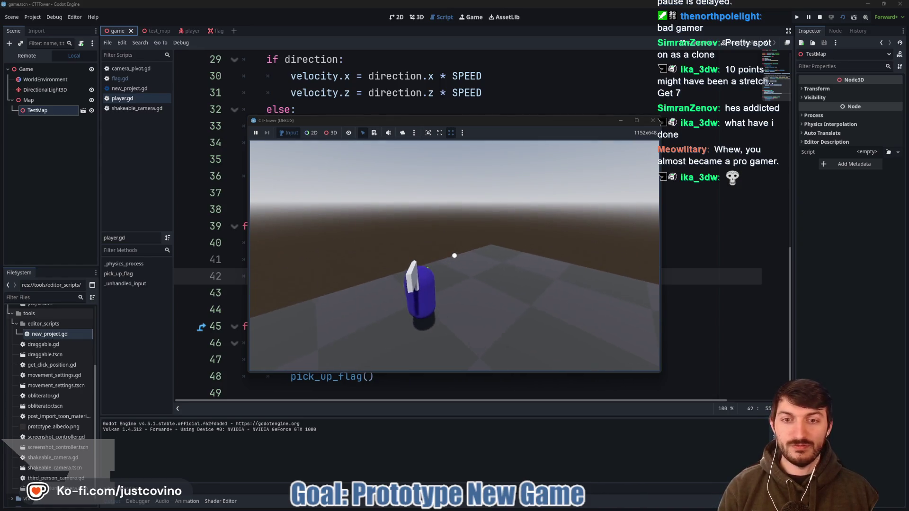
key(d)
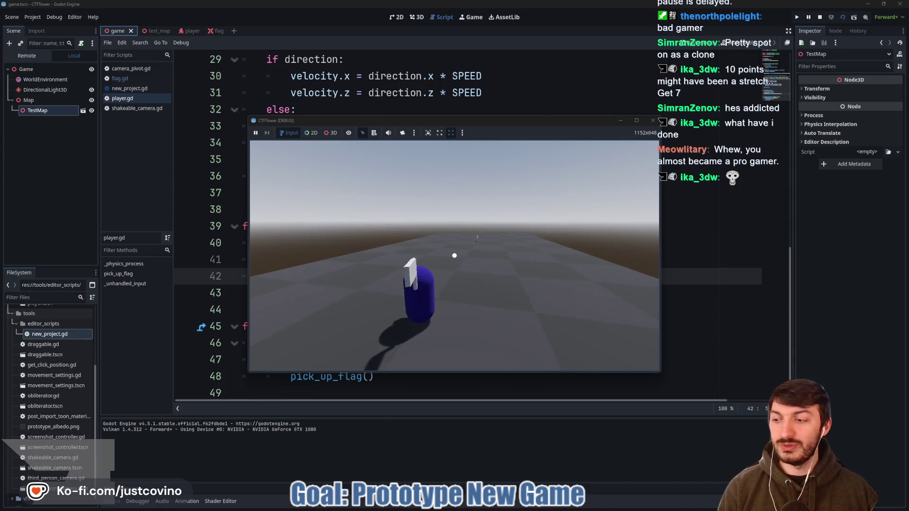
key(w)
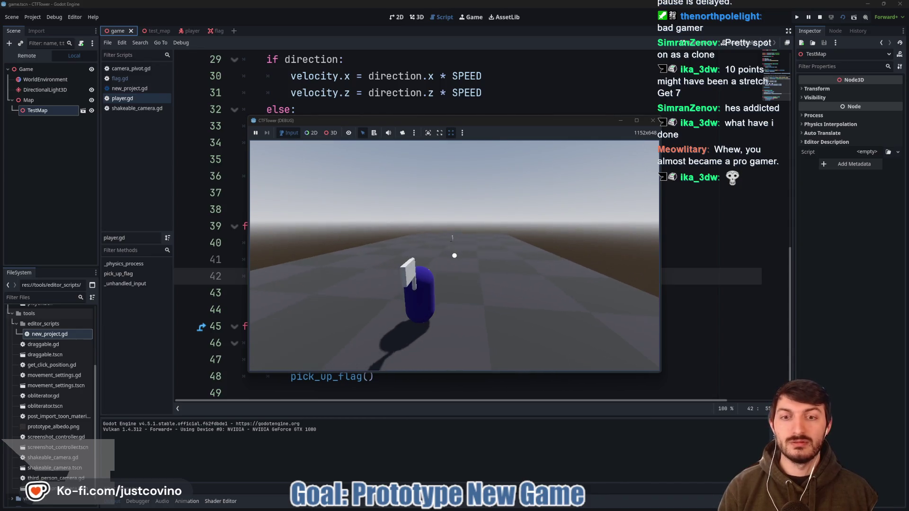
key(w)
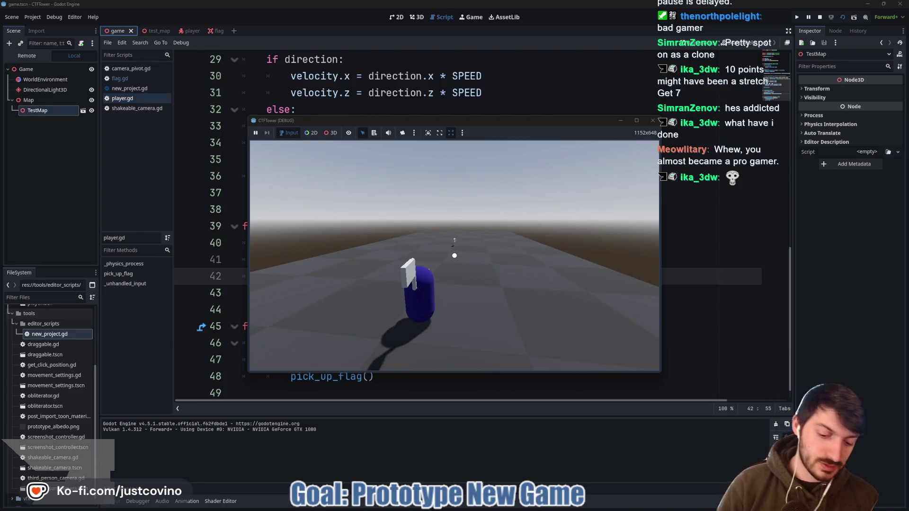
key(F8)
key(Down)
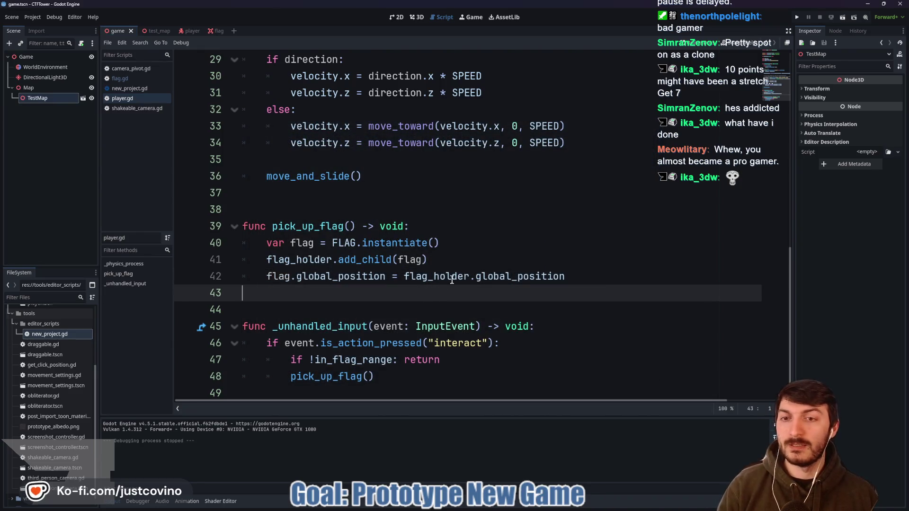
Step: In flag.gd's body-entered handler, delete the unfinished 'if body.input_event.is_action' check, leaving line 8 empty
click(210, 31)
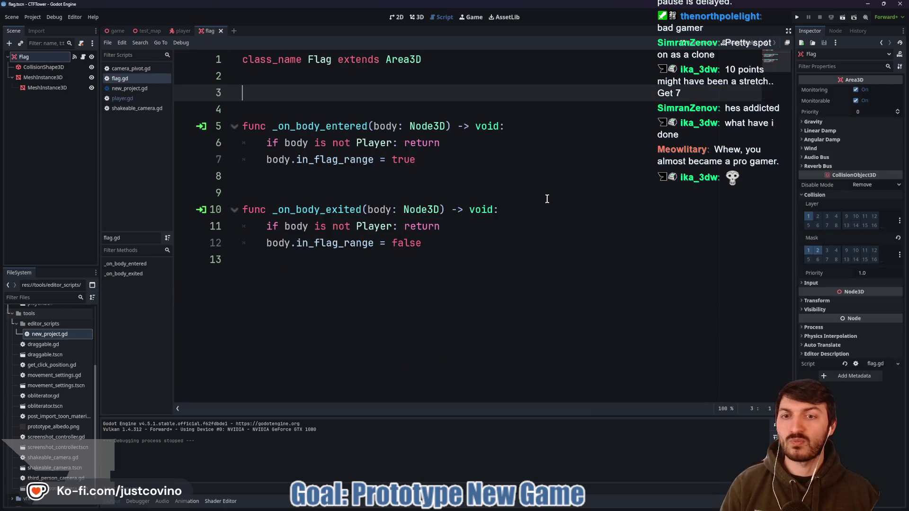
click(438, 162)
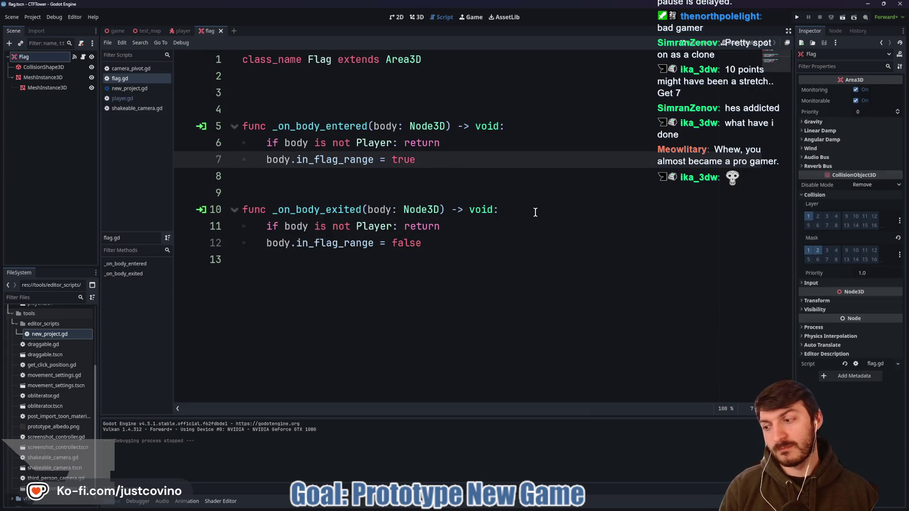
key(Return)
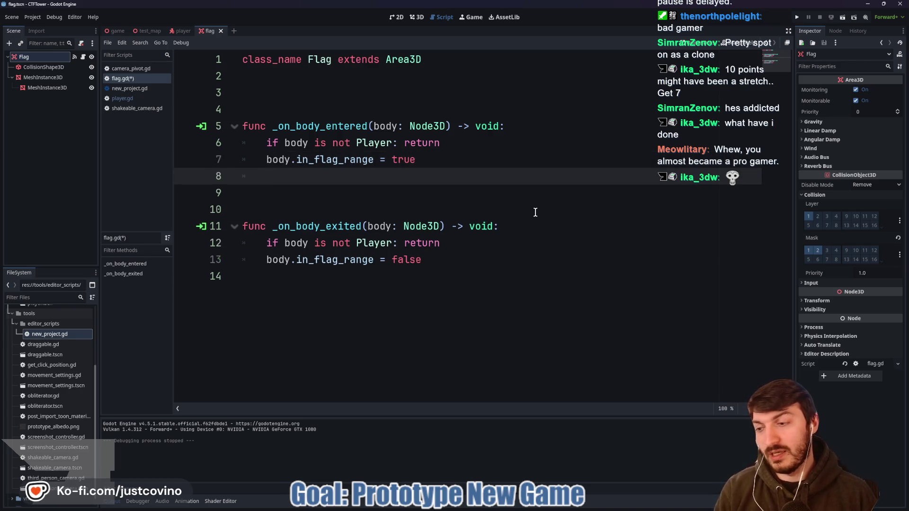
text(if body)
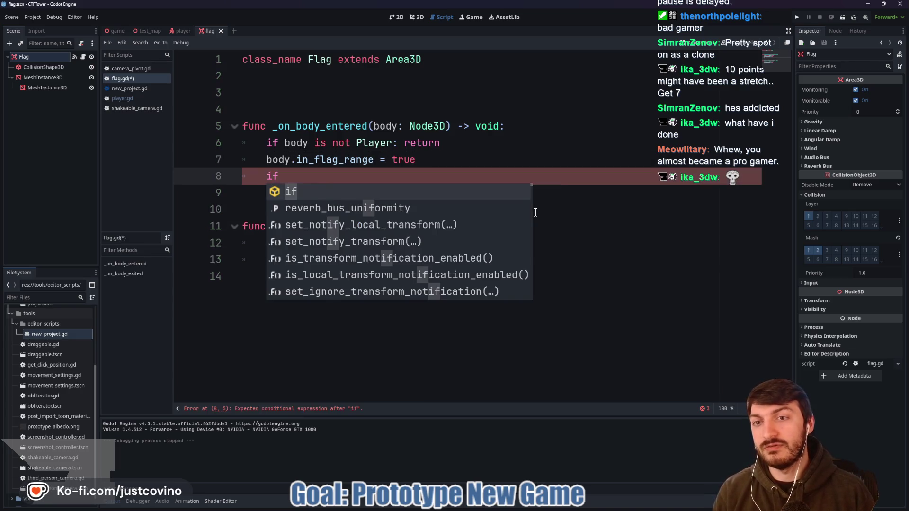
text(.input)
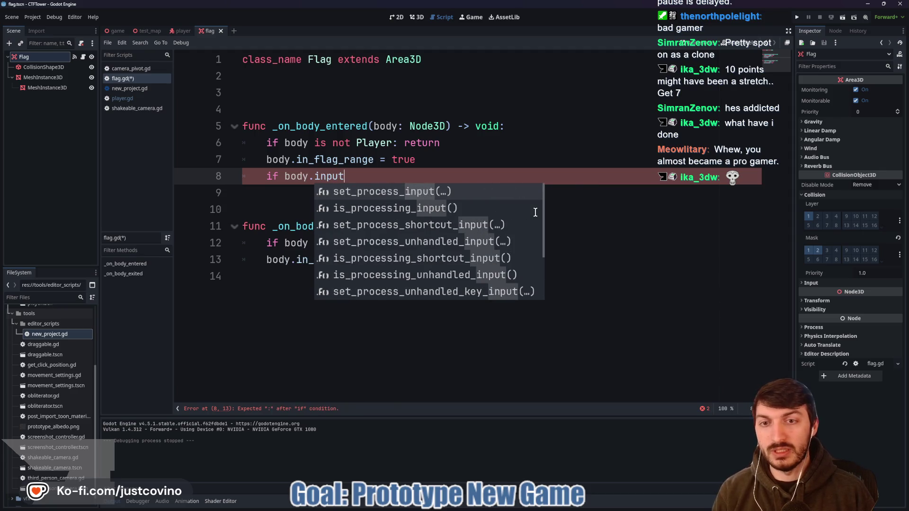
text(_event.is)
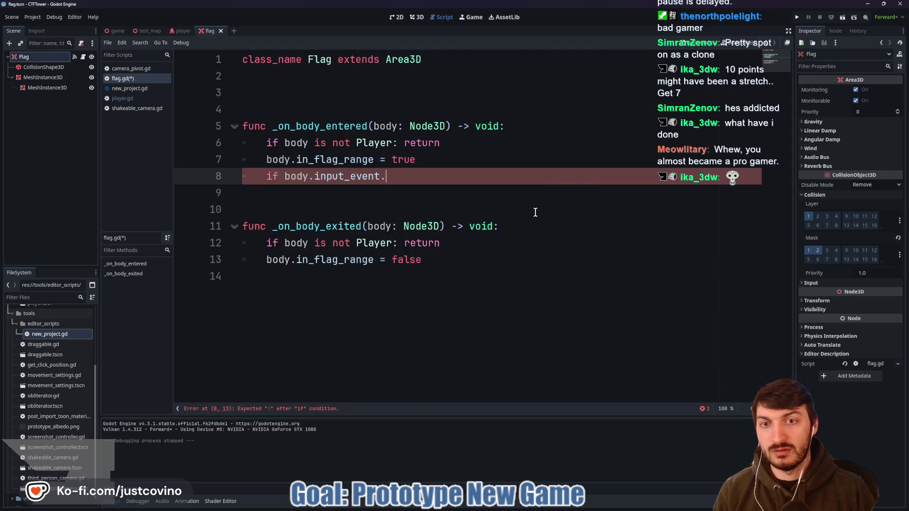
text(_action)
drag(487, 179, 259, 176)
key(BackSpace)
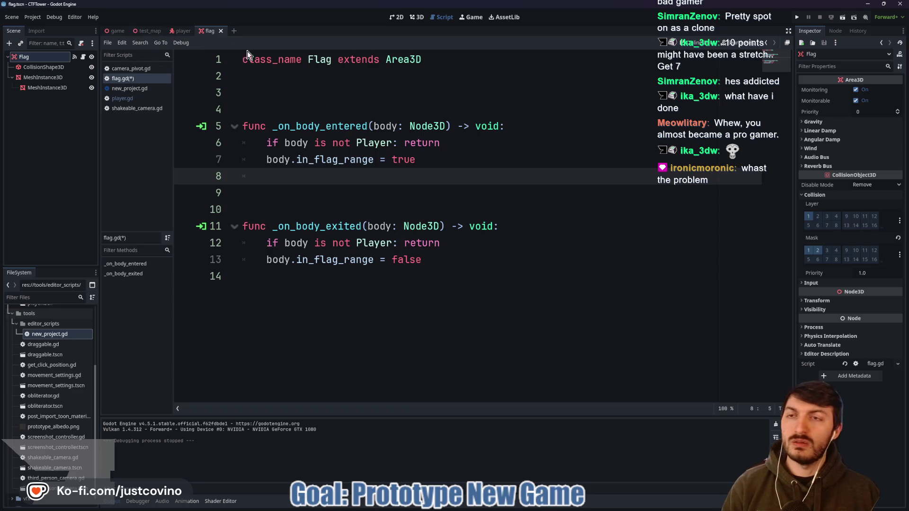
click(416, 17)
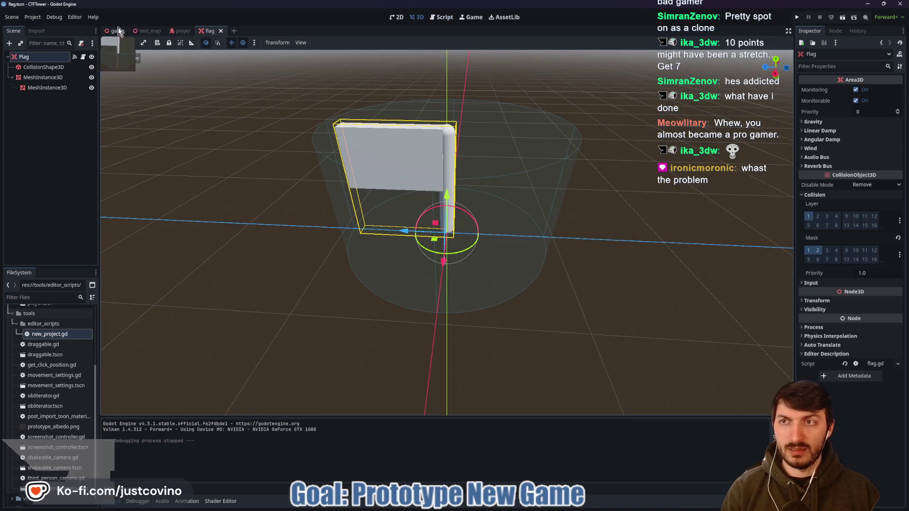
Step: Switch to the game scene and orbit the 3D viewport to frame the player capsule and green flag
click(116, 31)
drag(494, 121, 428, 182)
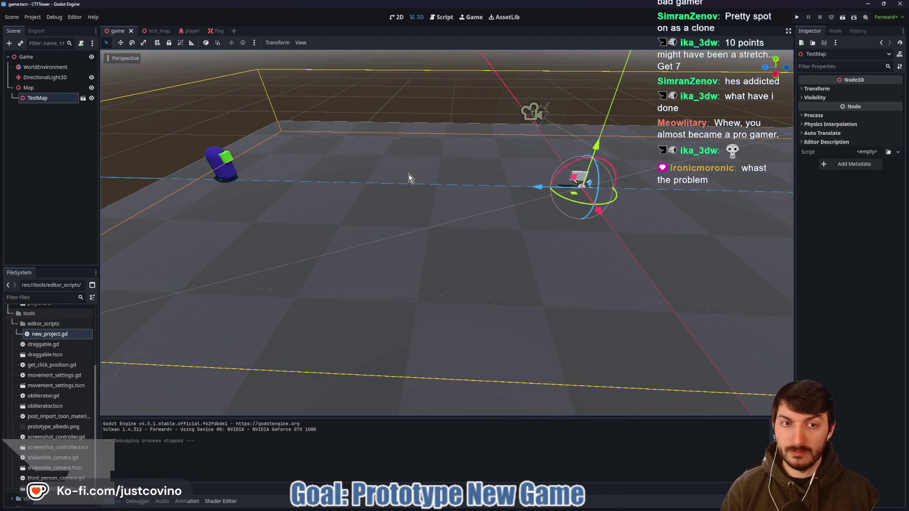
mouse_move(254, 164)
mouse_down()
mouse_move(507, 169)
mouse_move(575, 180)
mouse_move(560, 191)
mouse_up()
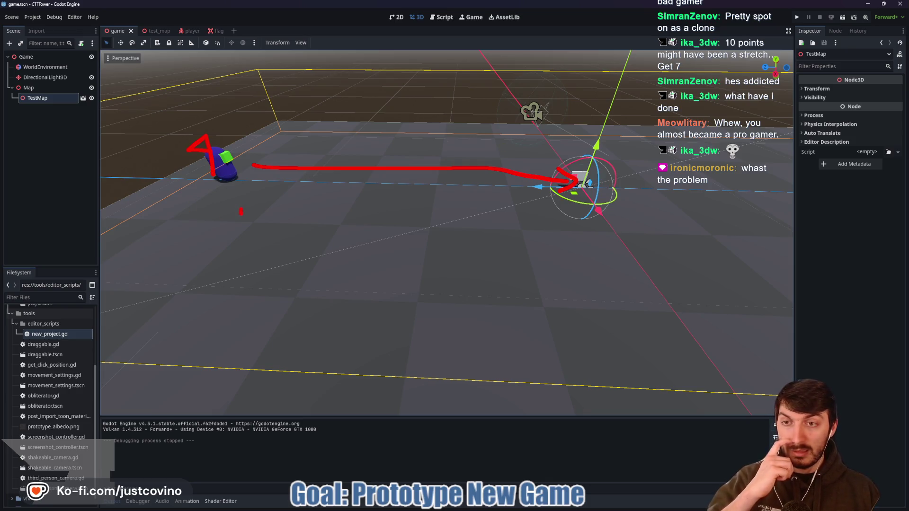
key(Escape)
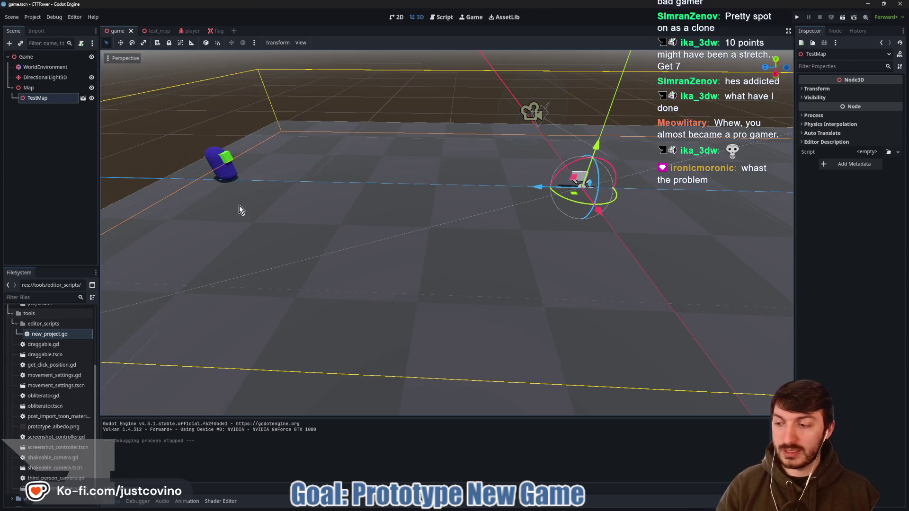
mouse_move(572, 158)
mouse_down()
mouse_move(527, 187)
mouse_move(591, 159)
mouse_up()
drag(559, 151, 648, 224)
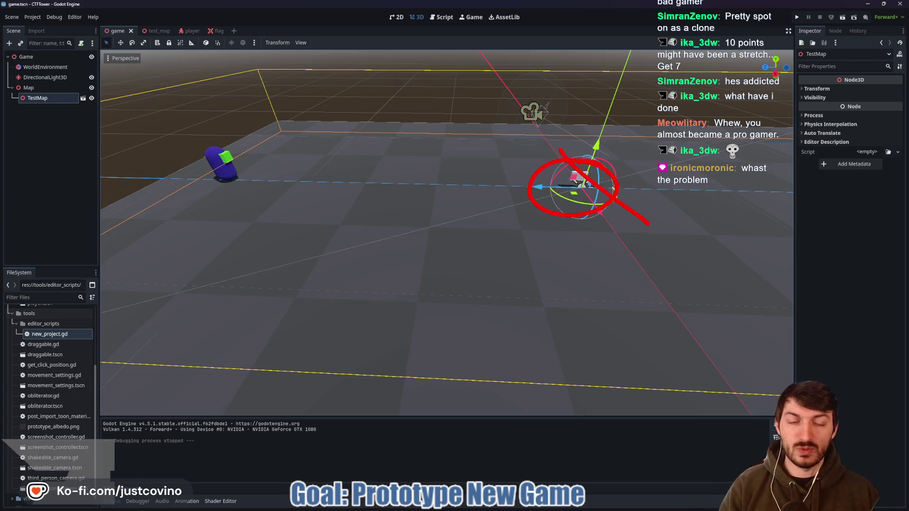
key(Escape)
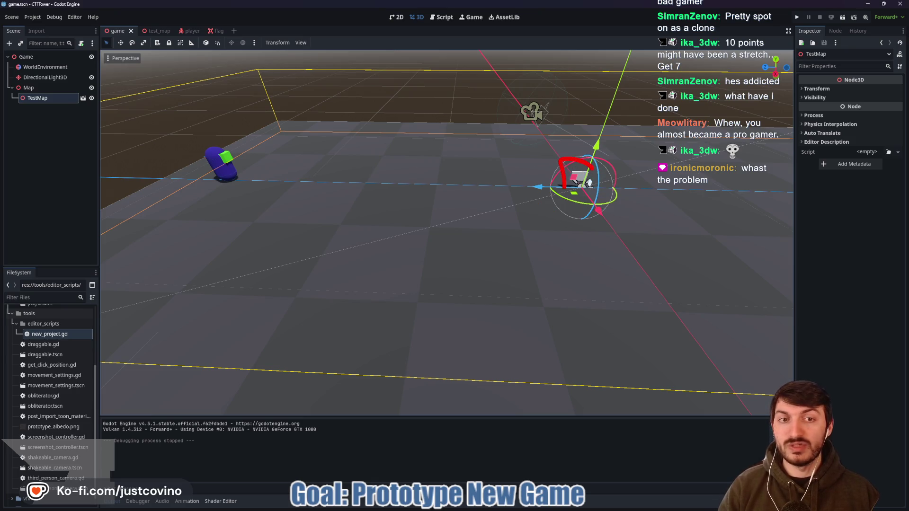
mouse_move(204, 141)
mouse_down()
mouse_move(207, 169)
mouse_move(176, 139)
mouse_move(198, 152)
mouse_up()
key(Escape)
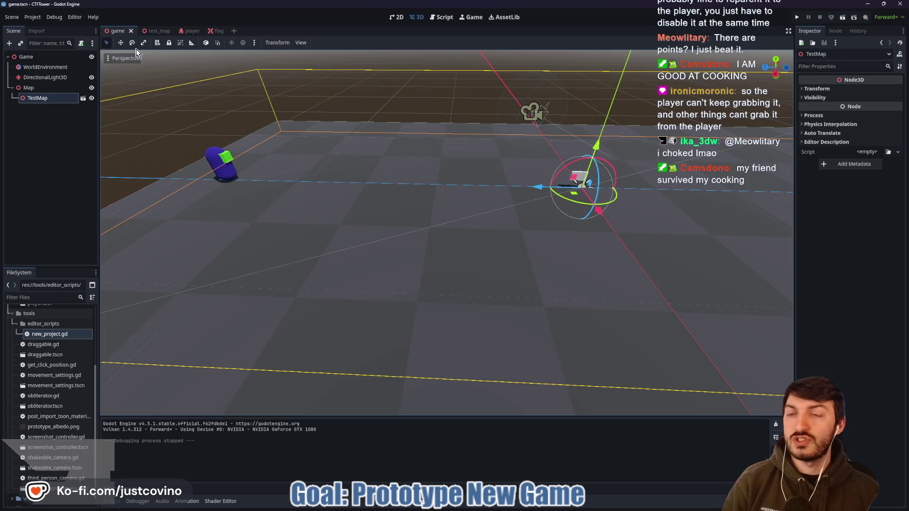
Step: In player.gd, delete the const FLAG preload line
click(184, 31)
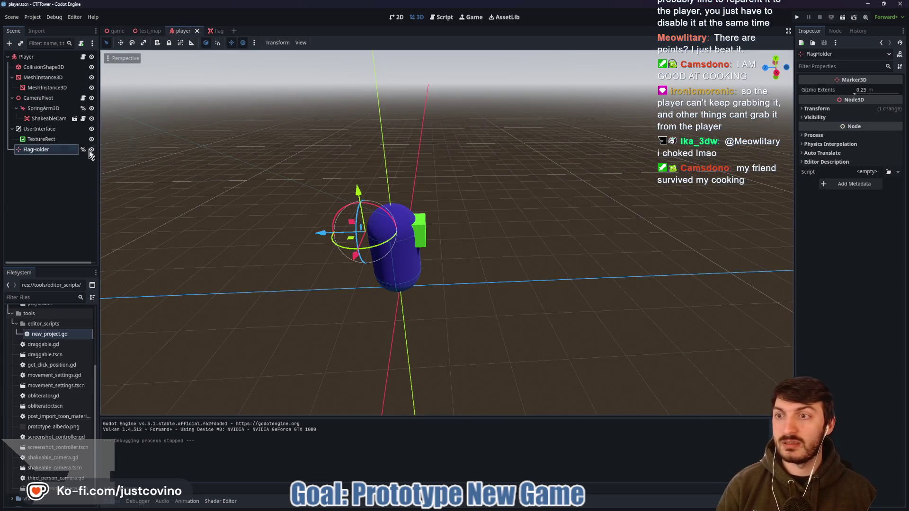
click(82, 57)
scroll(491, 221, up, 10)
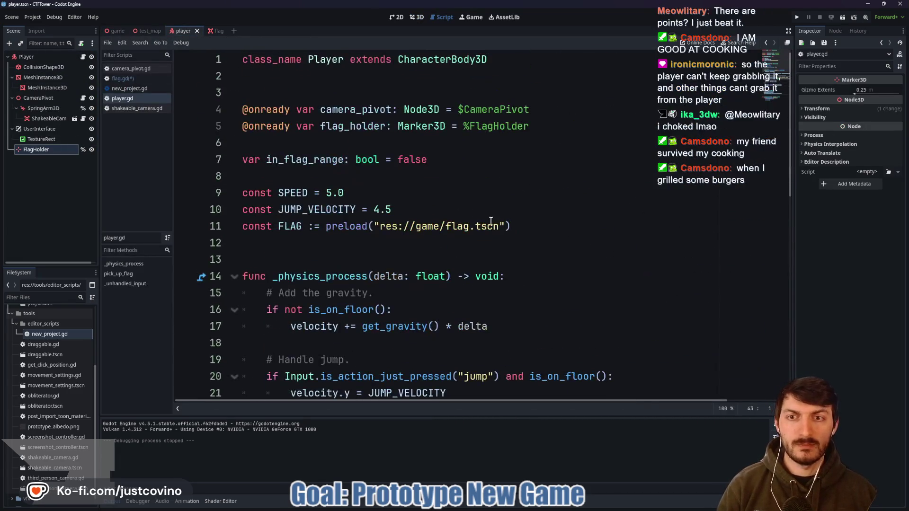
drag(551, 229, 239, 227)
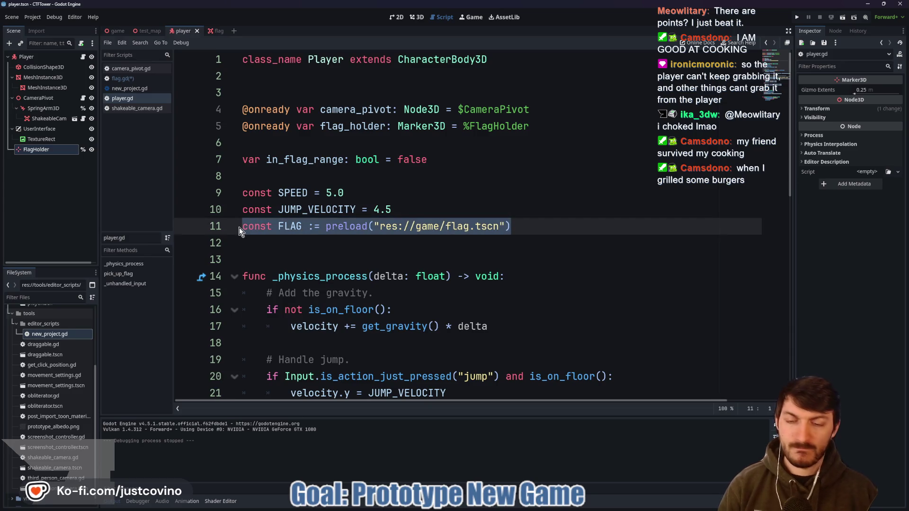
key(BackSpace)
key(BackSpace)
Step: Replace the flag-spawning lines in pick_up_flag with 'pass' and save player.gd
scroll(463, 227, down, 7)
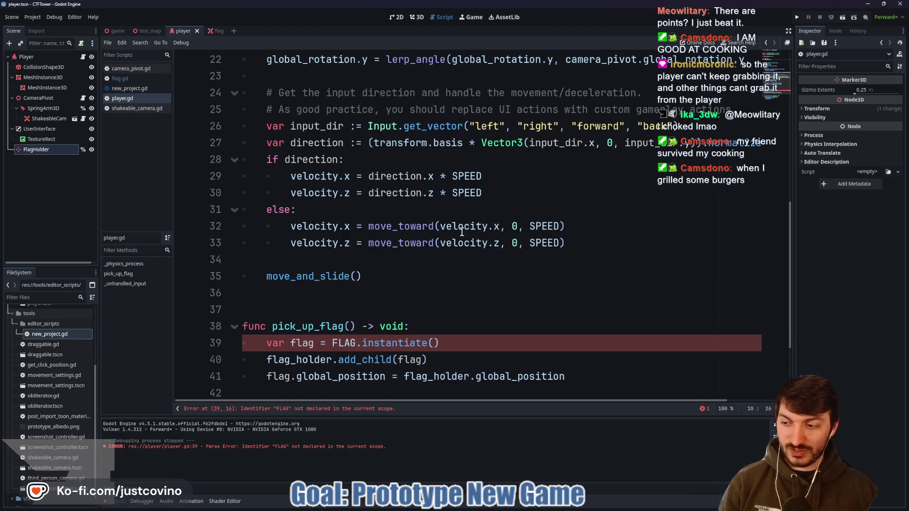
click(452, 350)
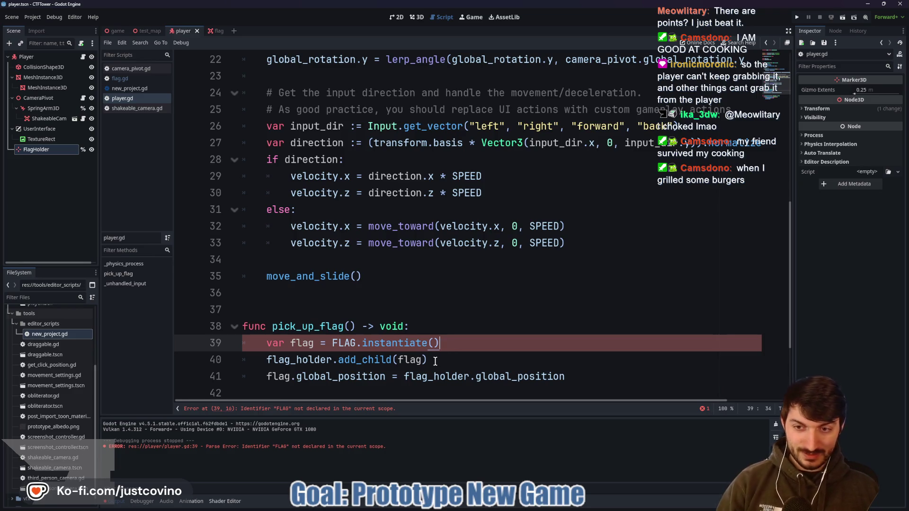
click(348, 326)
scroll(348, 326, down, 3)
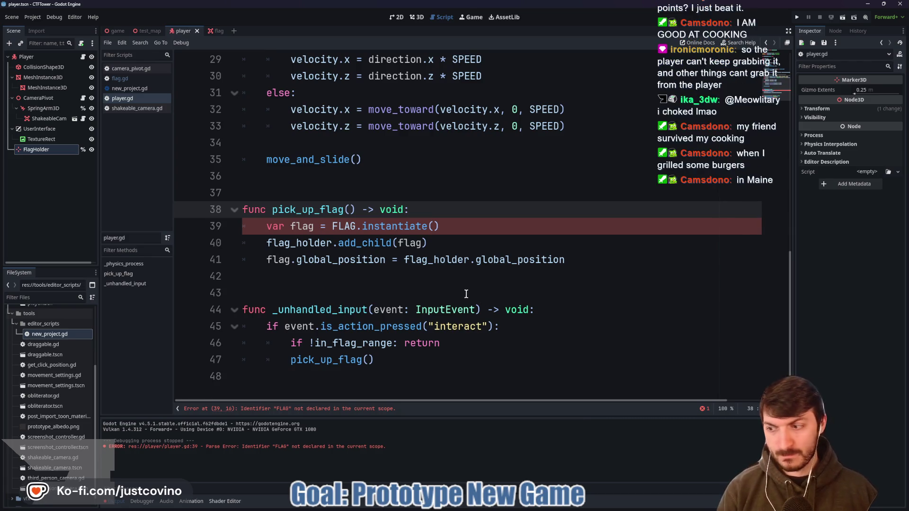
click(399, 280)
drag(603, 268, 232, 233)
key(BackSpace)
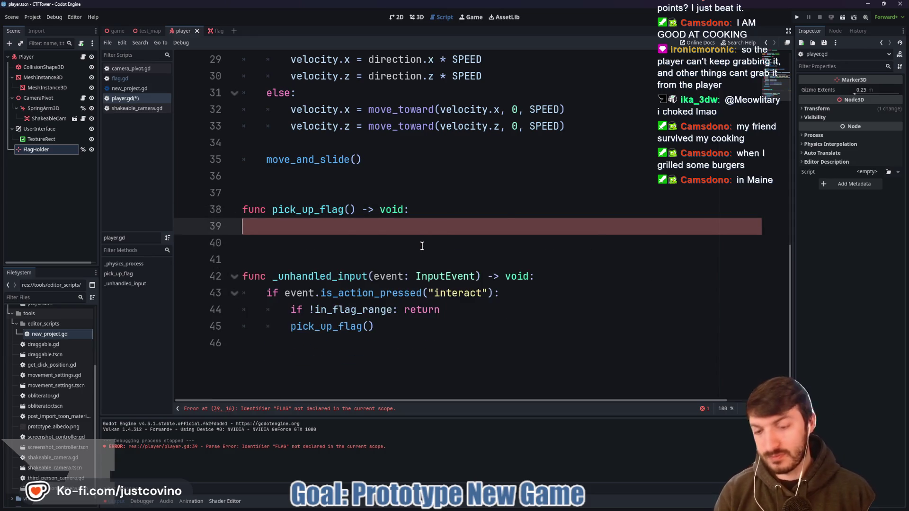
text(pass)
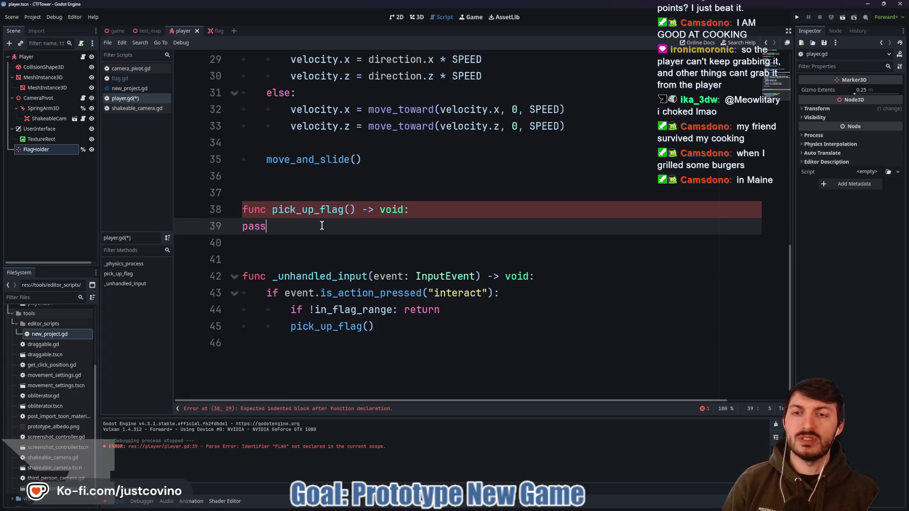
text(pass)
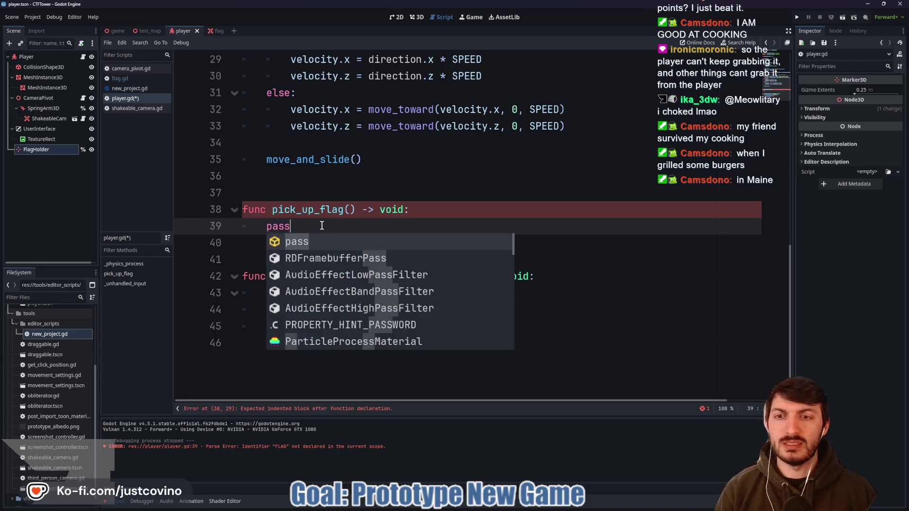
key(ctrl+s)
click(210, 31)
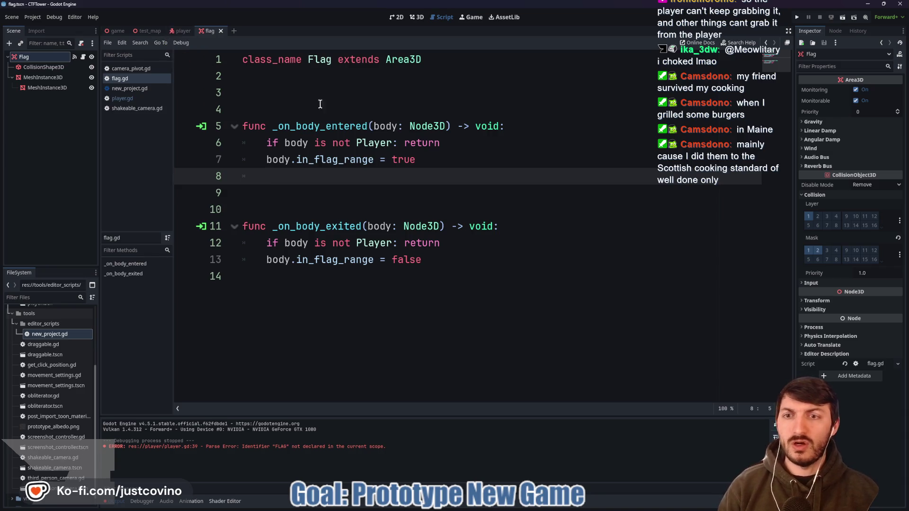
Step: Add 'body.flag = self' to the entered handler and 'body.flag = null' to the exited handler, then save
text(body.flag)
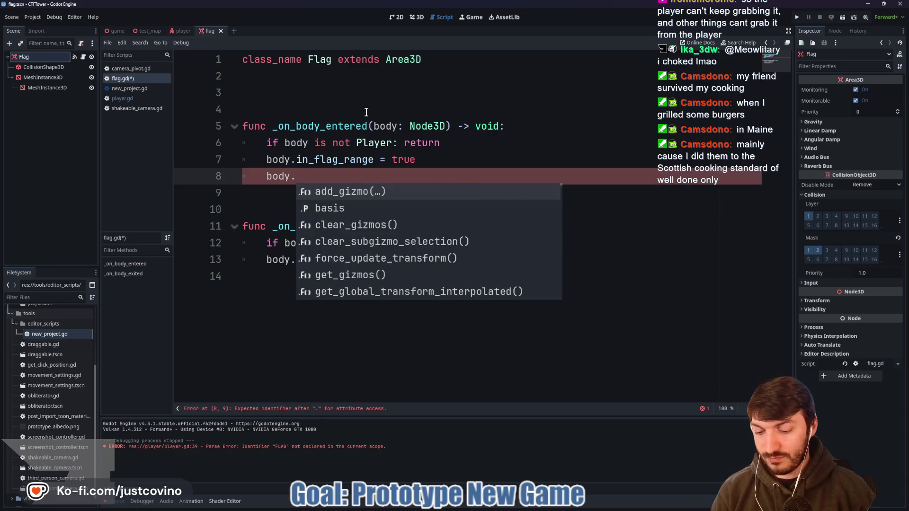
text( = self)
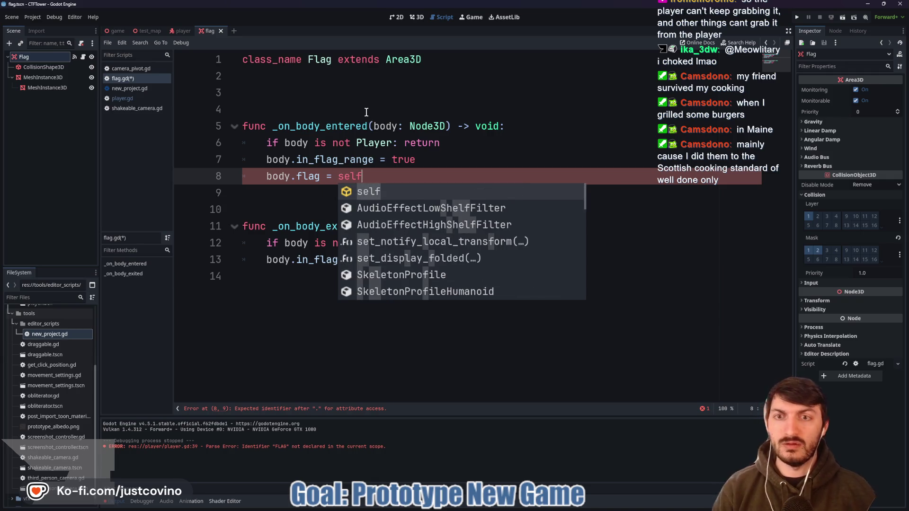
click(302, 222)
click(355, 273)
text(body)
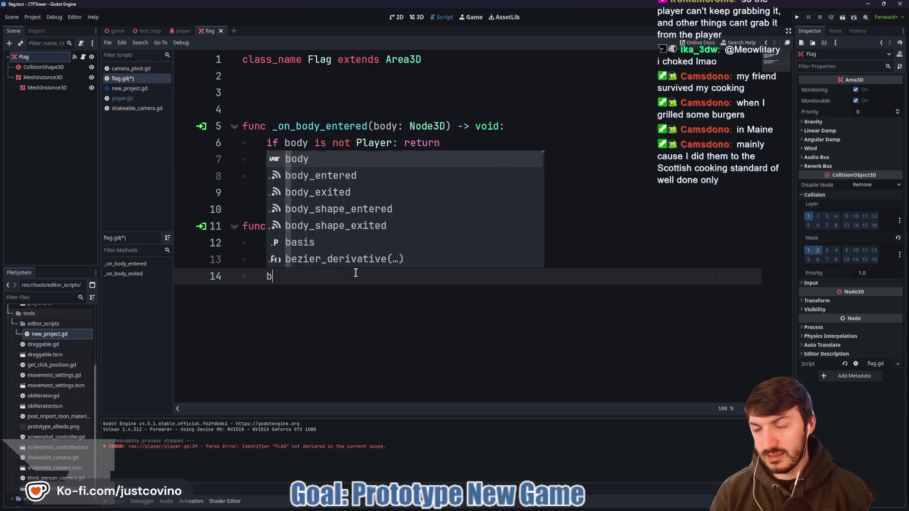
text(.flag = nul)
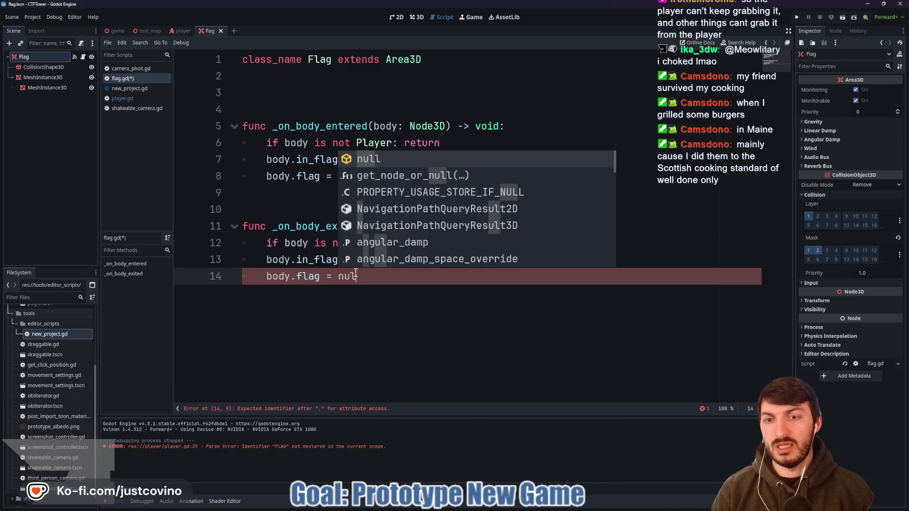
text(l)
key(ctrl+s)
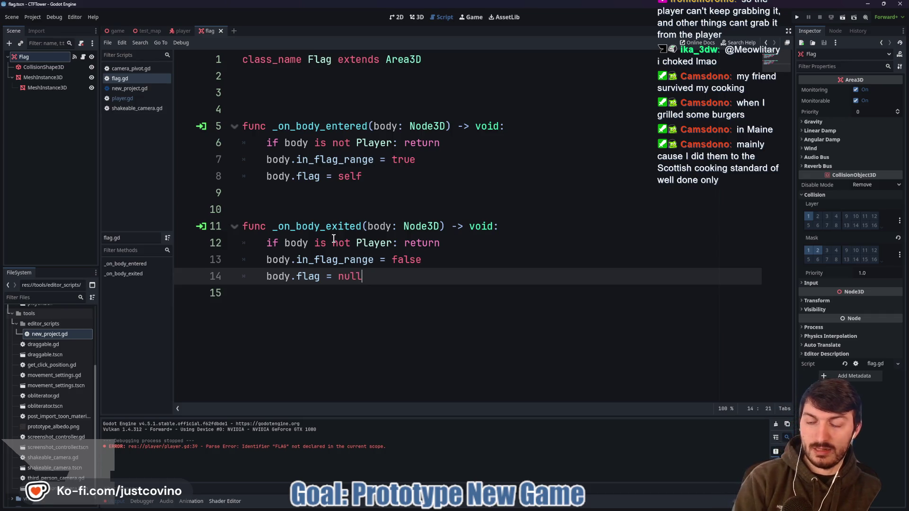
click(183, 30)
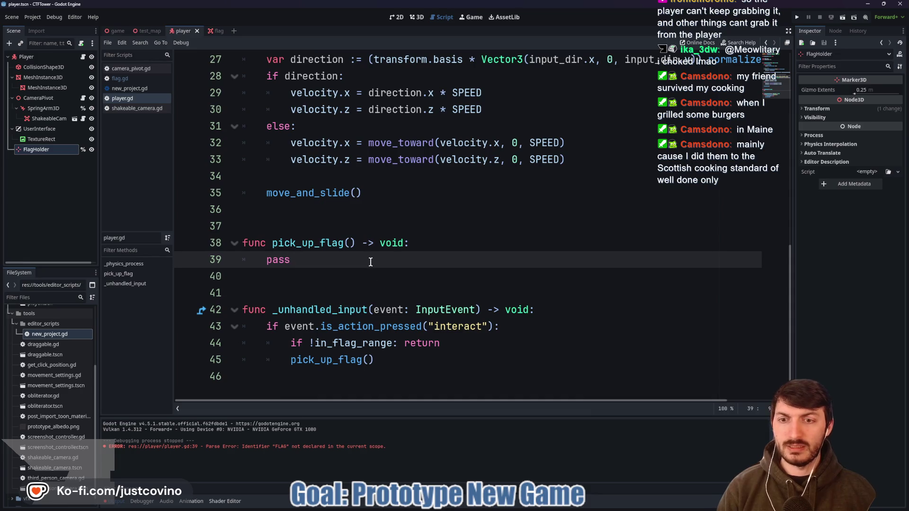
Step: Replace pick_up_flag's 'pass' with an 'if is_instance_valid(flag)' check
drag(373, 261, 268, 264)
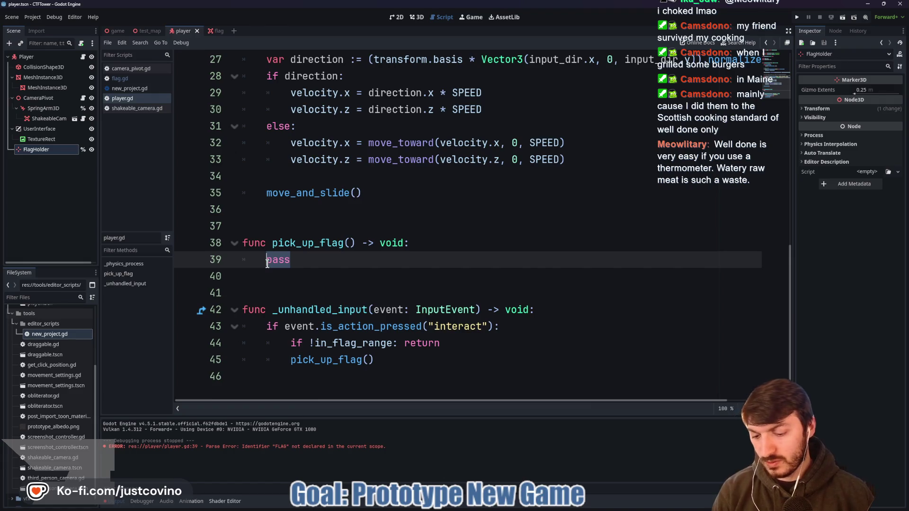
text(if insta)
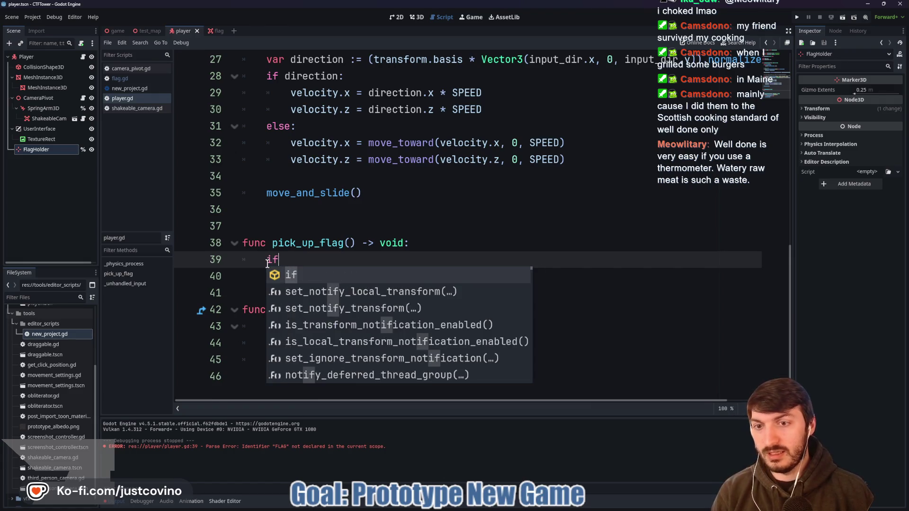
text(nce)
key(BackSpace)
key(BackSpace)
key(BackSpace)
text(is_insta)
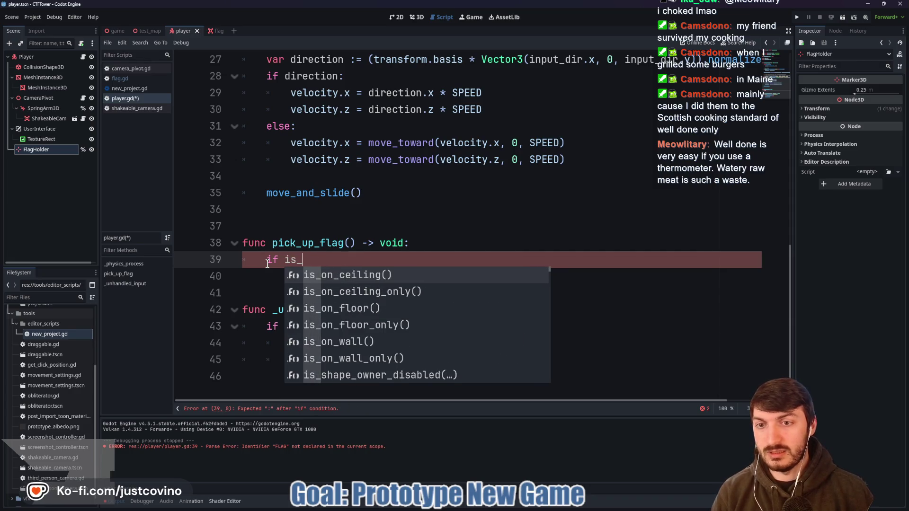
key(Down)
key(Down)
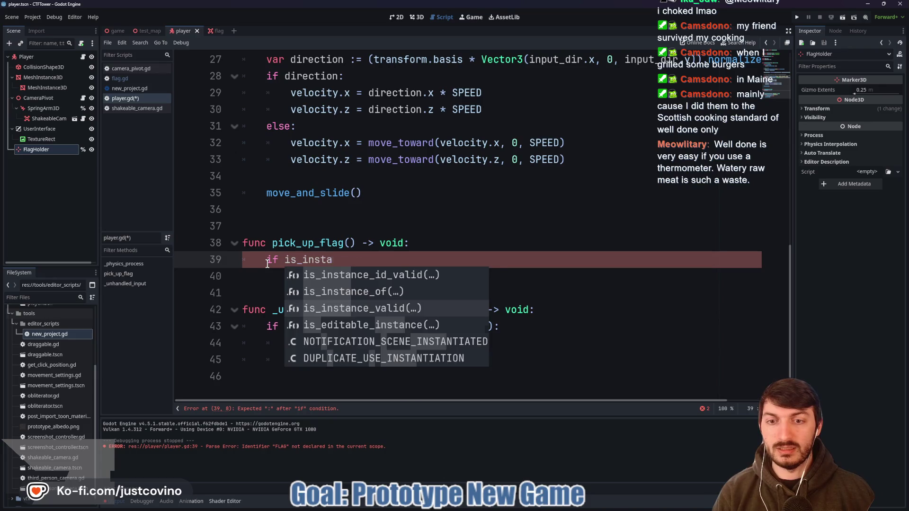
key(Return)
text(flag)
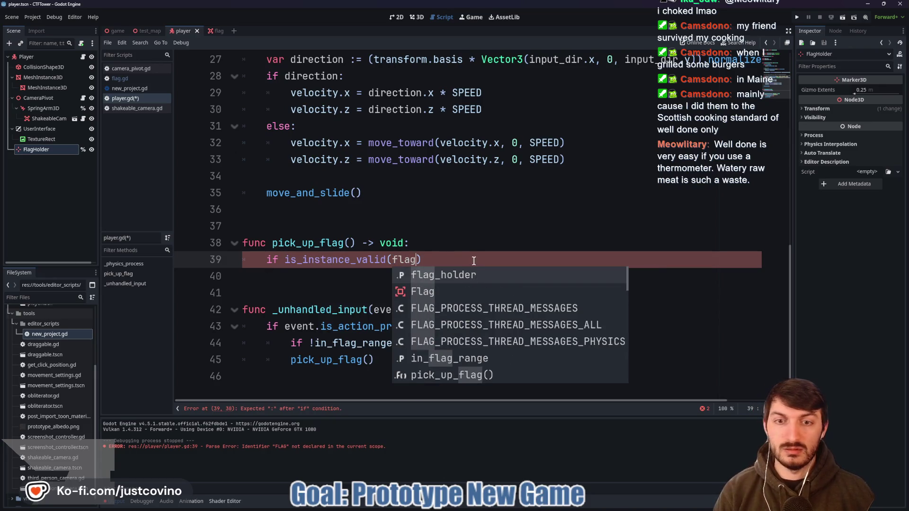
Step: Add a new Flag-typed variable line below the in_flag_range variable
scroll(425, 244, up, 9)
click(316, 171)
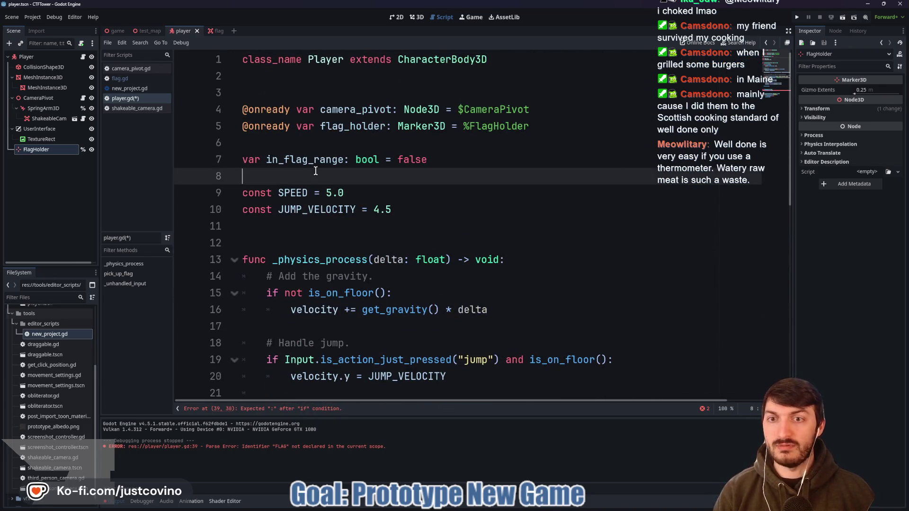
key(Return)
key(Return)
key(Up)
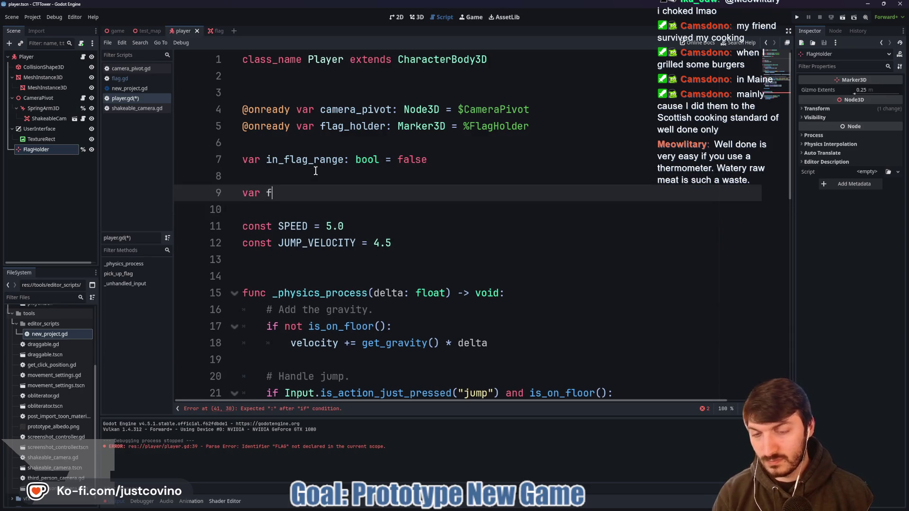
text(Flag)
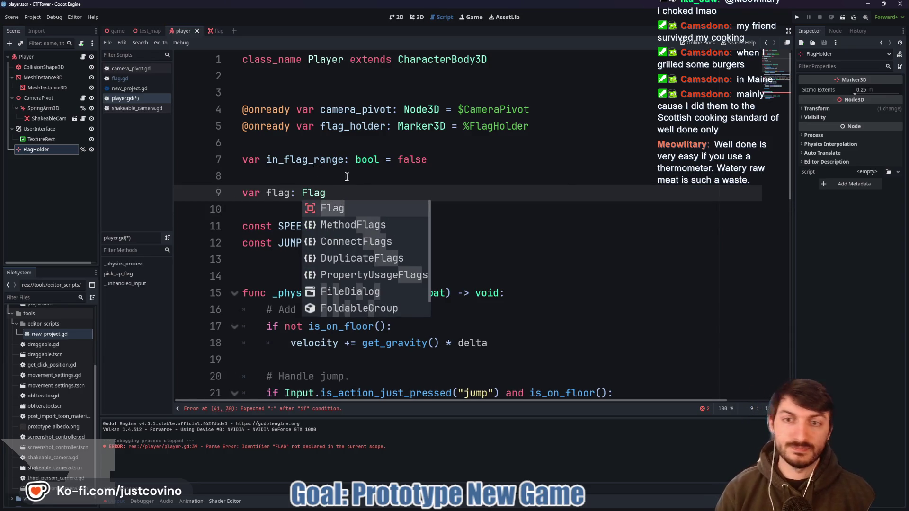
scroll(344, 173, down, 10)
Step: Inside the if block, set flag.monitorable and flag.monitoring to false
click(405, 272)
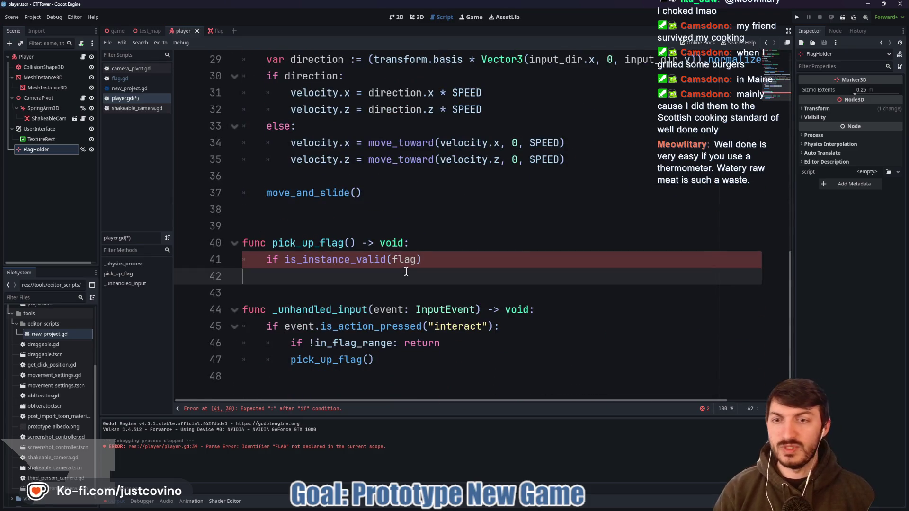
click(430, 260)
key(Return)
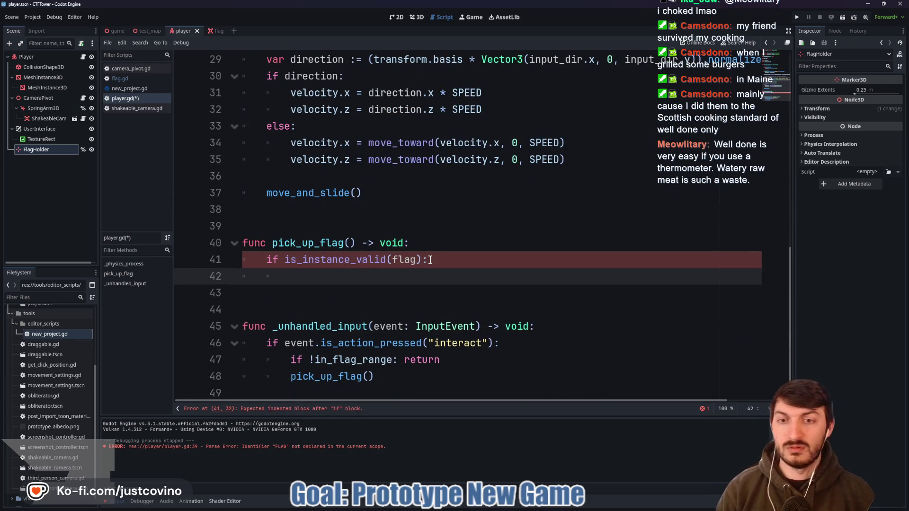
text(flag.monito)
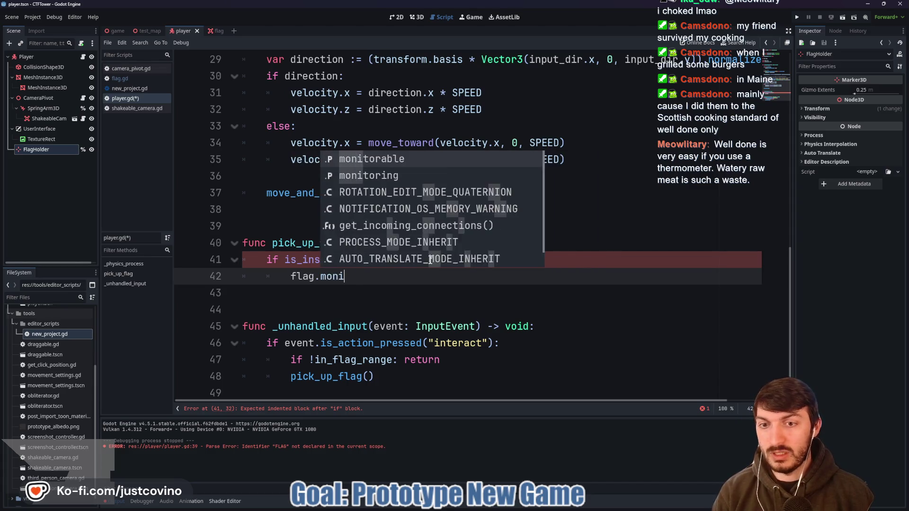
key(Return)
text(= fal)
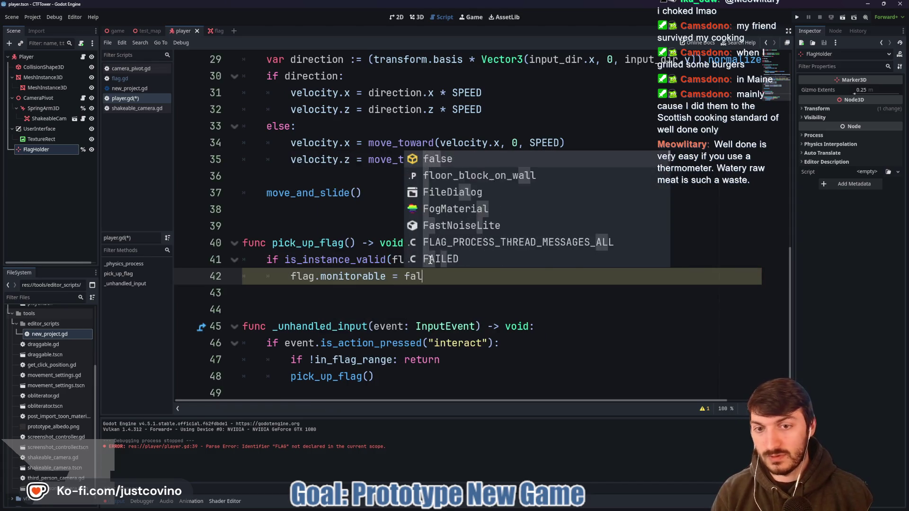
key(Return)
key(Return)
key(Return)
key(BackSpace)
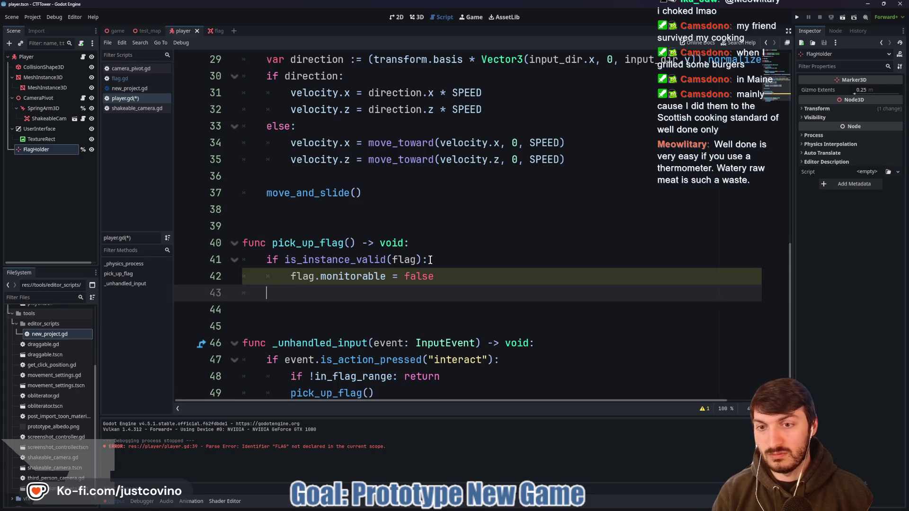
text(flag.moni)
key(Down)
key(Return)
text(= false)
key(Return)
Step: Add 'flag.reparent(flag_holder)' and 'flag.global_position = flag_holder.global_position' lines
key(Return)
text(fla)
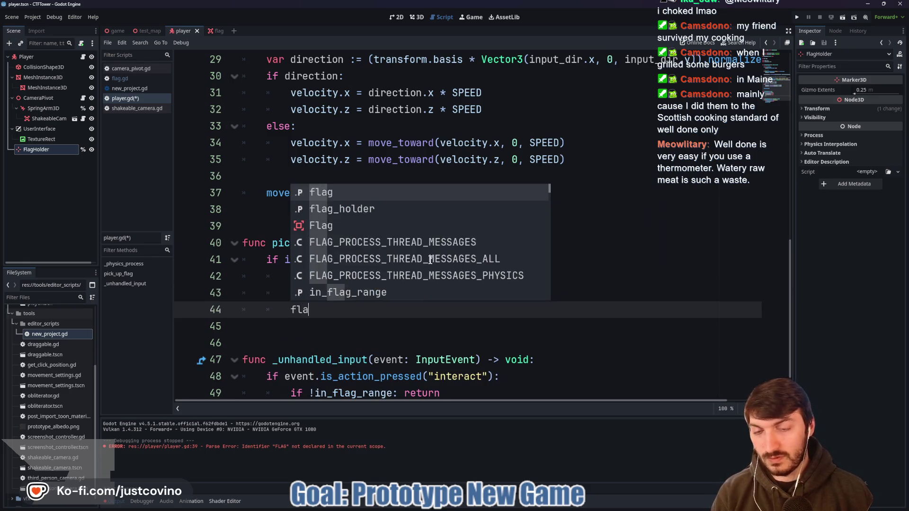
text(g.rep)
key(Return)
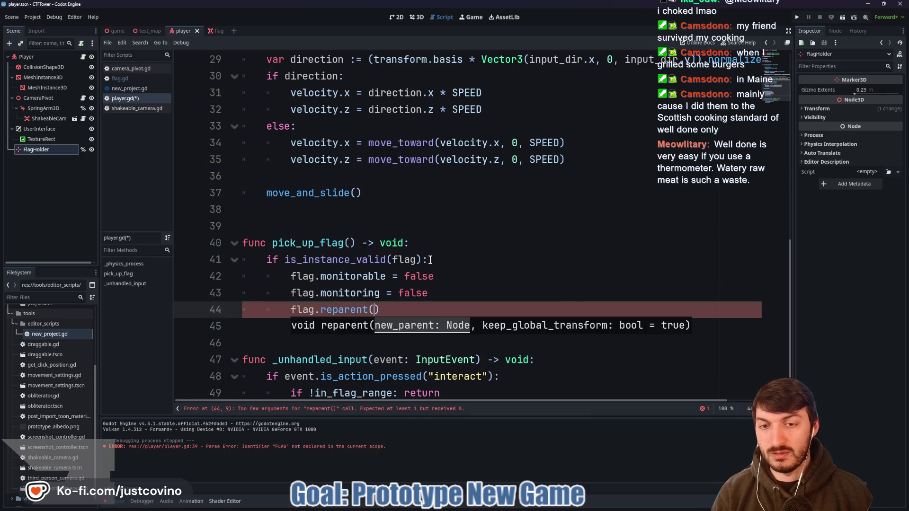
text(flag_hol)
key(Return)
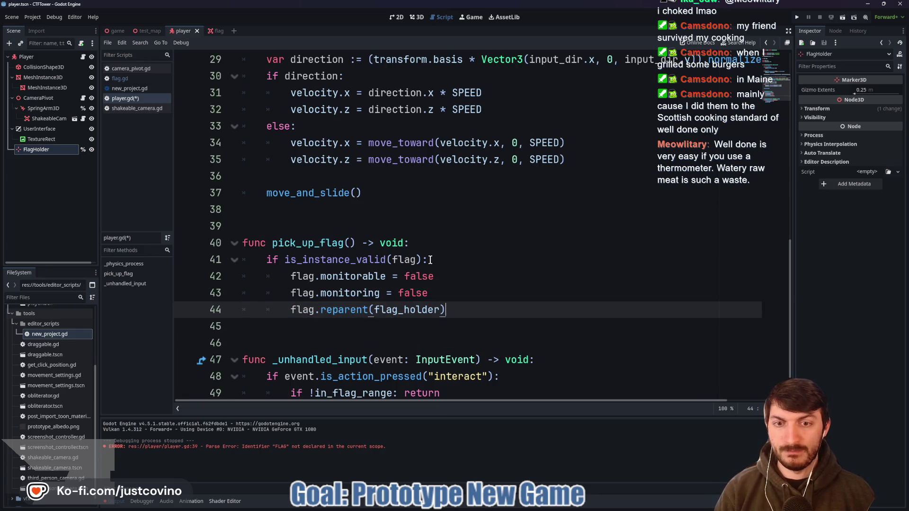
key(End)
key(Return)
text(flag.)
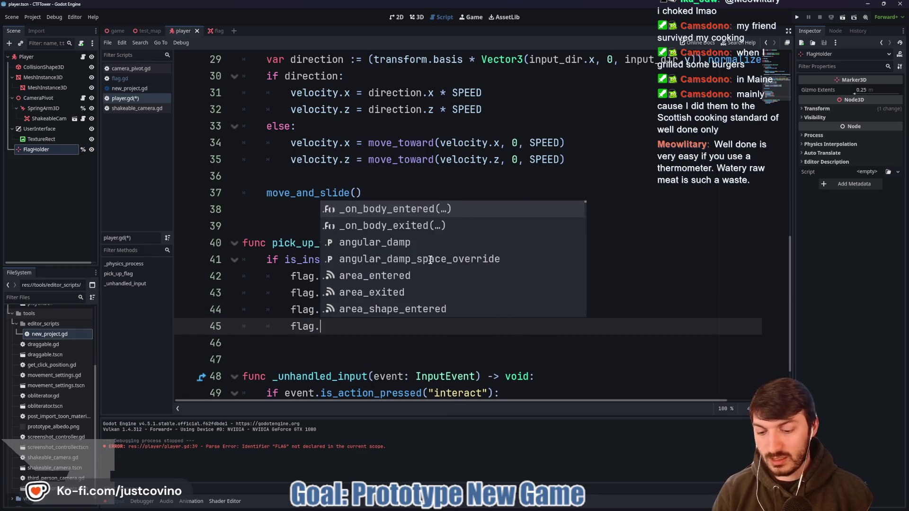
text(global_position)
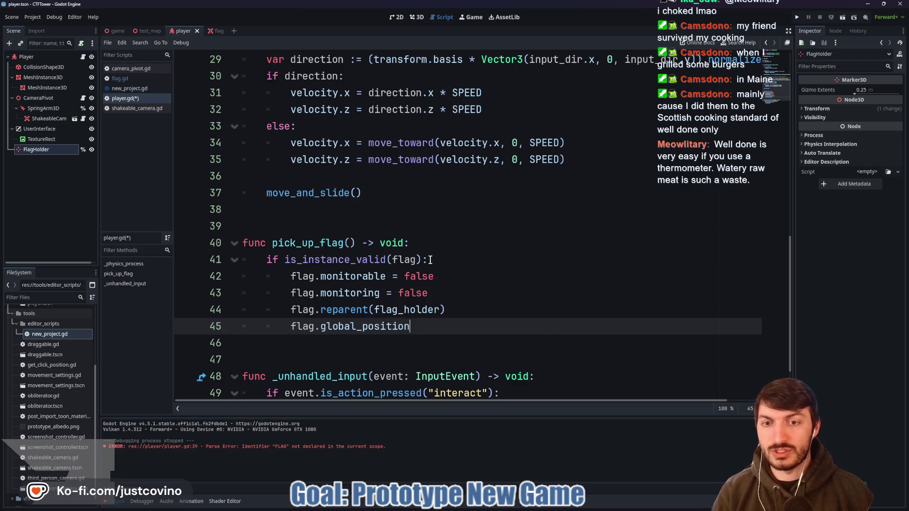
text( =)
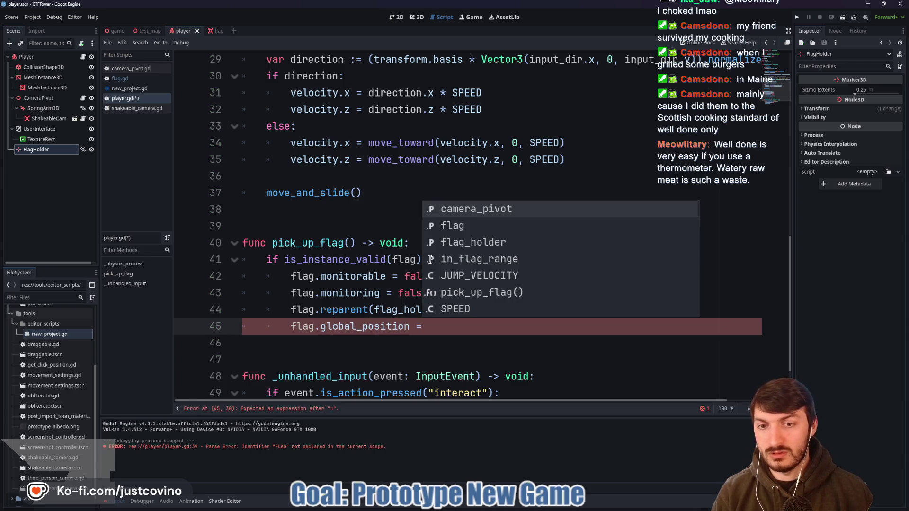
text( flag_holder.)
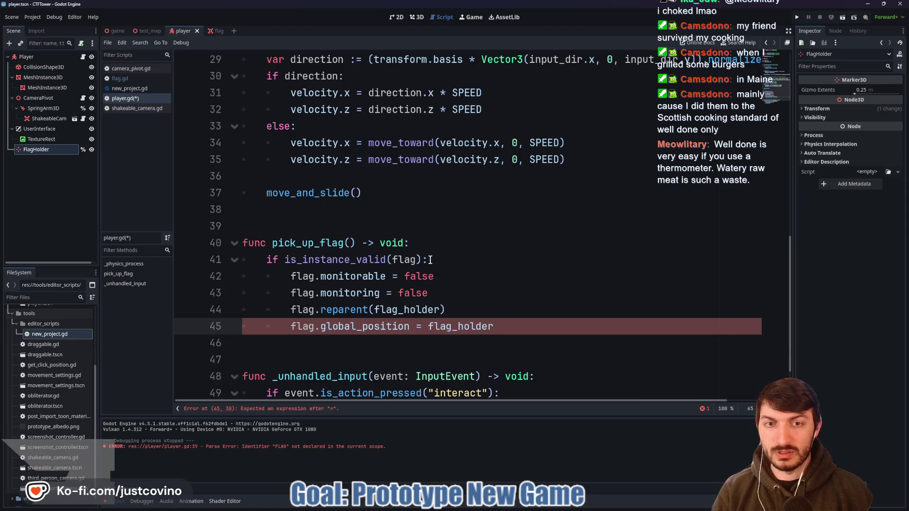
text(global_postion)
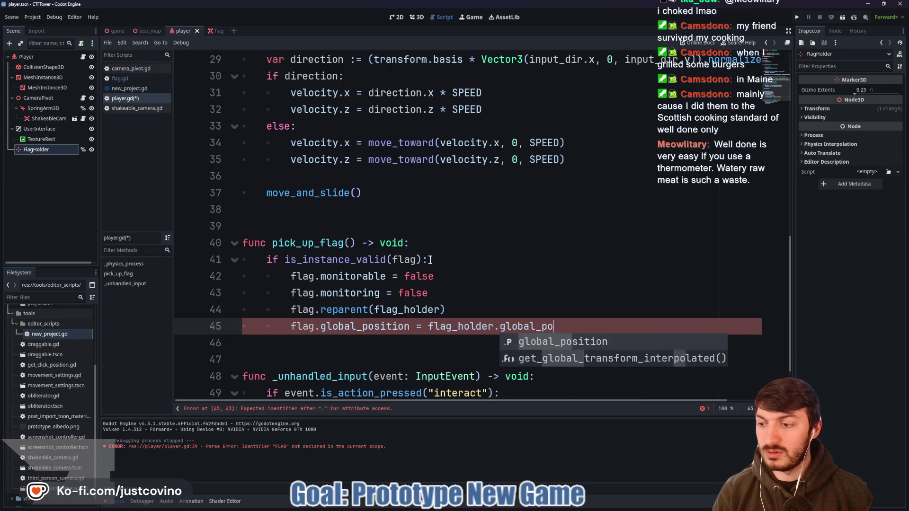
key(Return)
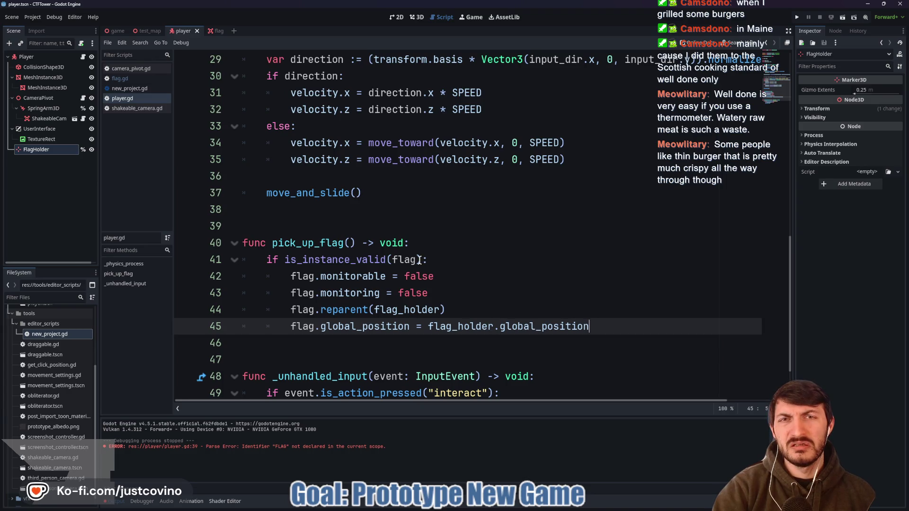
Step: Finish the player.gd edit, switch back to the main game scene, and launch it with F6
click(293, 344)
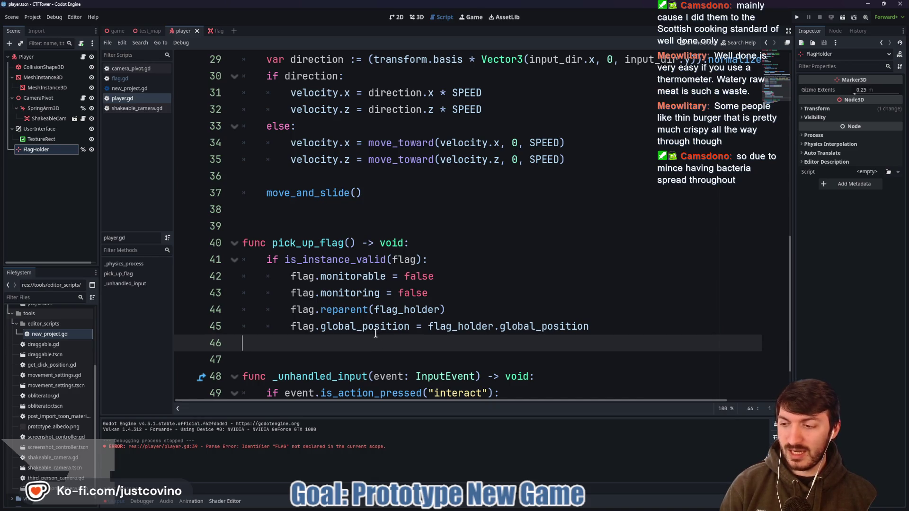
click(342, 229)
key(ctrl+shift+Tab)
key(ctrl+shift+Tab)
key(F6)
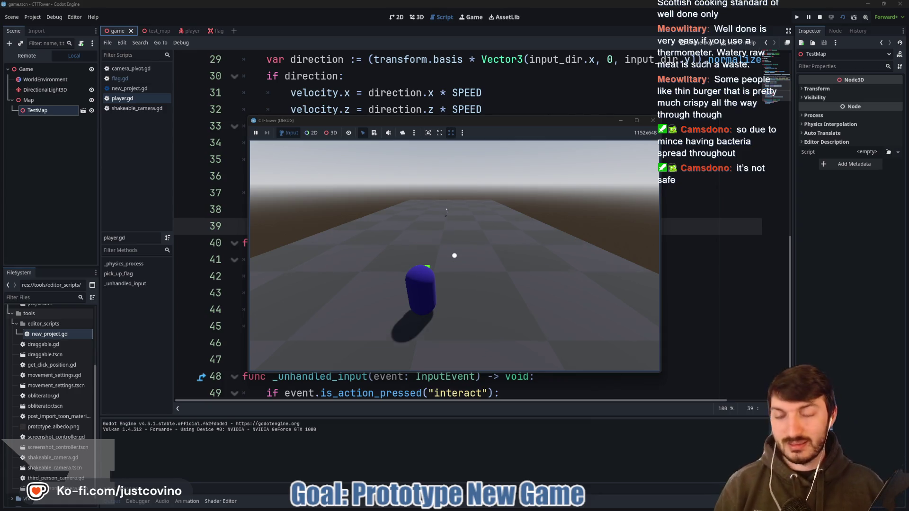
Step: Walk the player to the flag and try to pick it up, triggering the line 44 reparent-on-null error
key(w)
key(w)
key(e)
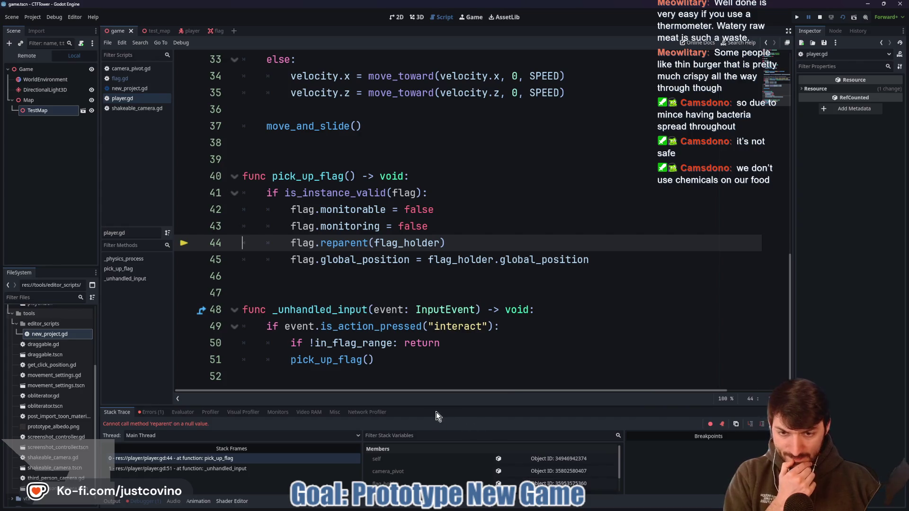
Step: Inspect the debugger's stack variables, stop the session, and review the flag check in player.gd
drag(436, 405, 437, 263)
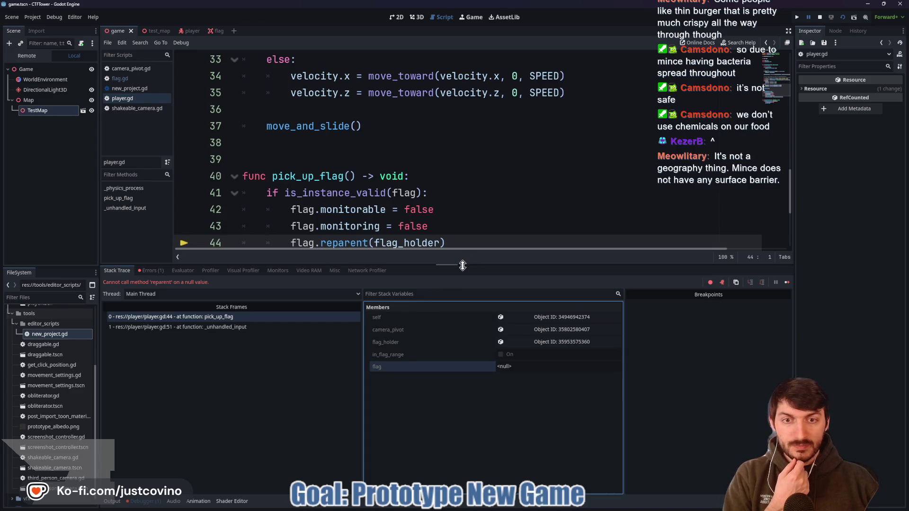
drag(467, 263, 468, 368)
click(819, 18)
click(461, 242)
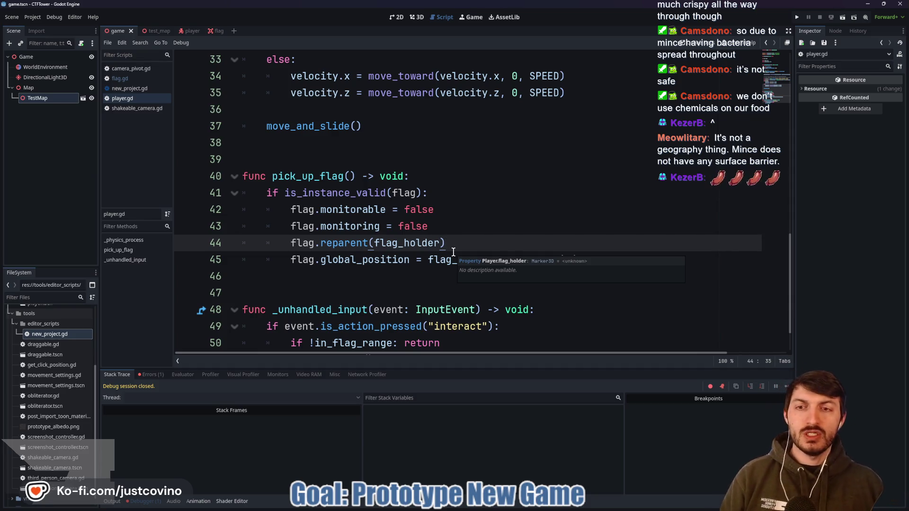
click(410, 194)
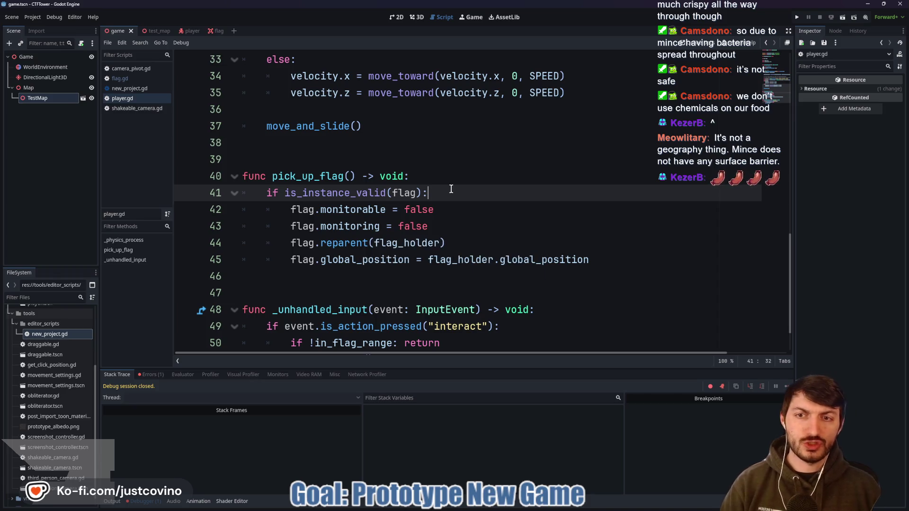
Step: Review flag.gd's exit handler and its in_flag_range reset on lines 13-14
click(215, 31)
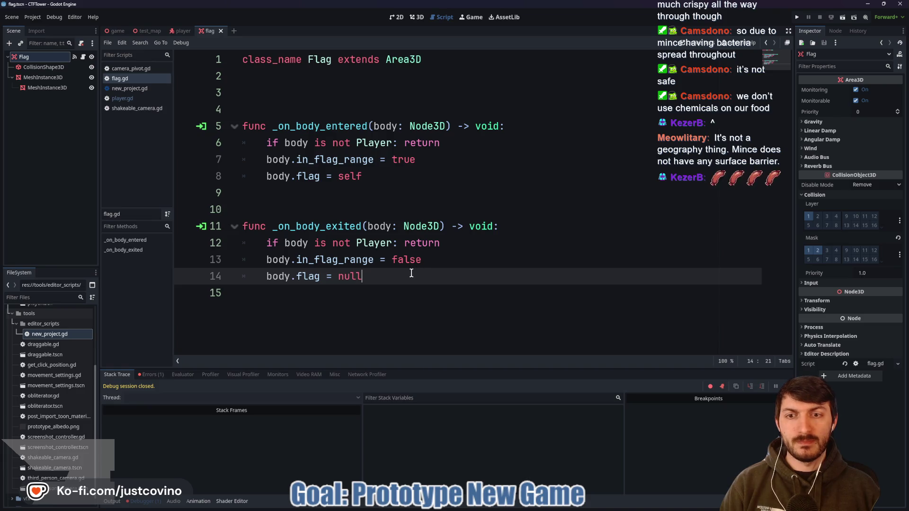
click(451, 261)
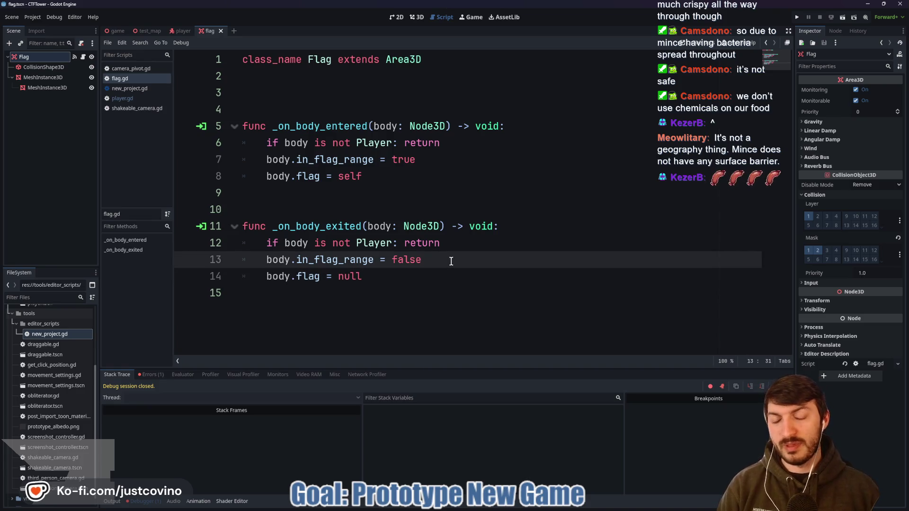
click(417, 277)
Step: Rerun the game, walk into the flag's range, and try the pickup again
click(115, 31)
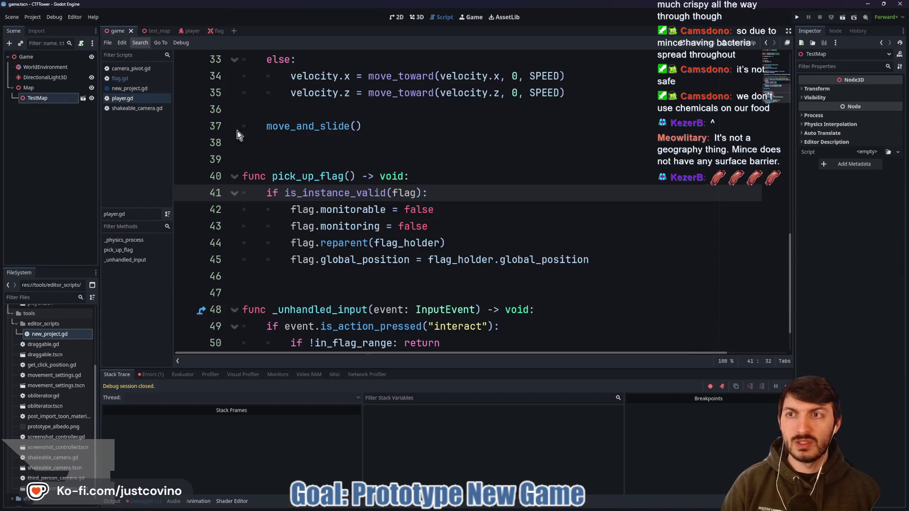
key(F5)
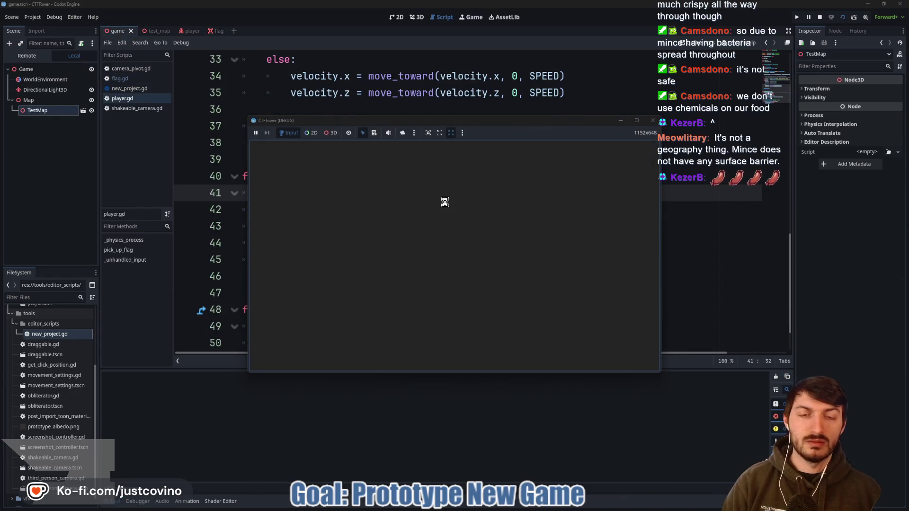
key(w)
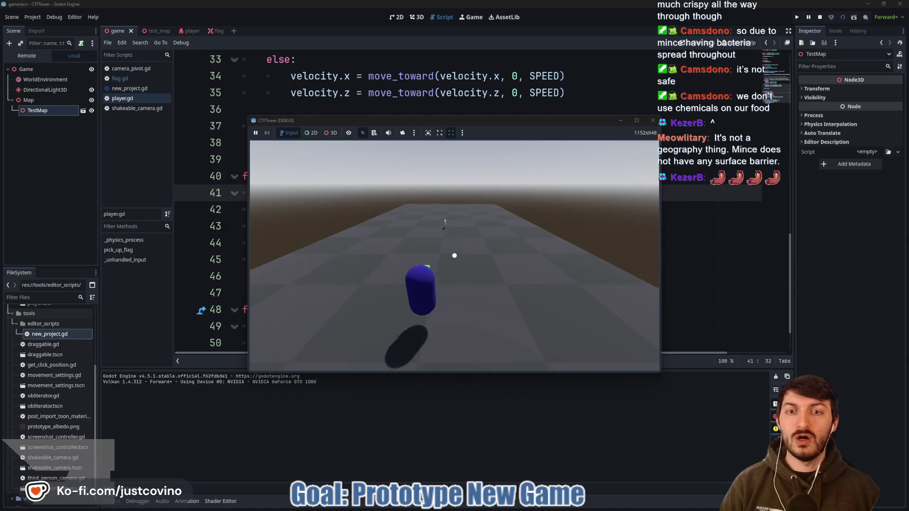
key(w)
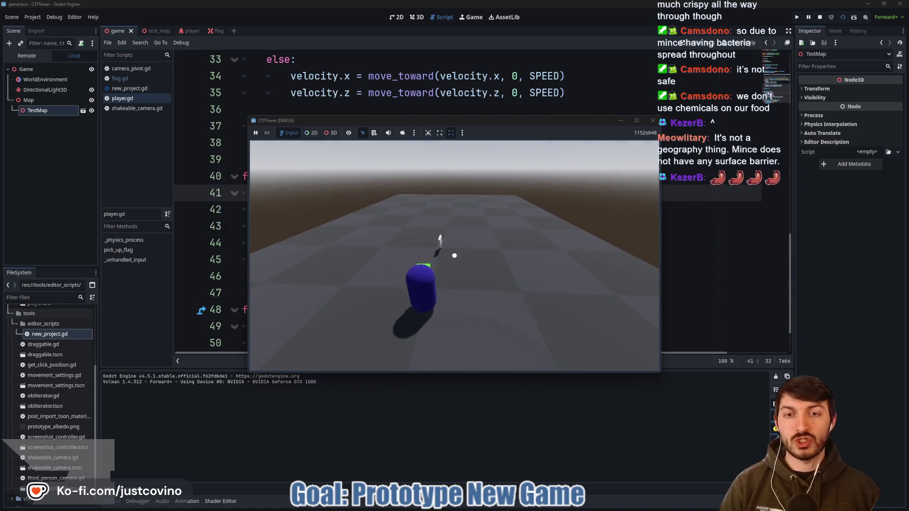
key(e)
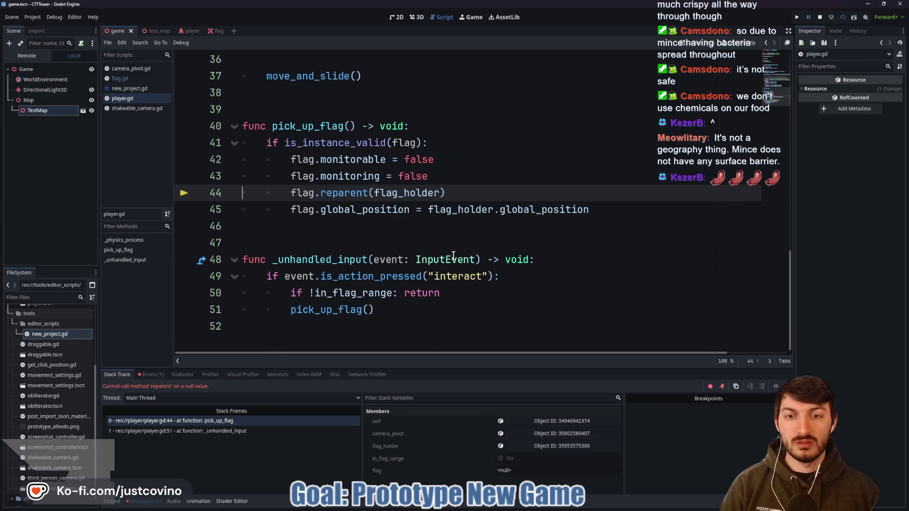
click(407, 192)
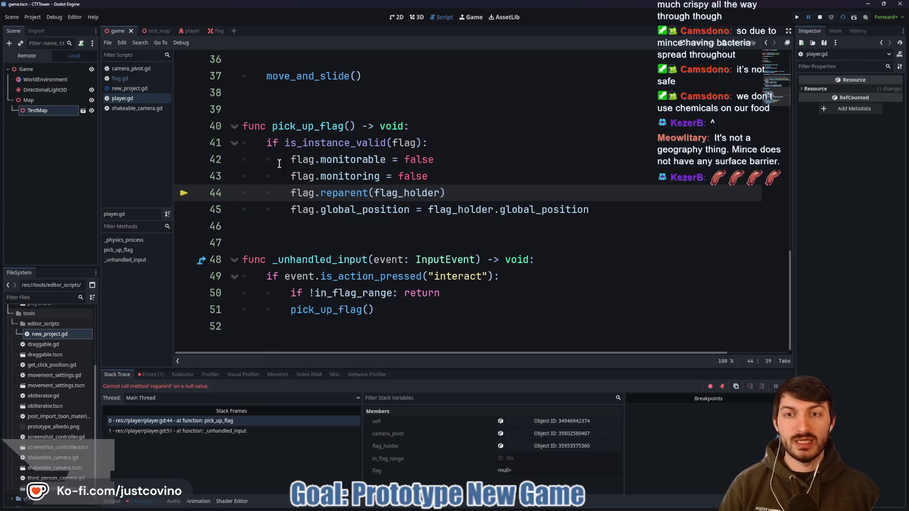
Step: Move the monitorable and monitoring lines below the reparent call in pick_up_flag
double_click(331, 162)
double_click(346, 176)
click(452, 179)
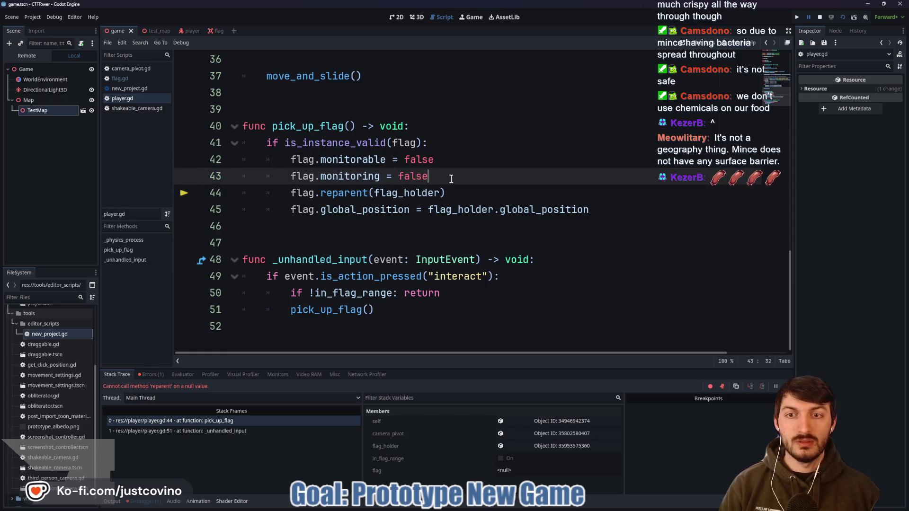
drag(453, 179, 243, 161)
key(alt+Down)
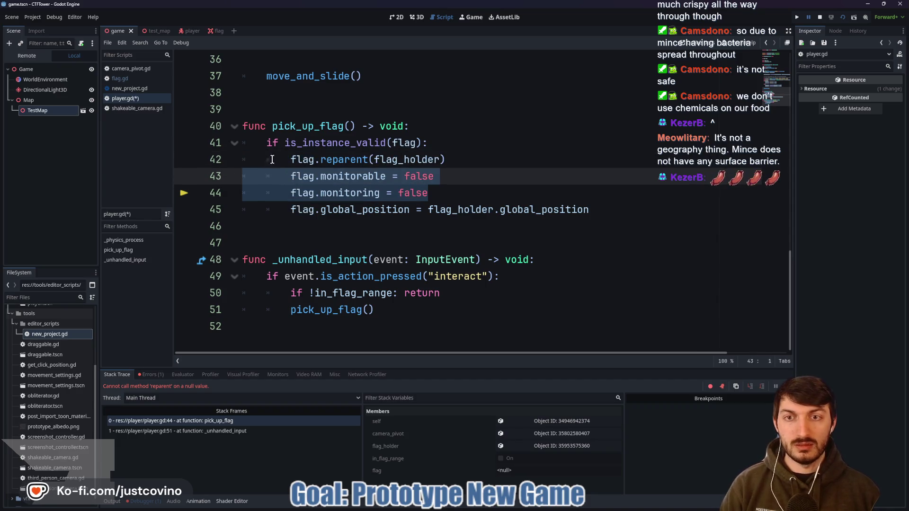
click(496, 180)
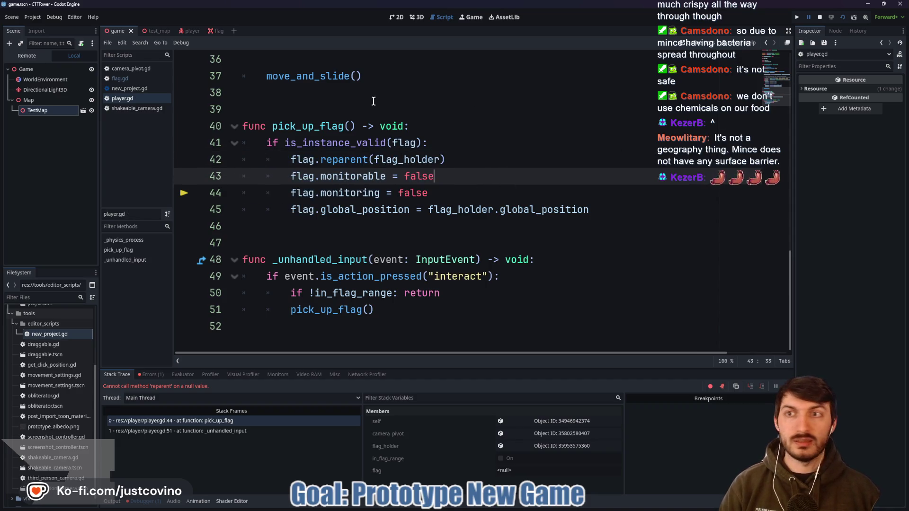
Step: Run the game, walk to the flag, and try picking it up with the reordered code
key(F5)
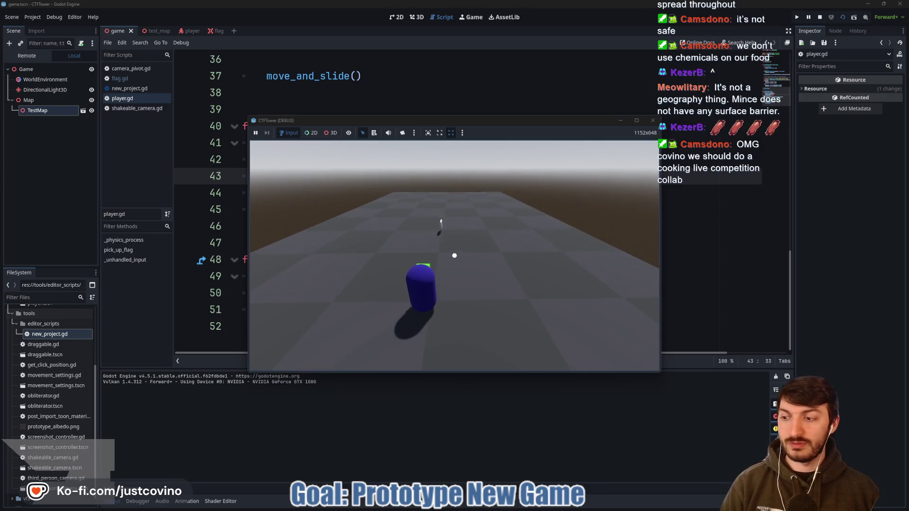
key(w)
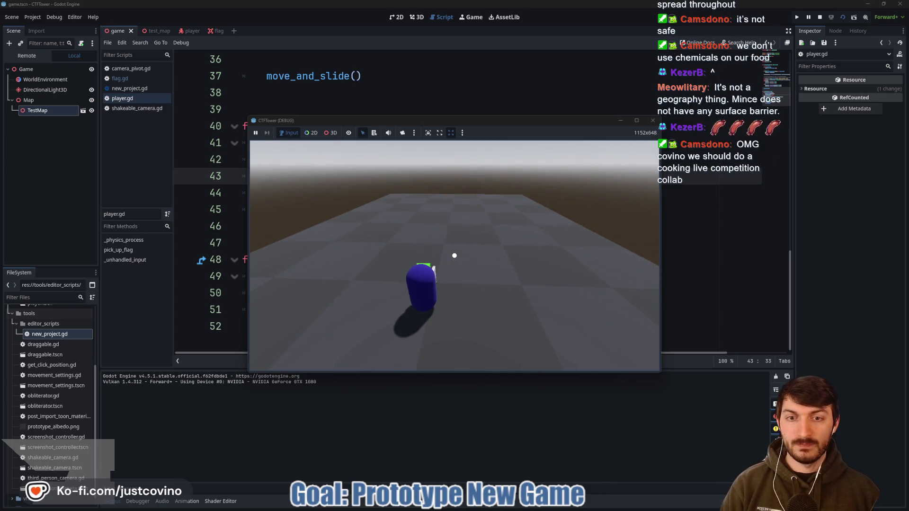
key(e)
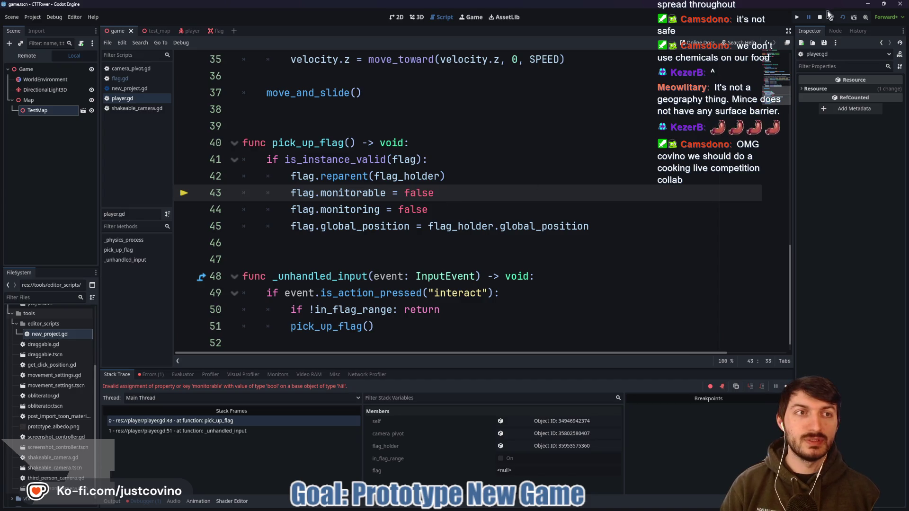
Step: End the debug session and review lines 42-47 of pick_up_flag in player.gd
key(F8)
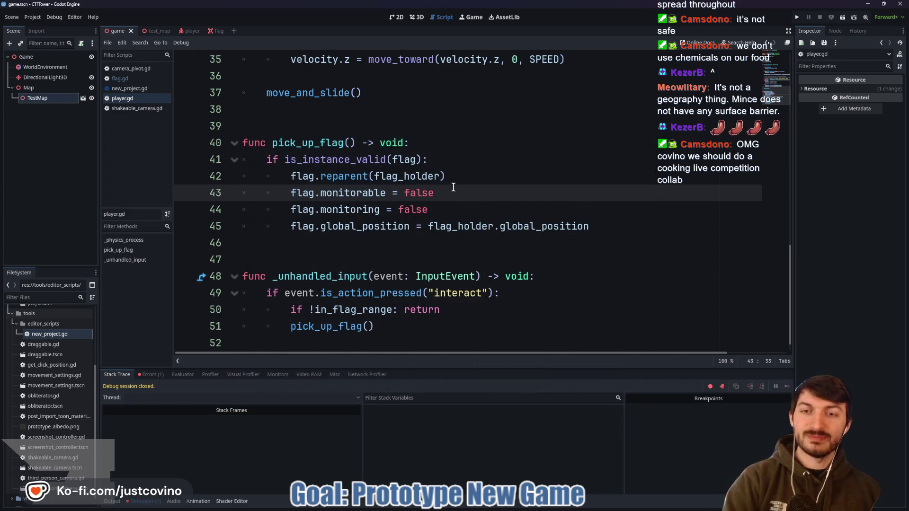
click(347, 252)
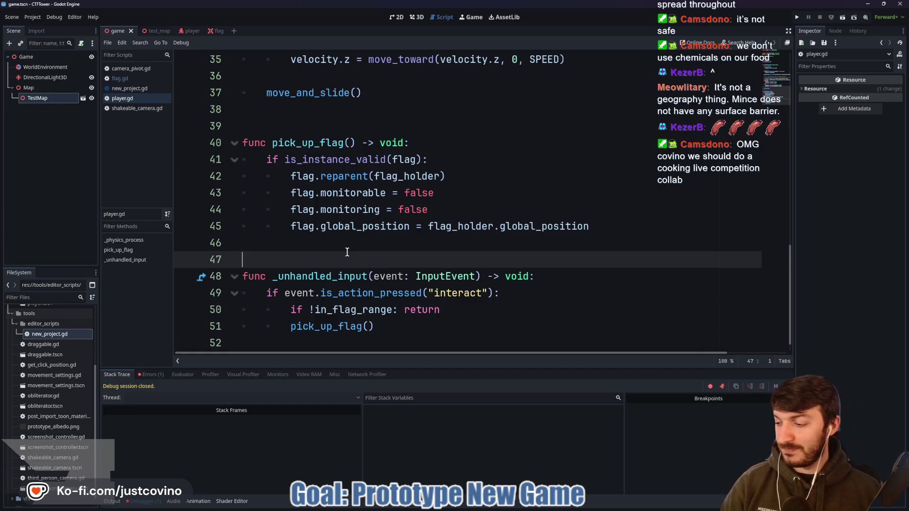
click(327, 246)
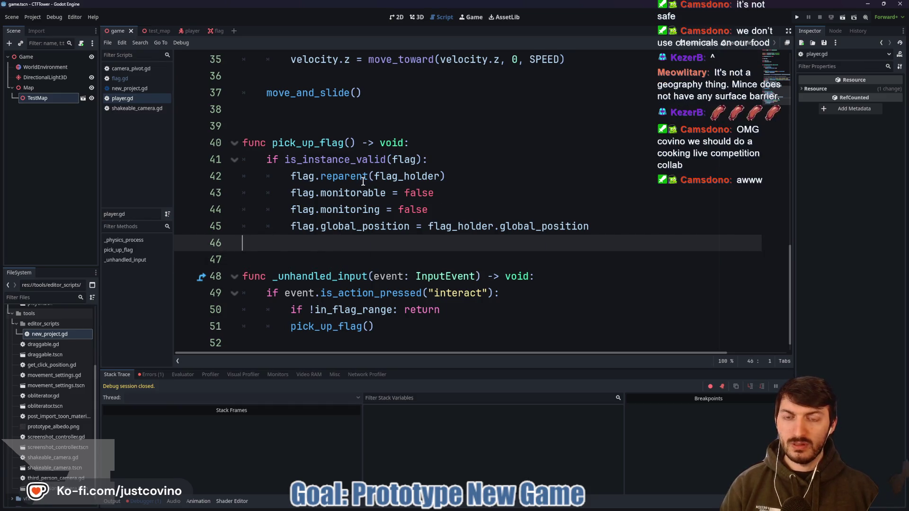
click(468, 176)
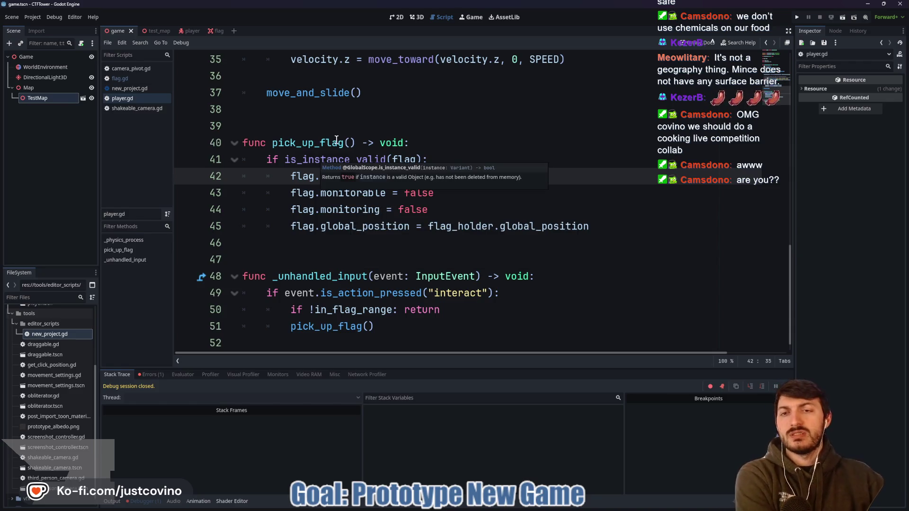
click(436, 196)
click(437, 202)
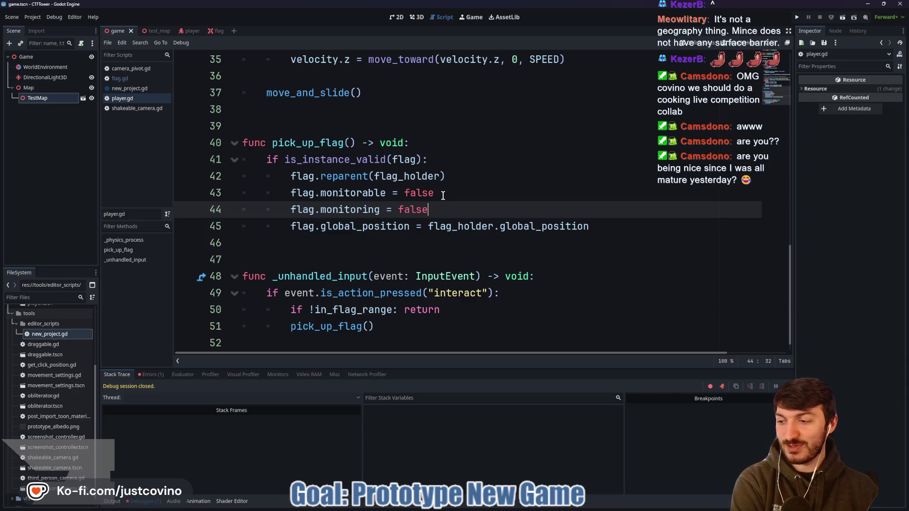
click(446, 193)
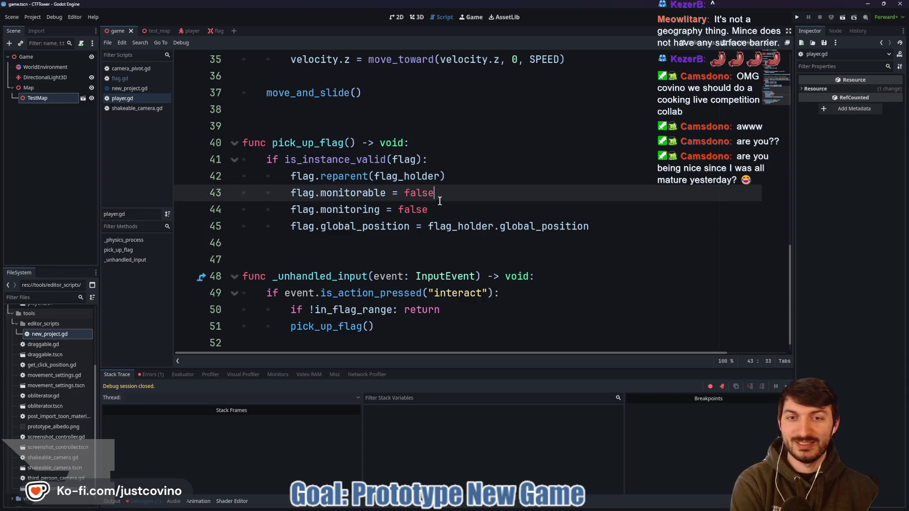
click(446, 214)
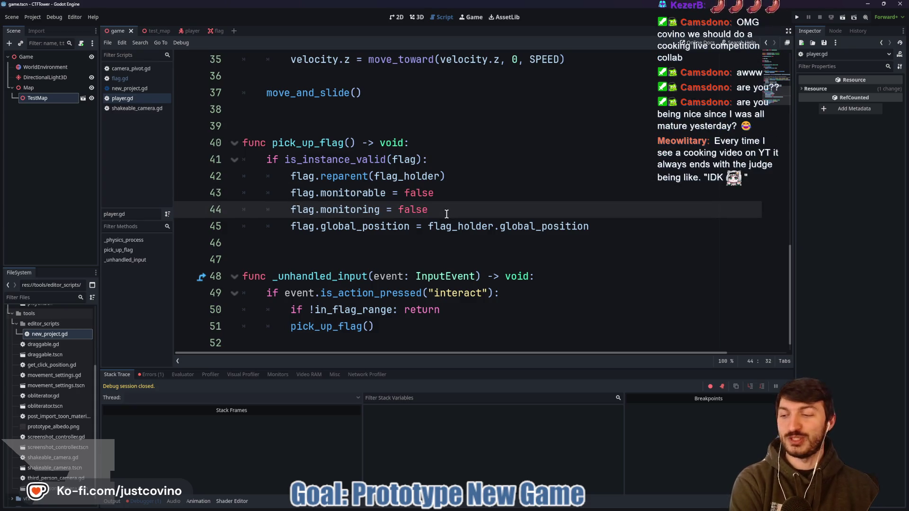
Step: Check line 51 of player.gd, then open flag.gd from the flag scene
mouse_move(436, 224)
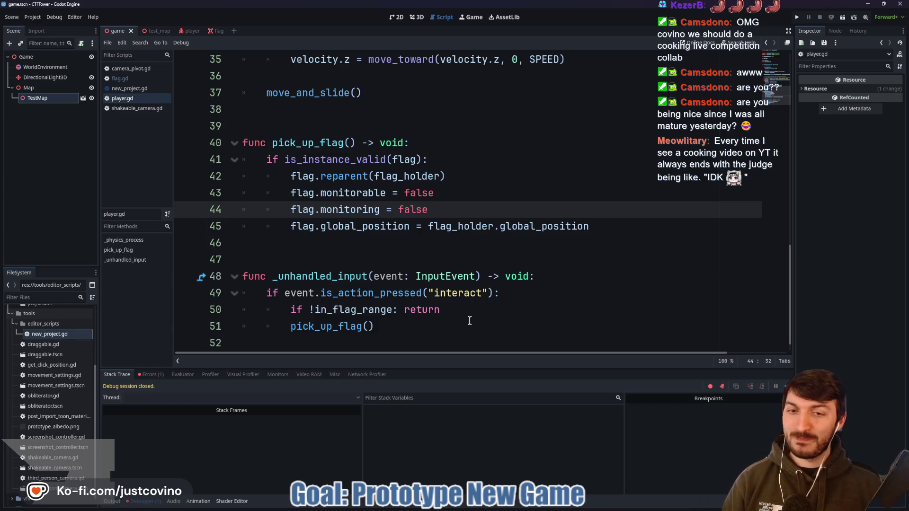
click(394, 327)
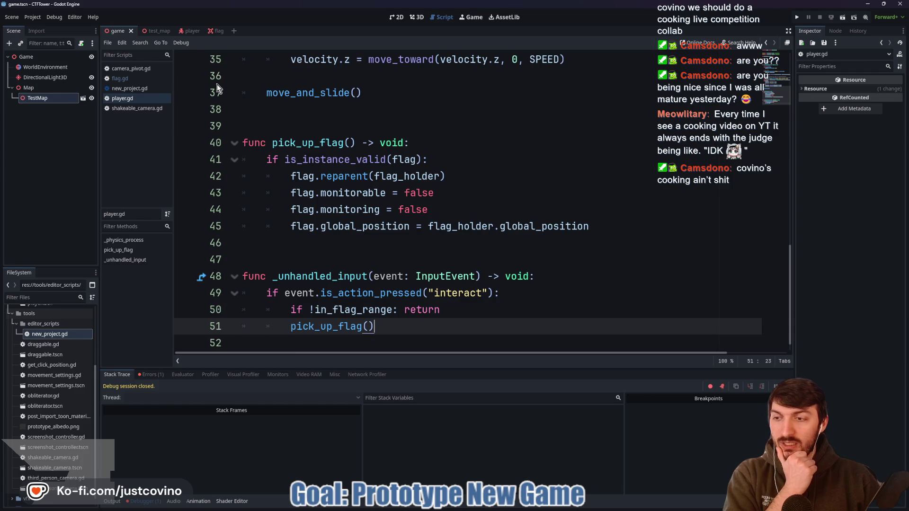
click(217, 32)
click(436, 194)
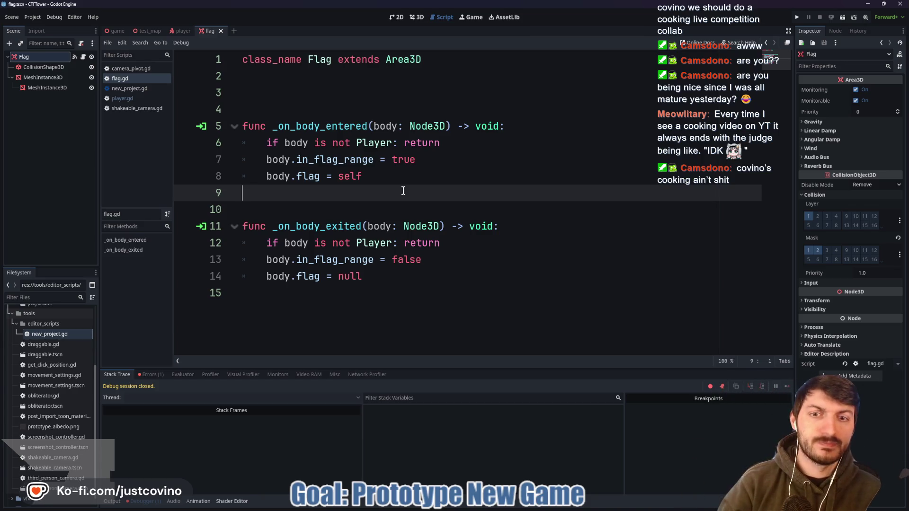
Step: Add 'await get_tree().create_timer(1.0).timeout' as line 13 of _on_body_exited and save flag.gd
click(461, 242)
key(Return)
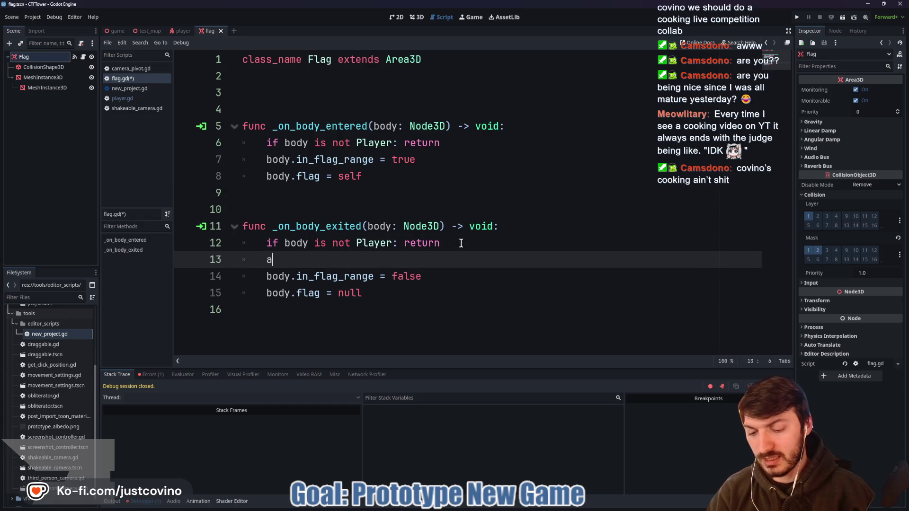
text(await.)
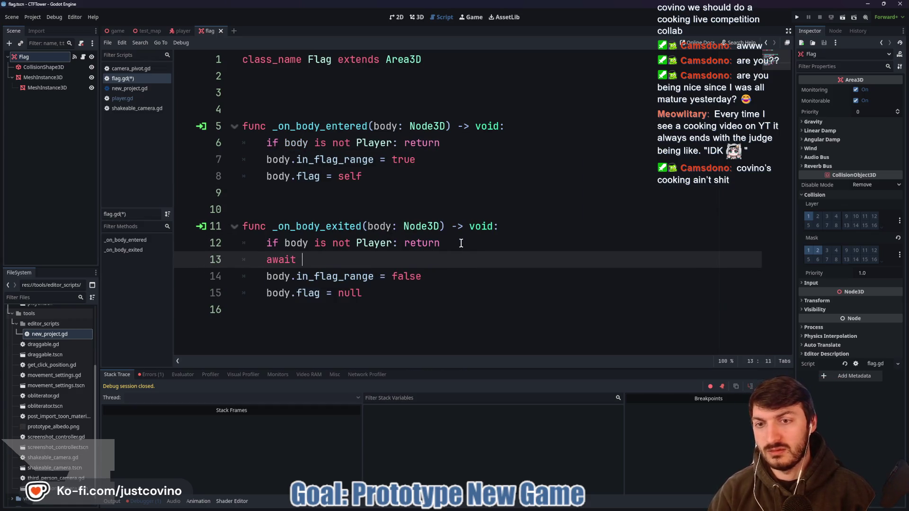
text(get_tree().cr)
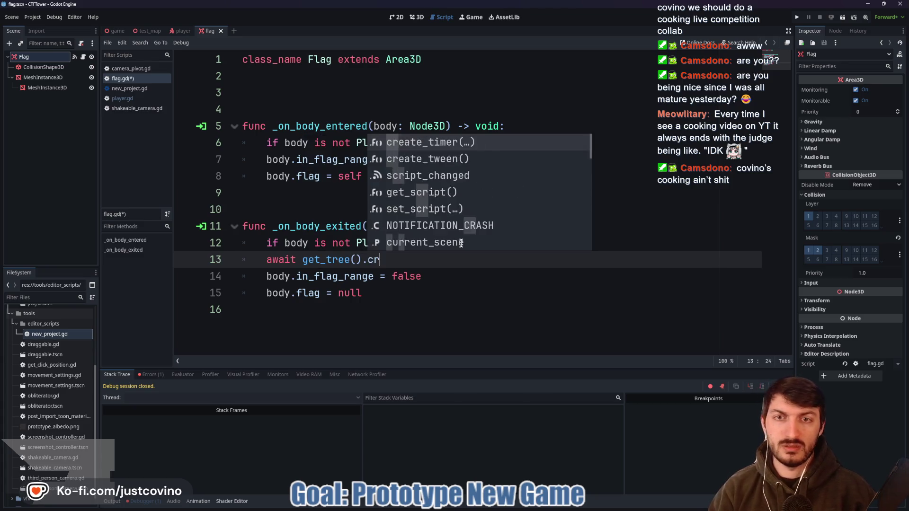
key(Return)
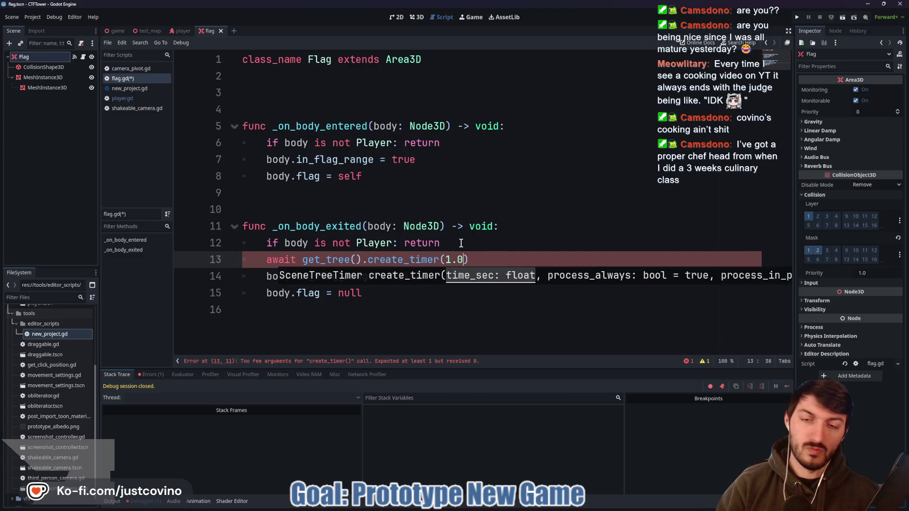
click(475, 260)
text(.time)
key(Return)
key(ctrl+s)
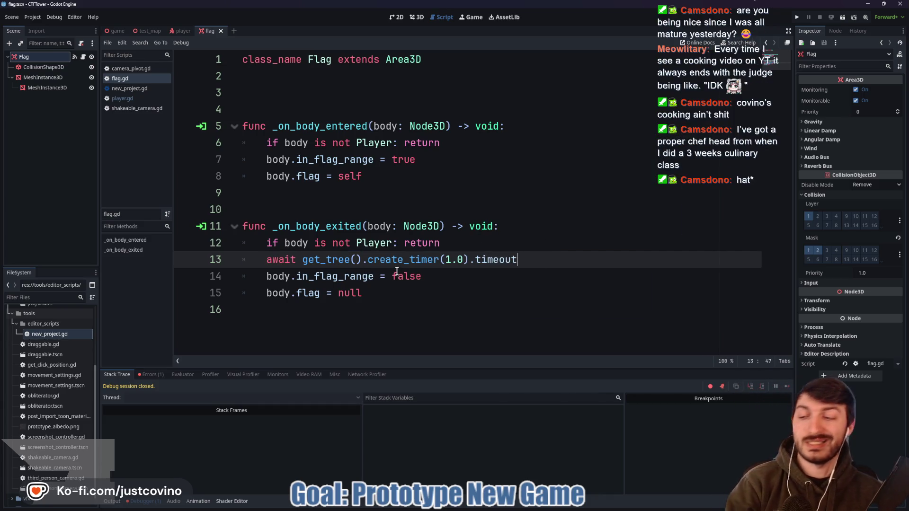
click(117, 31)
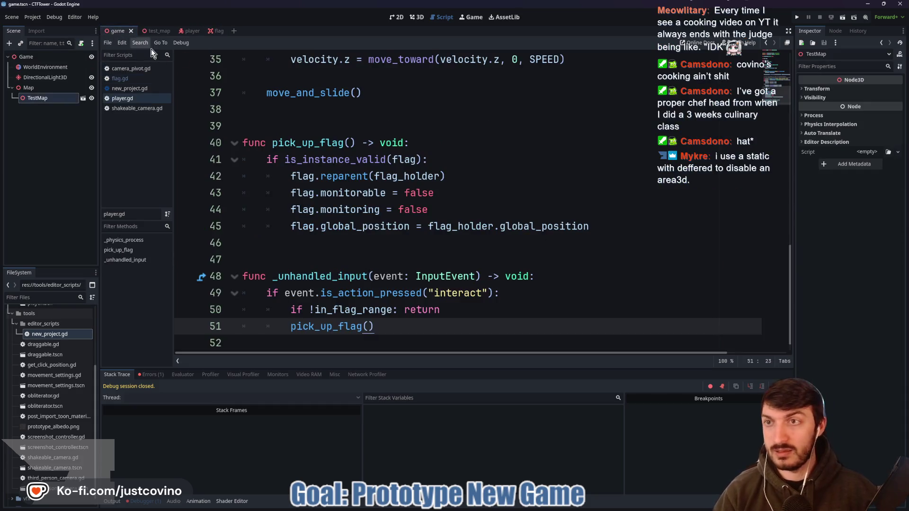
Step: Run the game and walk to the flag to test the exit delay, then reopen flag.gd
key(F5)
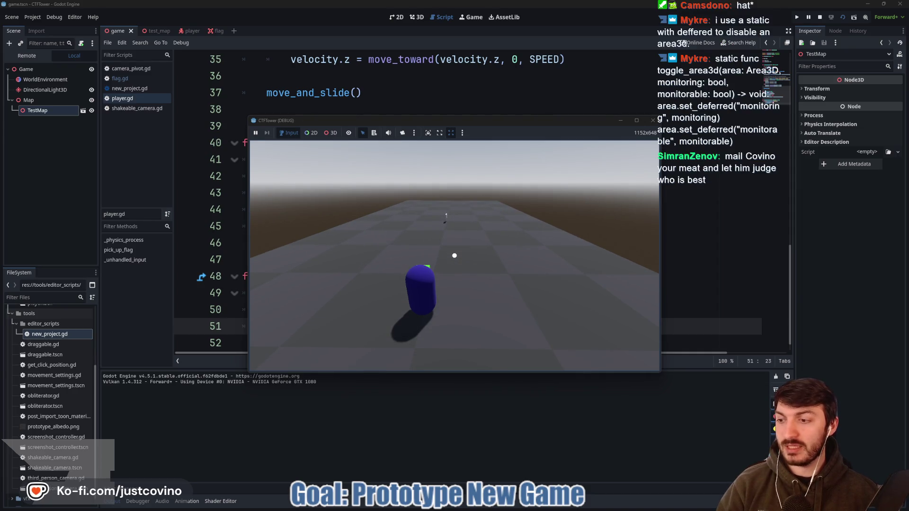
key(w)
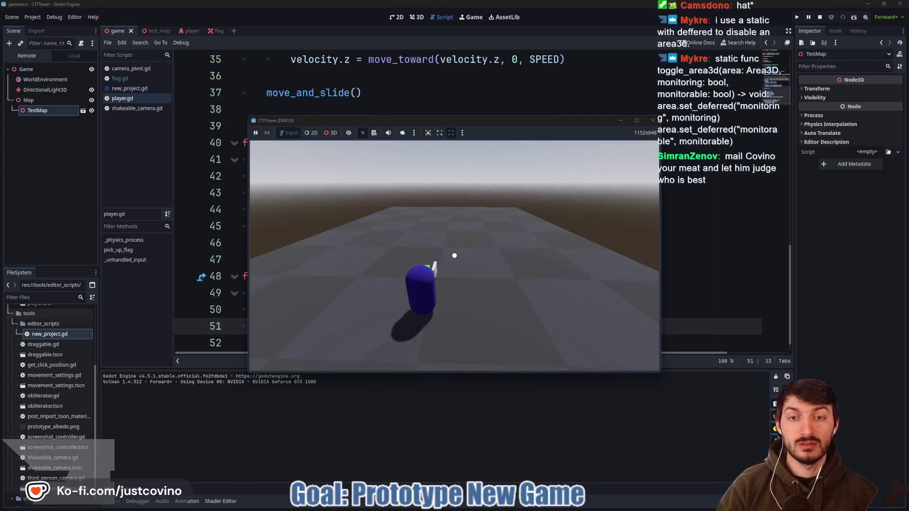
mouse_move(454, 256)
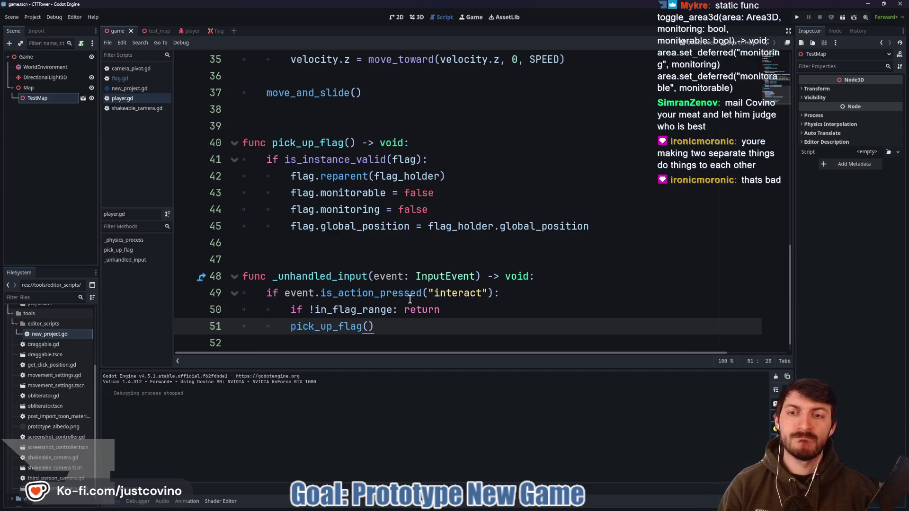
click(216, 30)
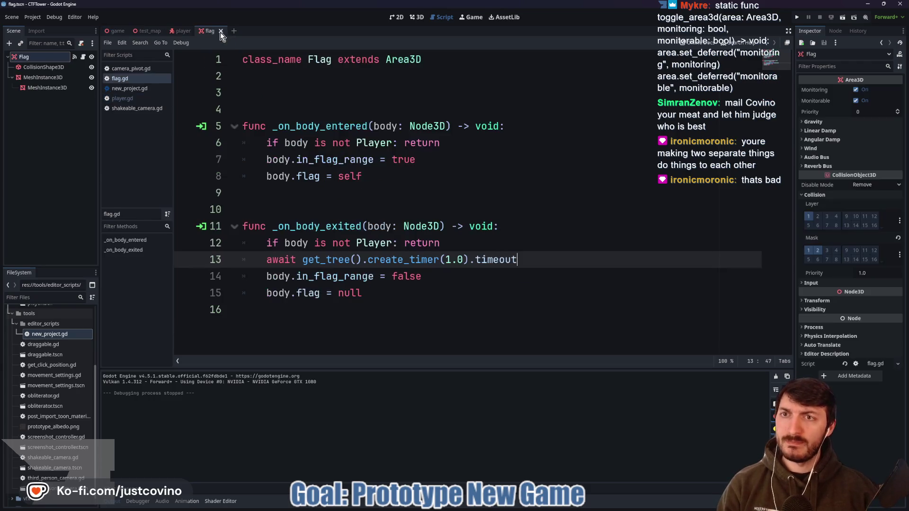
Step: Switch between the flag and player scenes, ending on player.gd with the Player root node selected
click(362, 191)
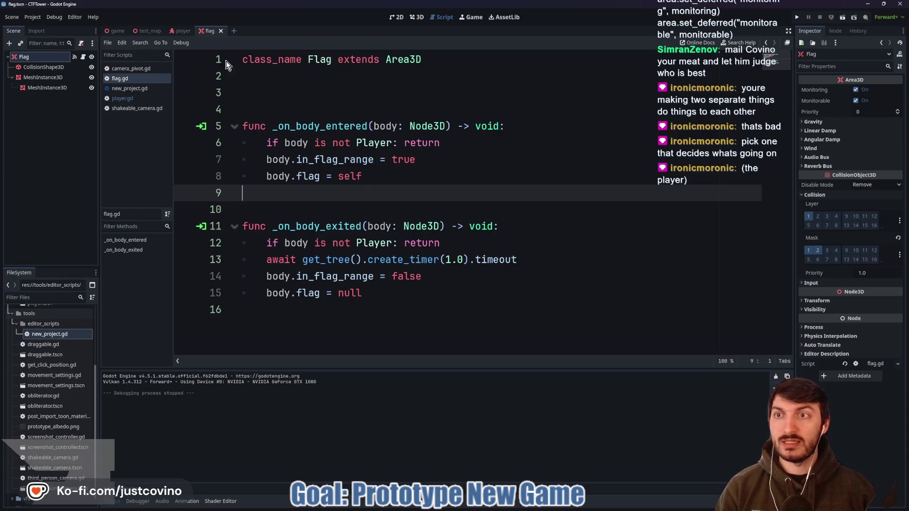
click(169, 32)
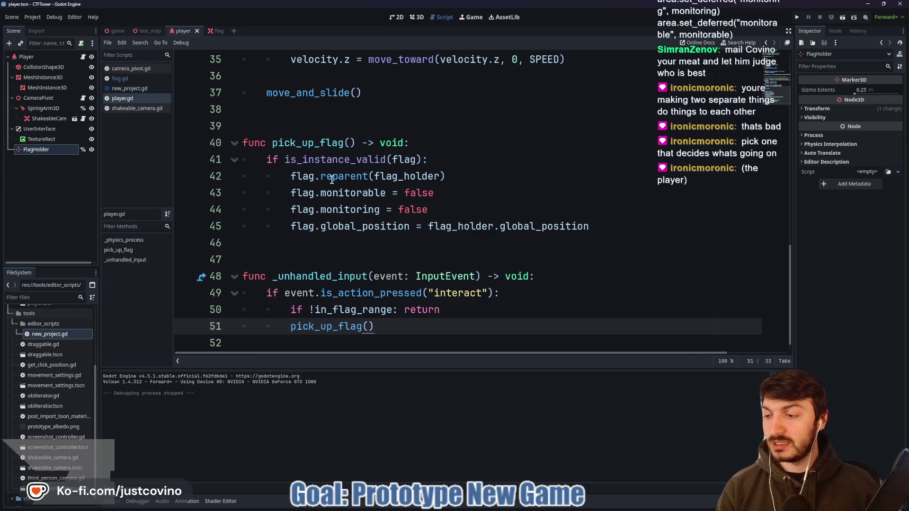
click(217, 30)
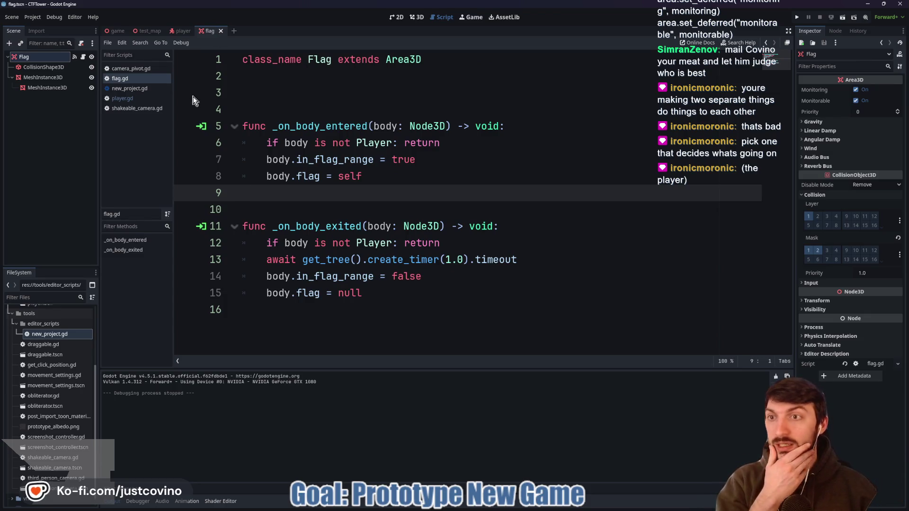
click(181, 31)
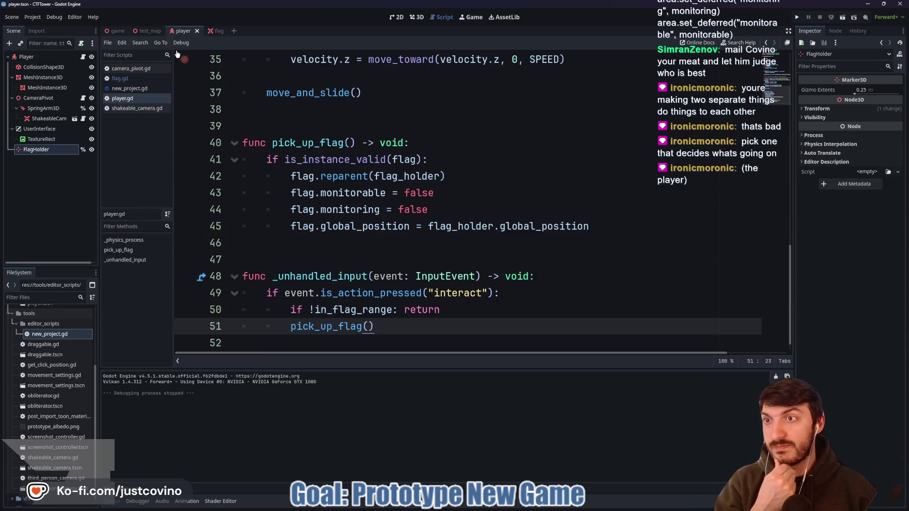
click(21, 59)
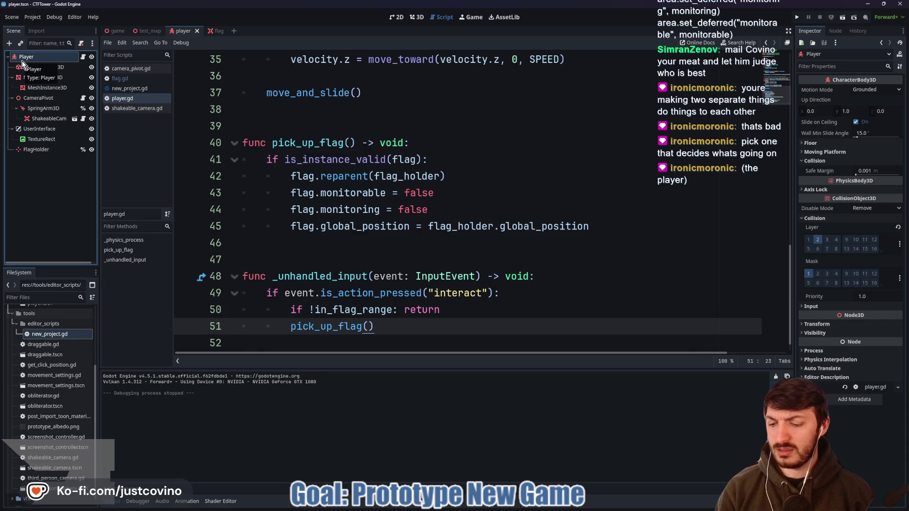
Step: Add an Area3D child under Player and rename it InteractArea
key(ctrl+a)
text(area)
key(Return)
double_click(53, 159)
text(InteractArea)
key(Return)
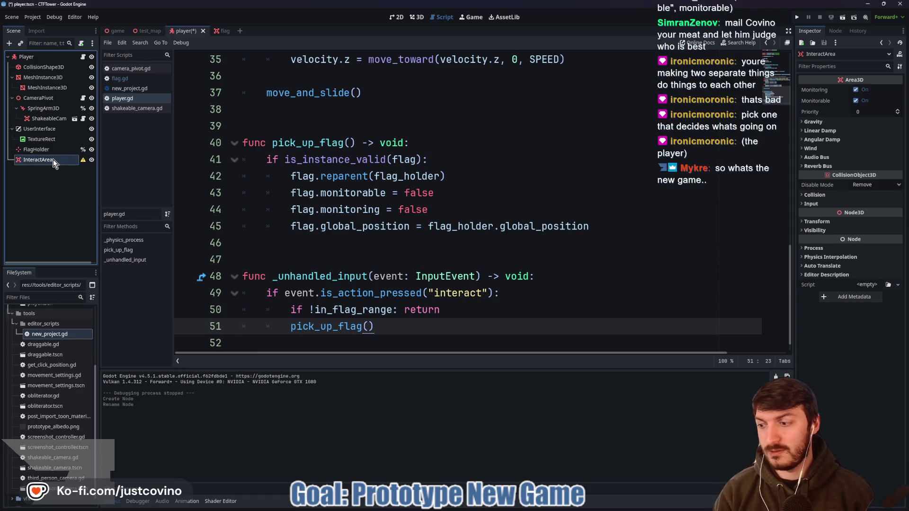
Step: View the player scene in 3D, then bring up the Excalidraw 'CTF Meets TD' design board
click(417, 17)
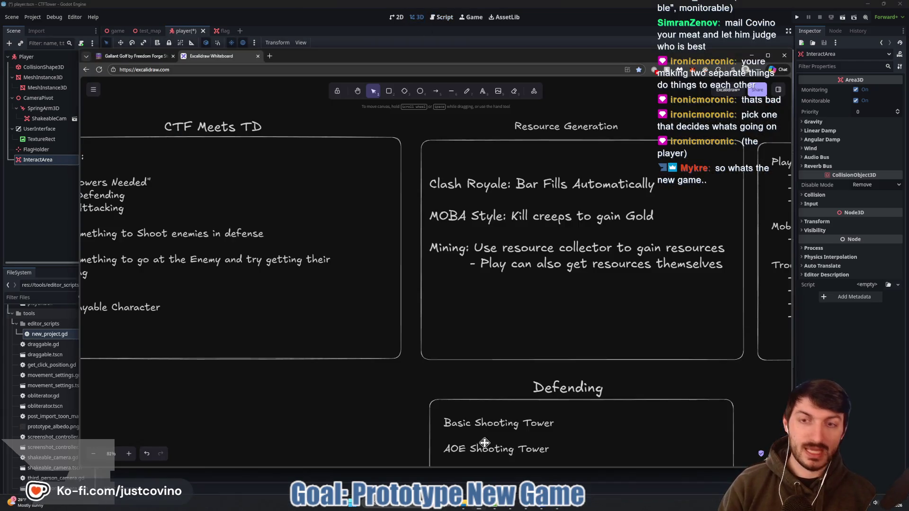
key(alt+Tab)
drag(280, 226, 392, 219)
scroll(391, 220, up, 1)
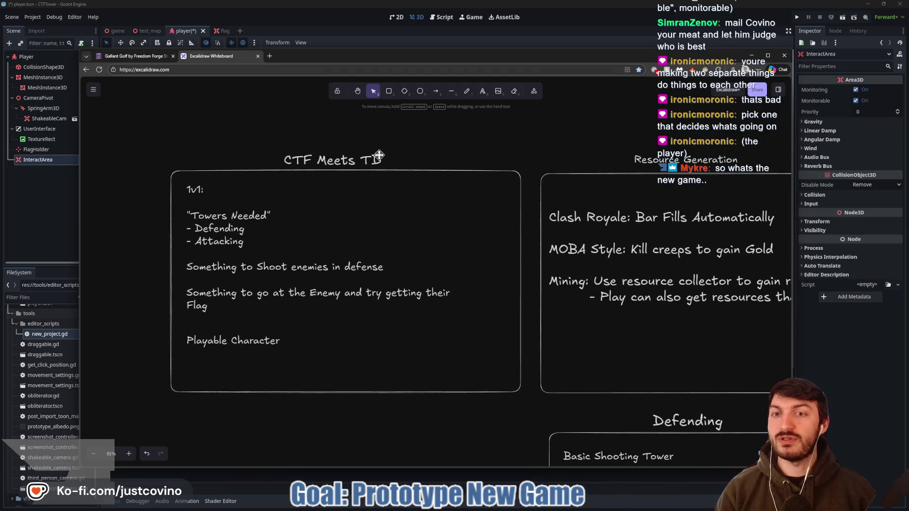
Step: Add '- Multiplayer' to the 'CTF Meets TD' title and widen its box to one line
drag(440, 227, 392, 217)
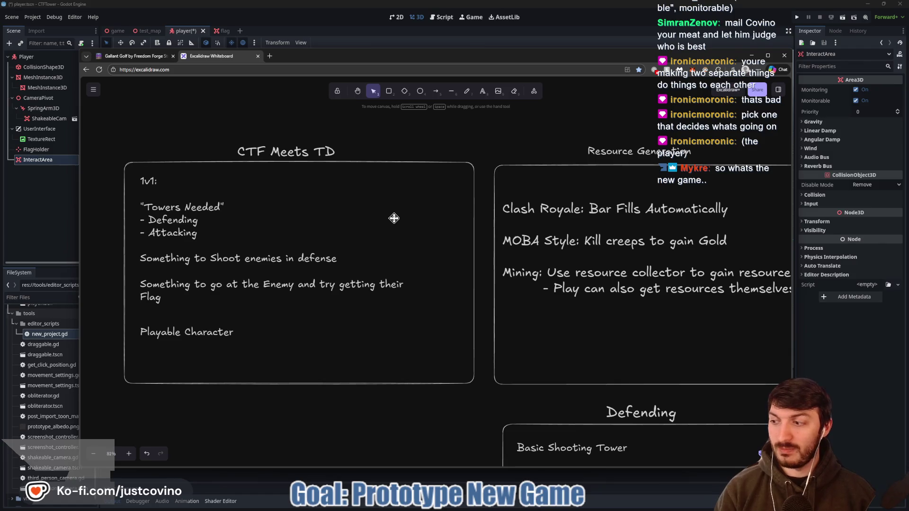
key(t)
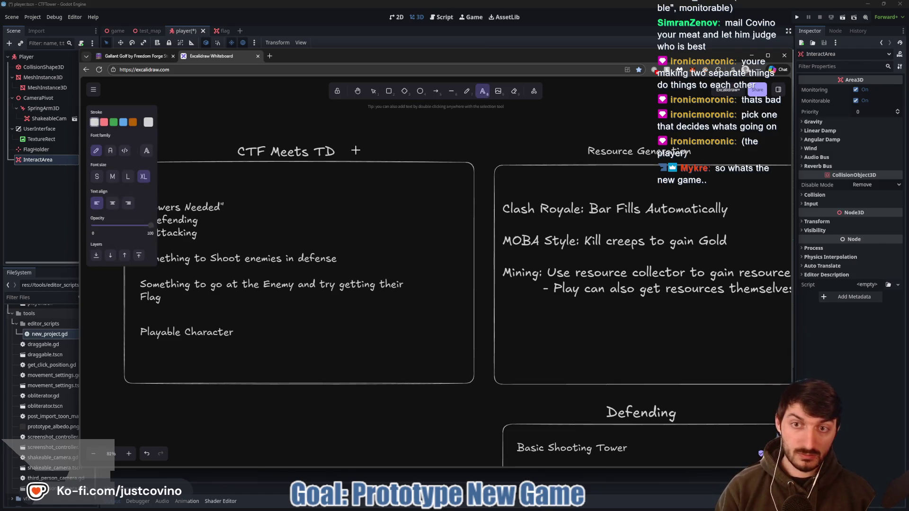
click(346, 144)
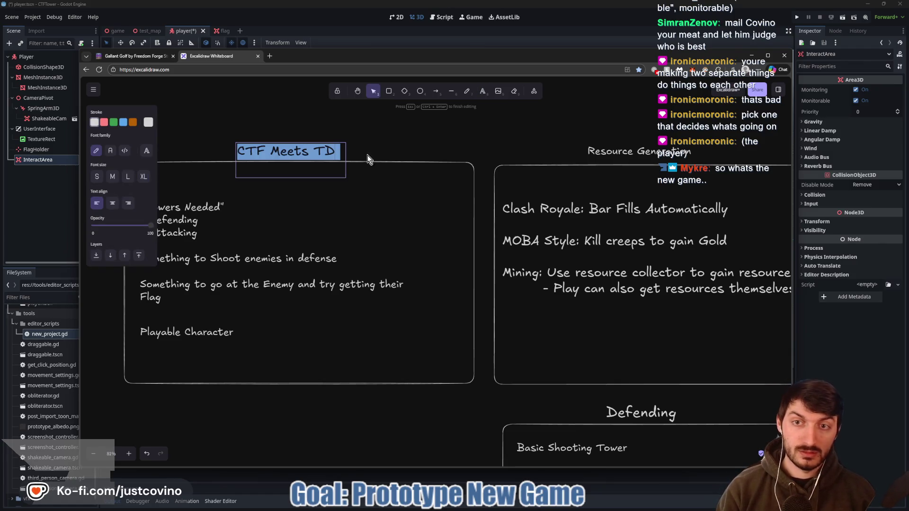
click(339, 151)
key(Return)
text(- Multiplayer)
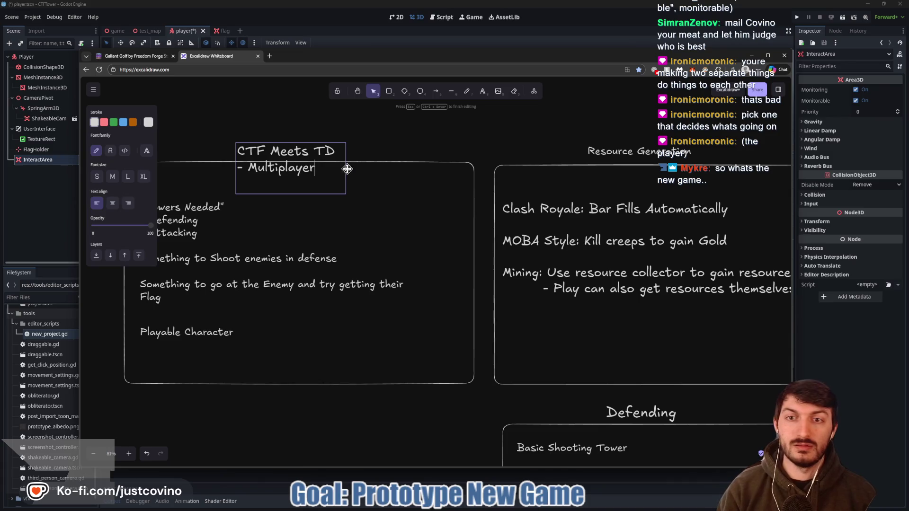
key(Escape)
drag(345, 166, 440, 166)
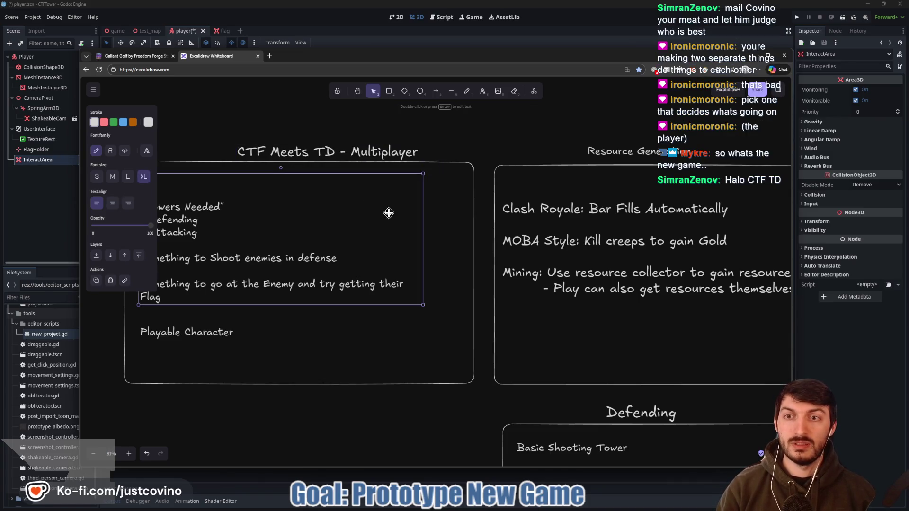
click(459, 133)
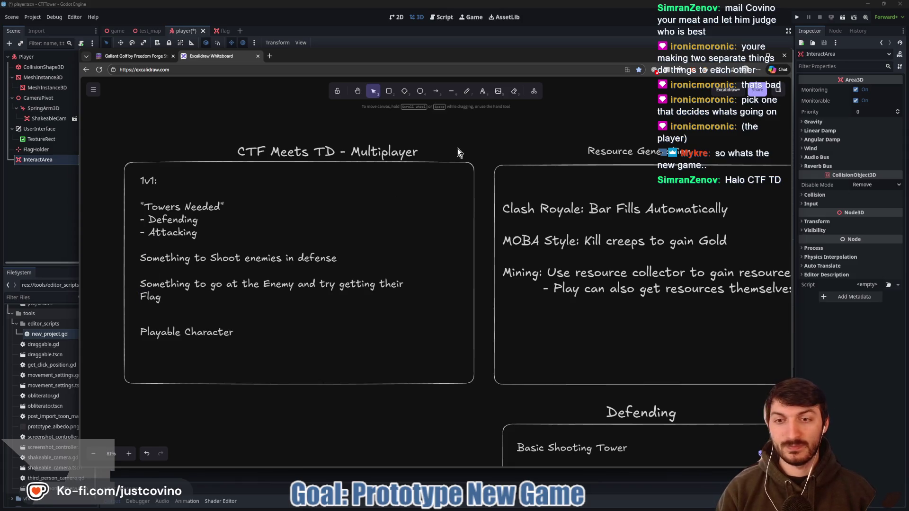
Step: Cancel the board's save-to-file prompt and go back to the Godot editor
key(ctrl+s)
click(474, 287)
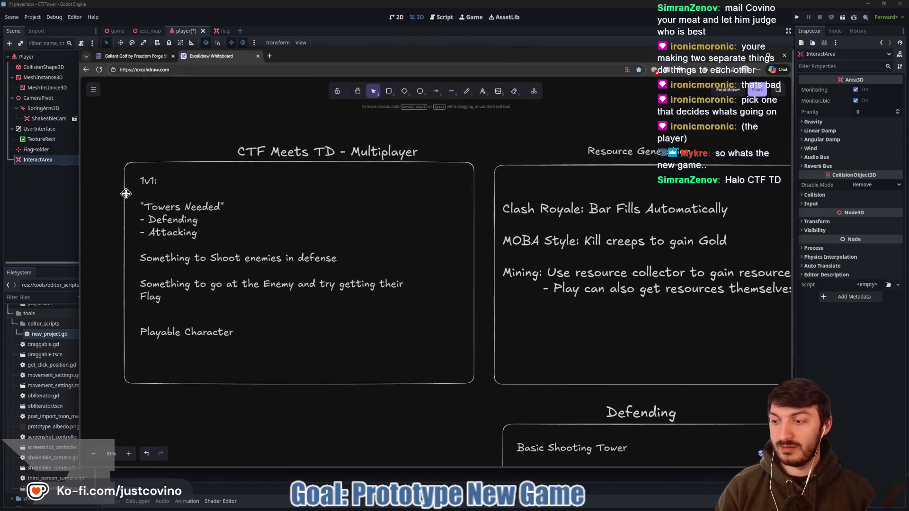
click(50, 217)
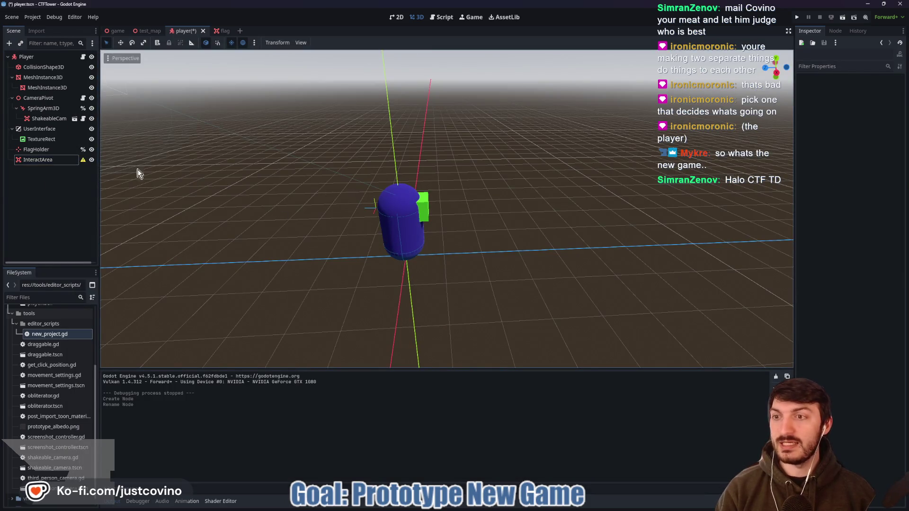
Step: Untick collision layer 1 and mask 1 on InteractArea
click(64, 161)
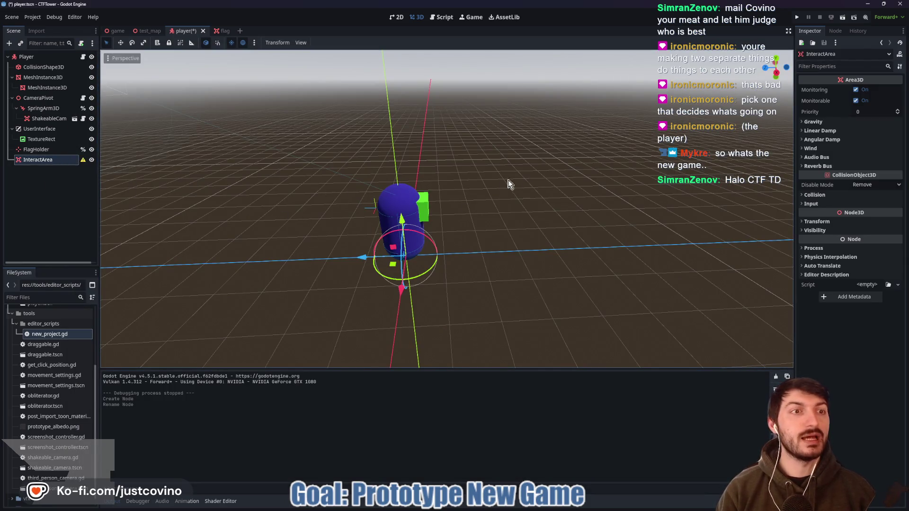
click(802, 195)
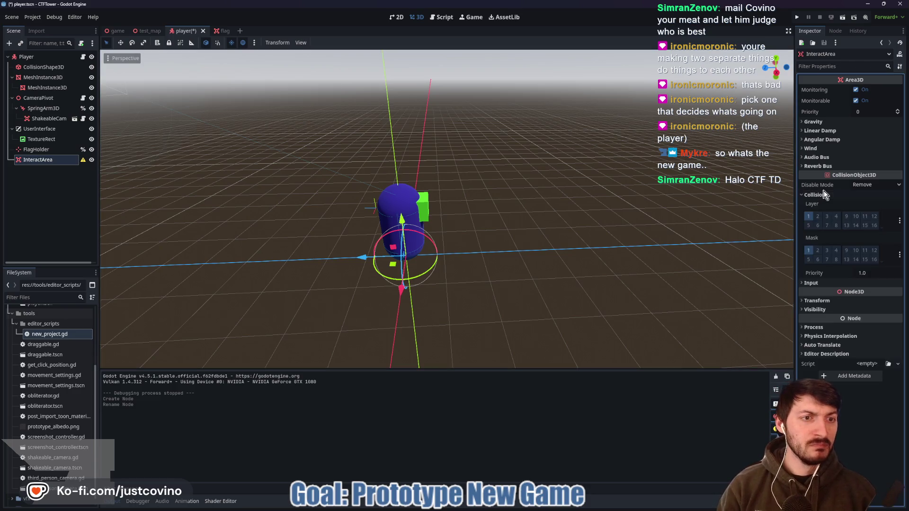
click(808, 216)
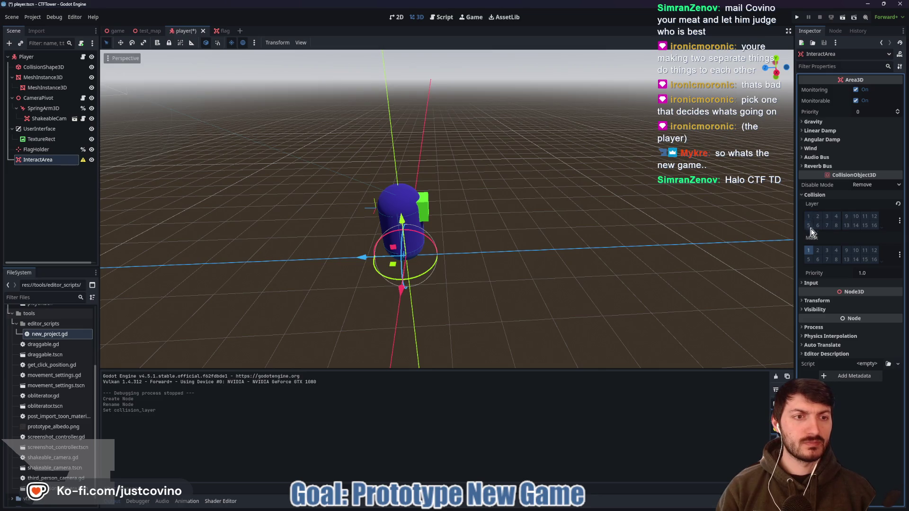
click(811, 251)
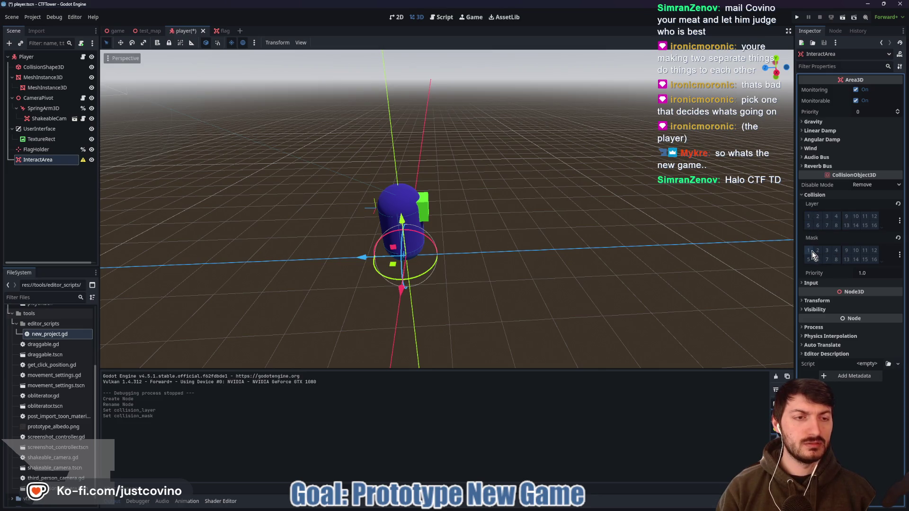
Step: Name collision layer 9 'Flag' and make it InteractArea's only mask
right_click(847, 252)
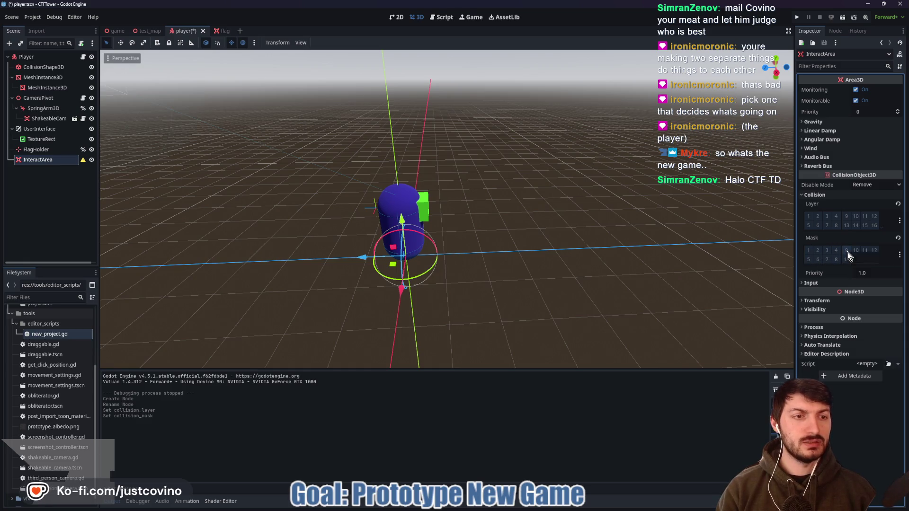
click(852, 262)
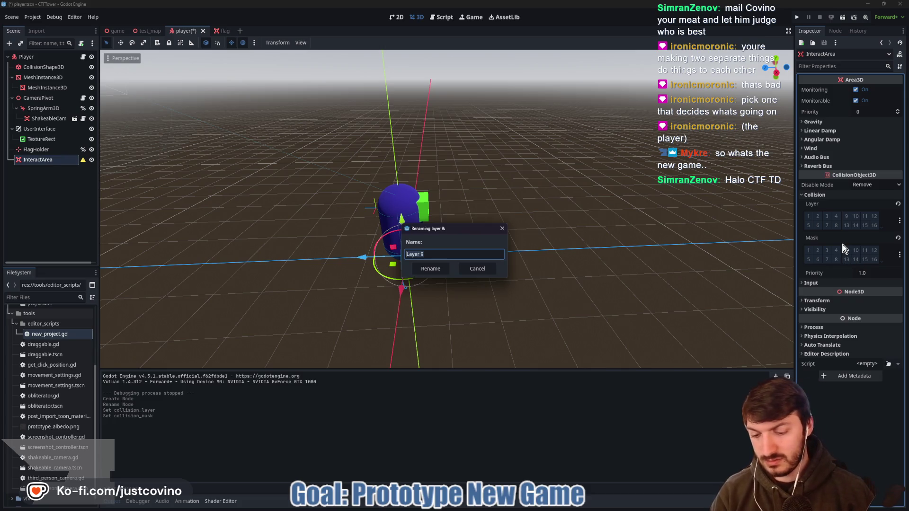
key(Return)
click(846, 249)
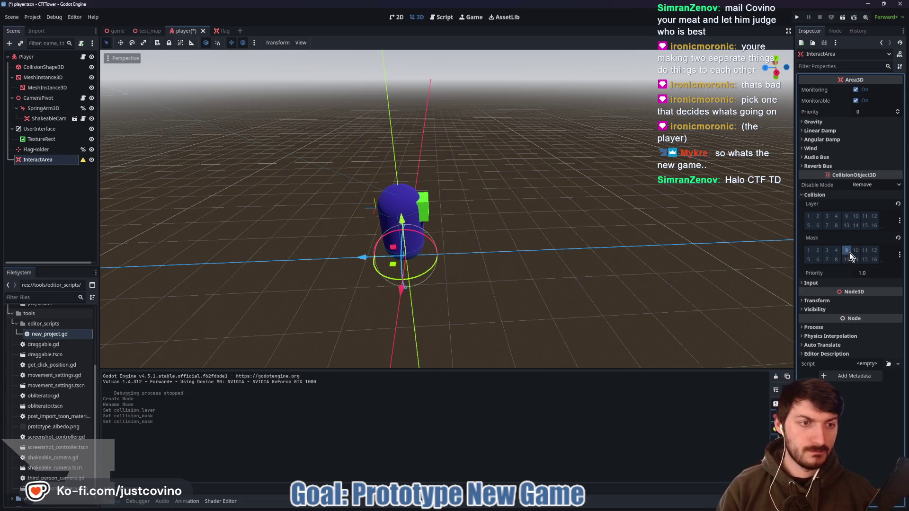
click(40, 161)
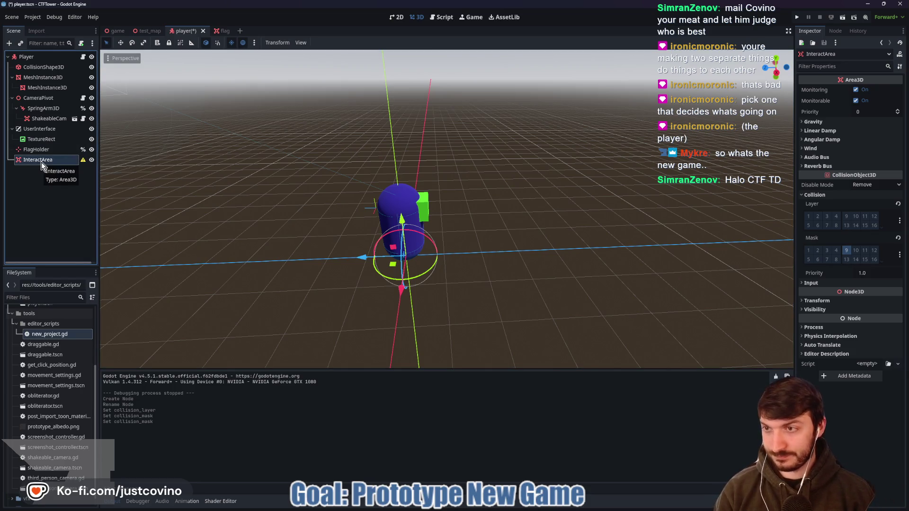
key(ctrl+a)
Step: Add a CollisionShape3D child to InteractArea and give it a CylinderShape3D shape
text(collisionshape)
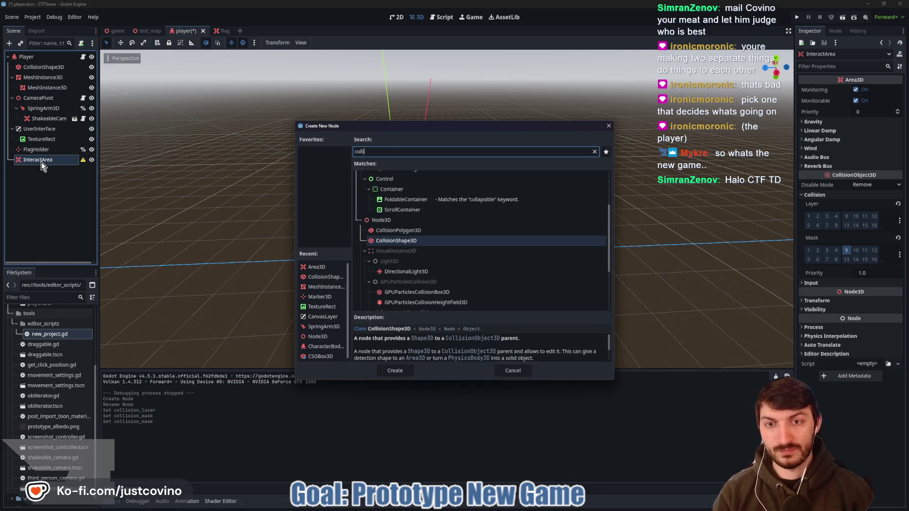
key(Return)
click(867, 89)
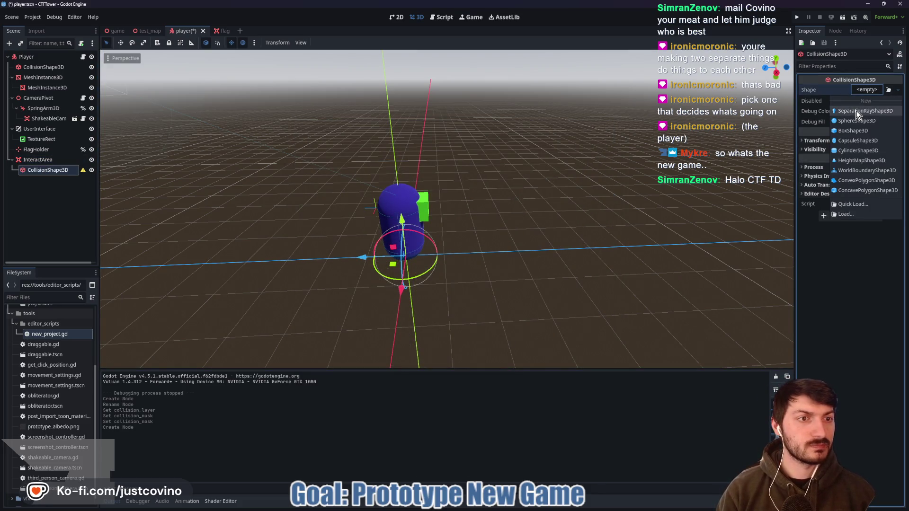
click(858, 150)
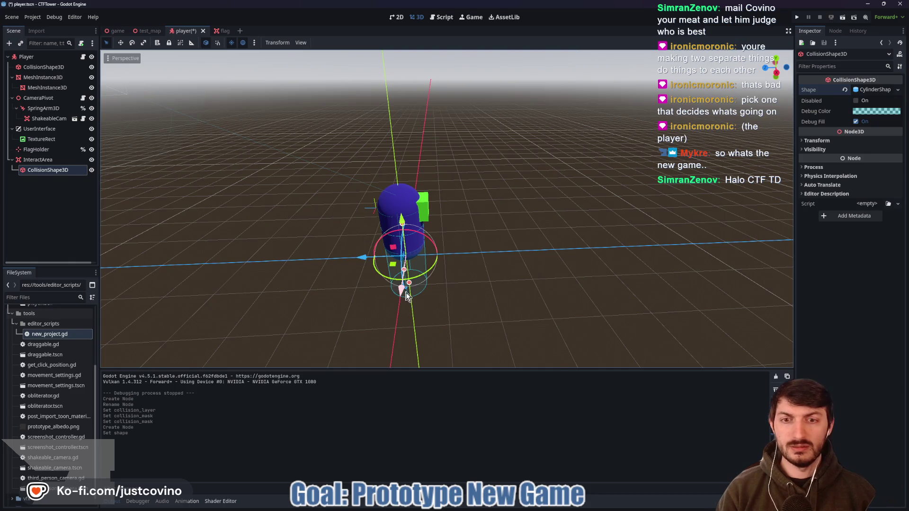
Step: Resize the cylinder to about 2 units tall and roughly 3 units in radius
drag(410, 283, 404, 251)
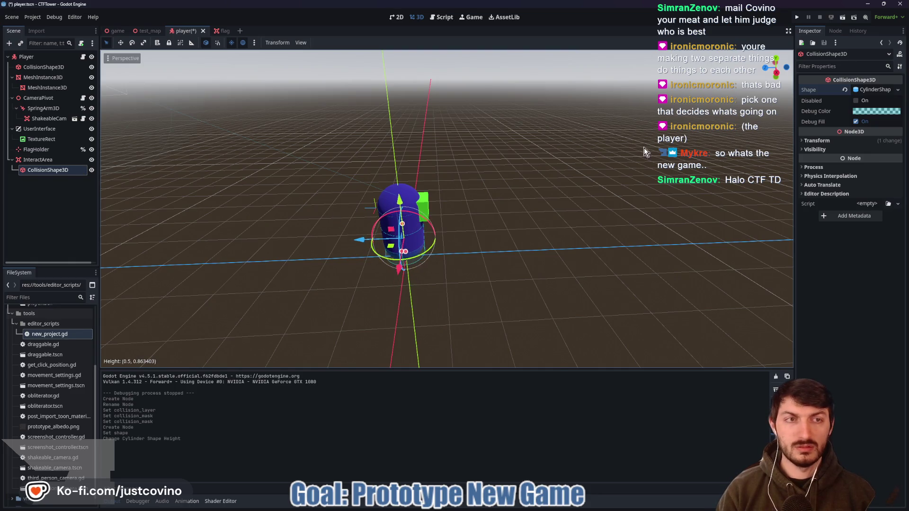
click(777, 72)
mouse_move(391, 318)
mouse_down()
mouse_move(393, 326)
mouse_move(549, 294)
mouse_move(478, 290)
mouse_up()
drag(361, 276, 355, 213)
drag(463, 257, 521, 256)
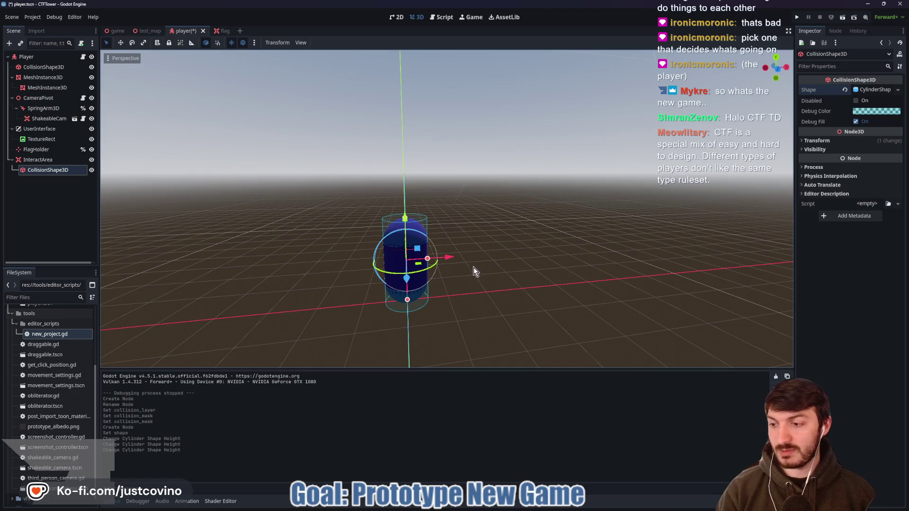
drag(477, 304, 475, 299)
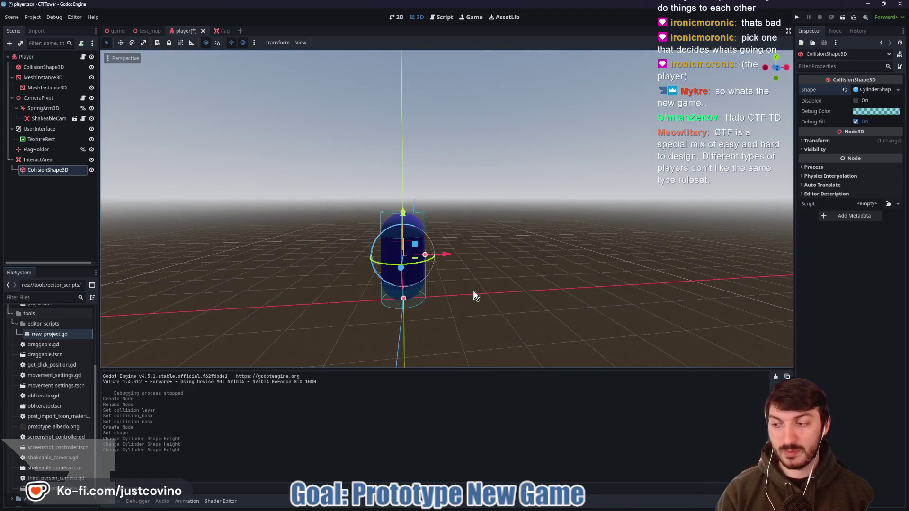
mouse_move(425, 255)
mouse_down()
mouse_move(527, 265)
mouse_move(513, 245)
mouse_up()
click(776, 58)
Step: Make the cylinder taller, save the player scene, and begin attaching a script to InteractArea
key(ctrl+s)
mouse_move(606, 237)
mouse_down()
mouse_move(487, 173)
mouse_move(450, 220)
mouse_move(497, 217)
mouse_up()
drag(415, 198, 412, 178)
key(ctrl+s)
drag(534, 209, 272, 205)
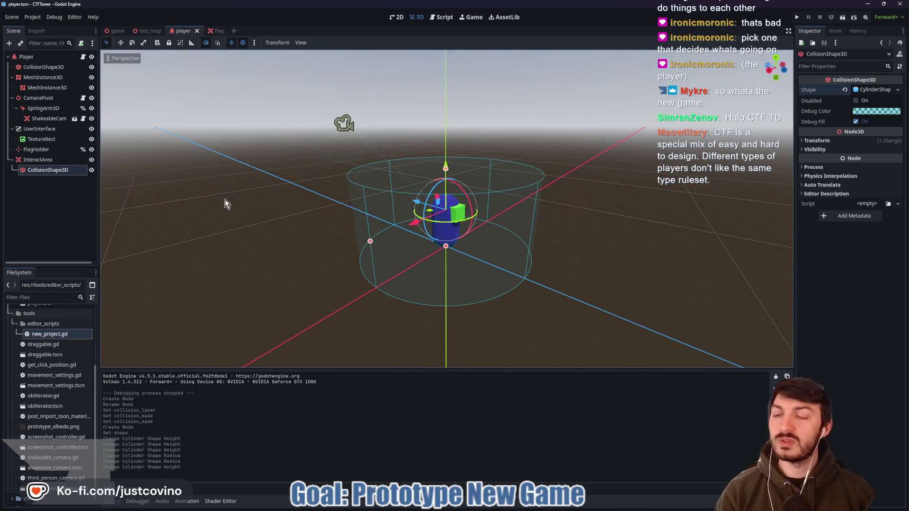
click(38, 159)
click(81, 43)
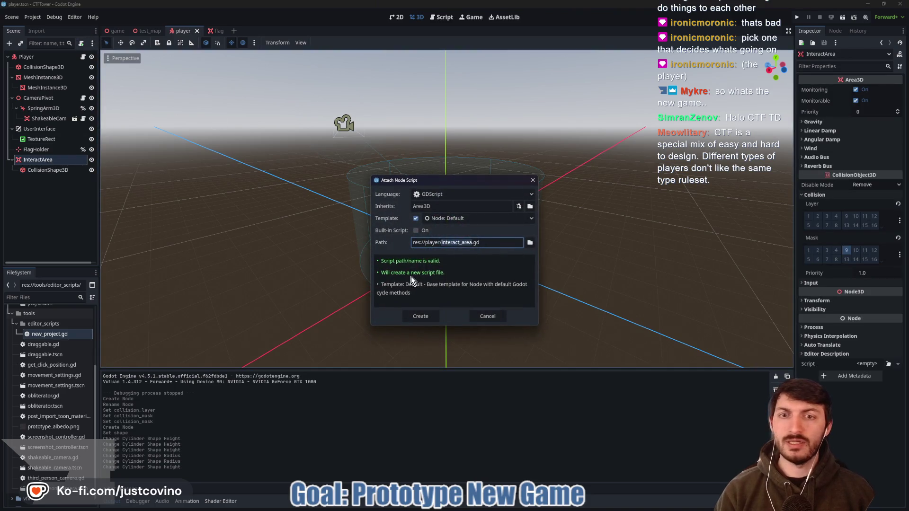
Step: Create interact_area.gd, prefix it with 'class_name InteractArea', delete the template functions, and save
click(422, 317)
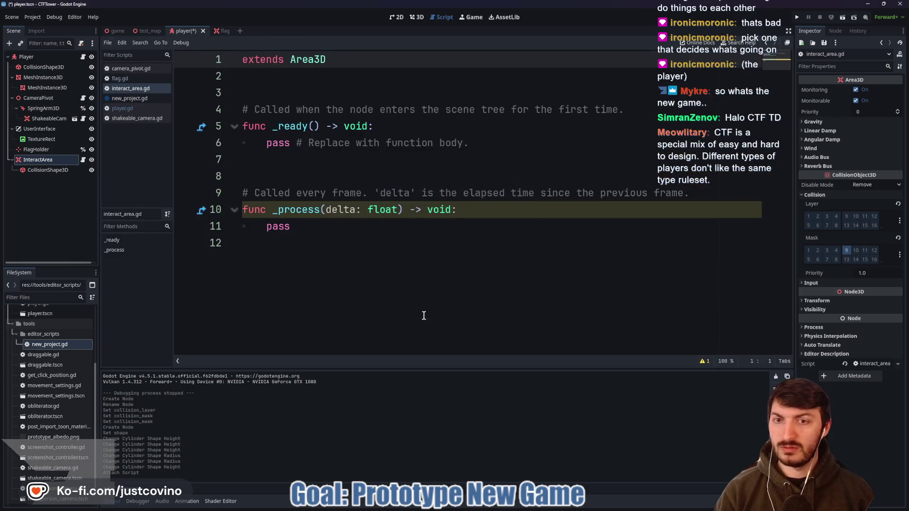
text(class_name In)
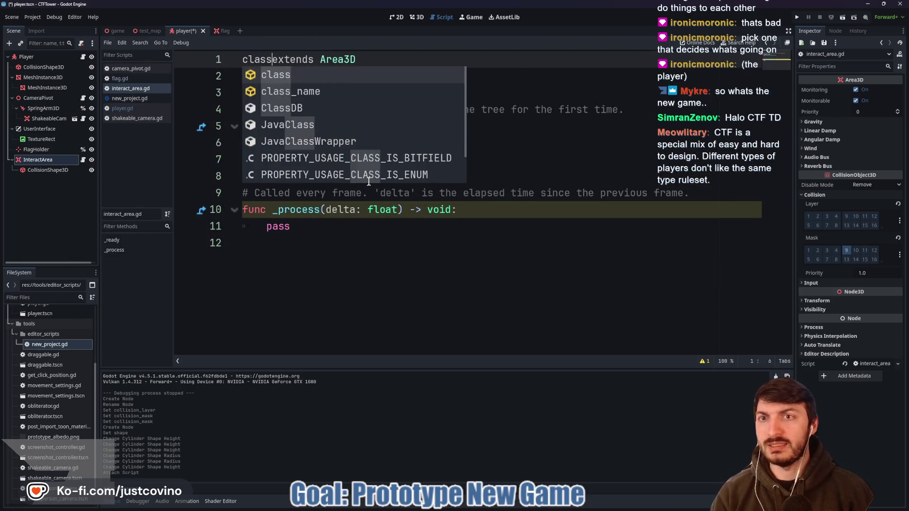
text(teractArea)
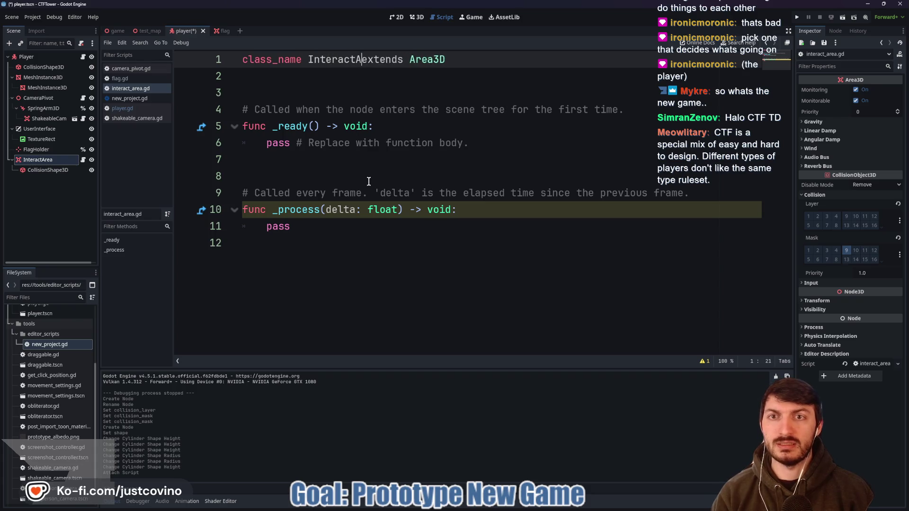
drag(331, 243, 207, 103)
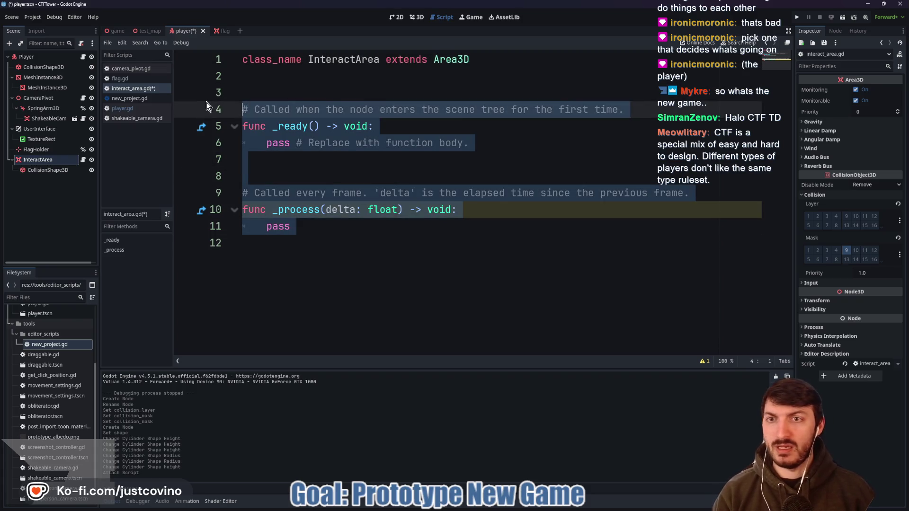
key(BackSpace)
key(ctrl+s)
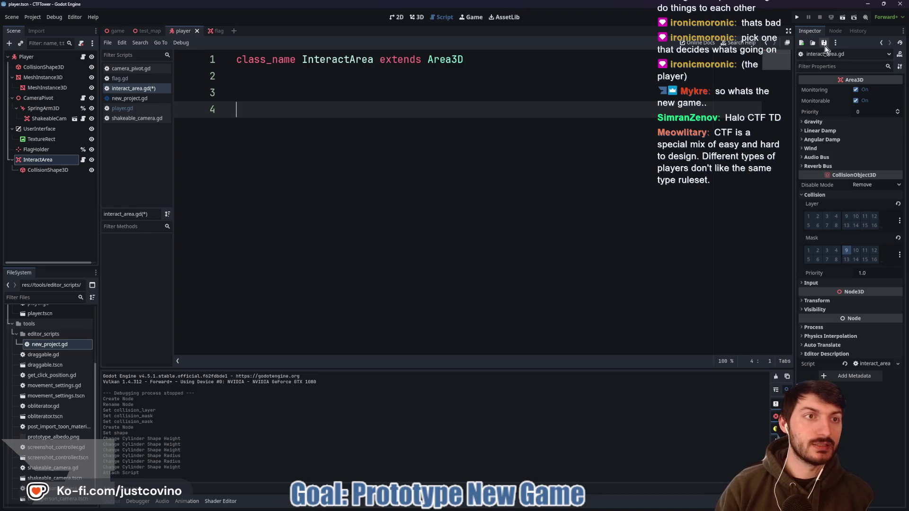
Step: Connect InteractArea's body_entered signal to a handler in its own script
click(835, 31)
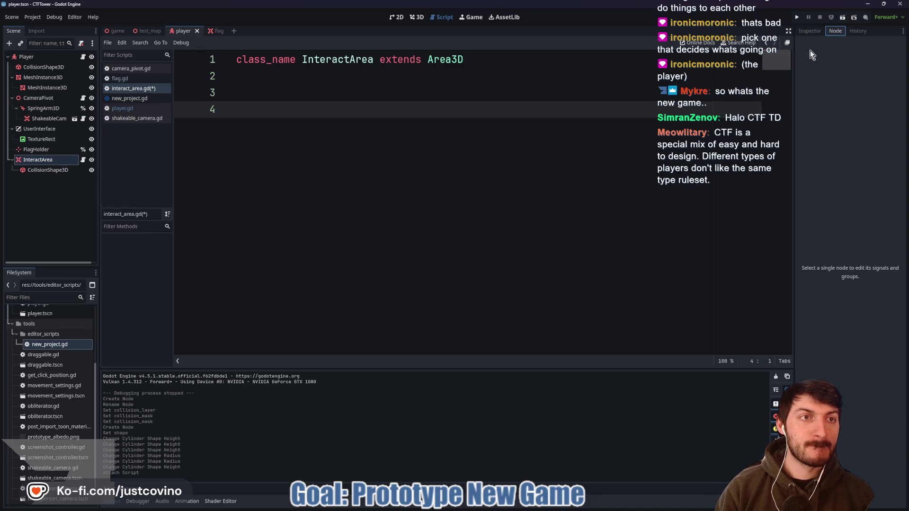
click(29, 160)
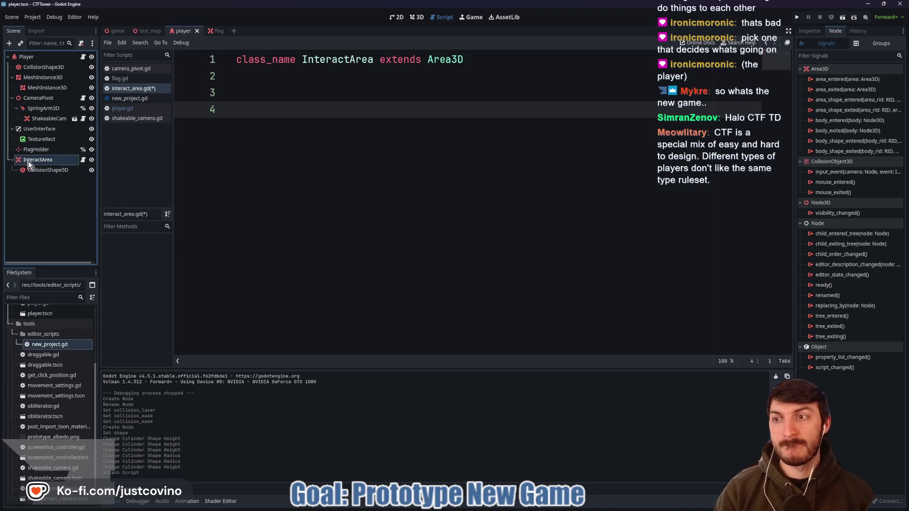
double_click(842, 120)
scroll(444, 284, down, 2)
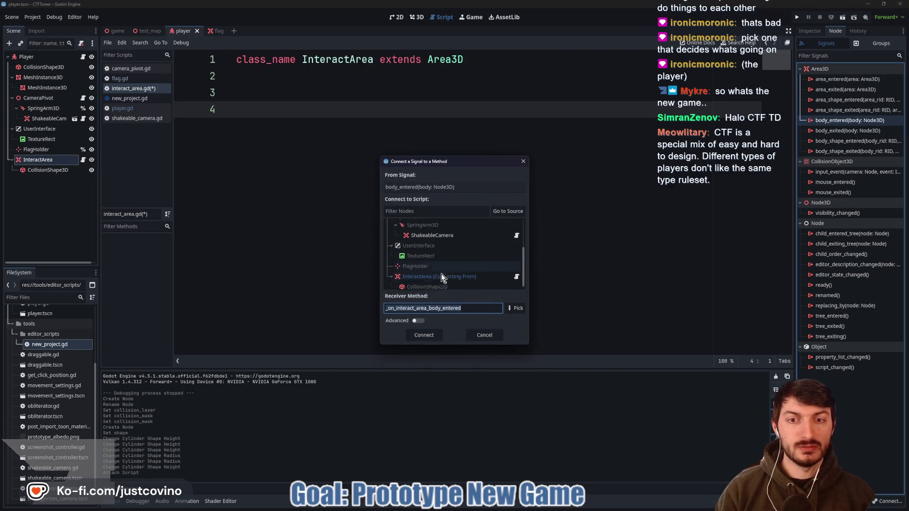
click(440, 284)
click(423, 335)
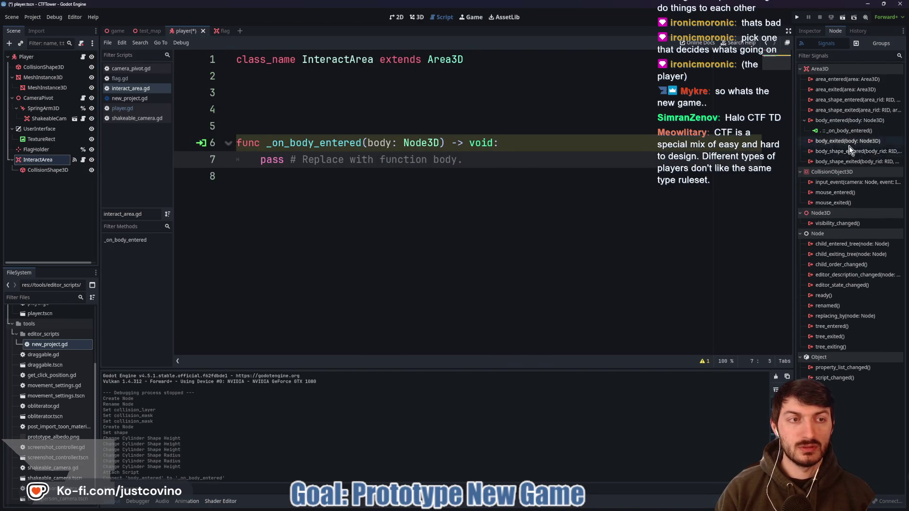
Step: Connect InteractArea's body_exited signal to its own script as well
double_click(848, 140)
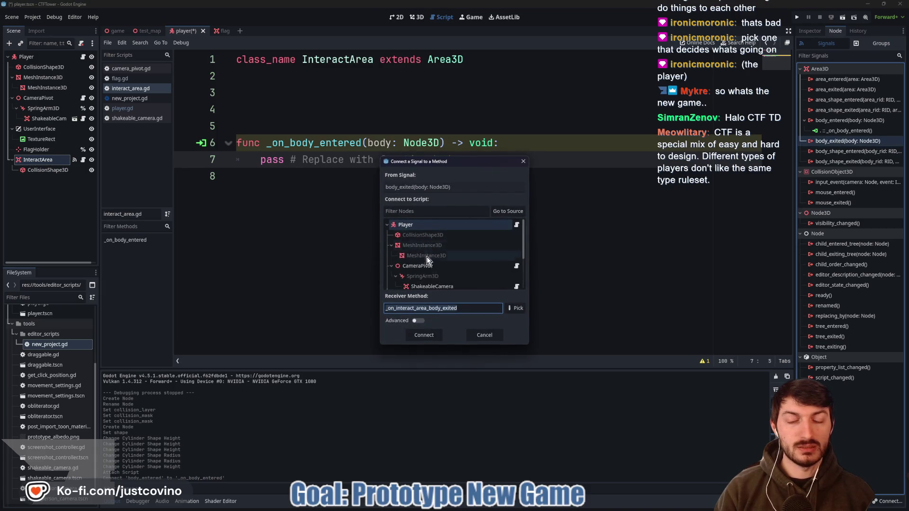
scroll(430, 268, down, 2)
click(430, 272)
click(423, 335)
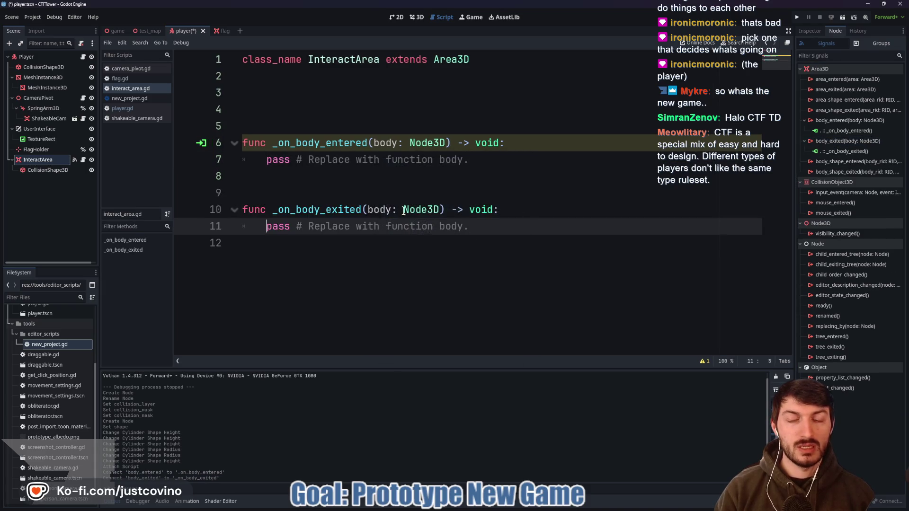
click(431, 193)
click(344, 102)
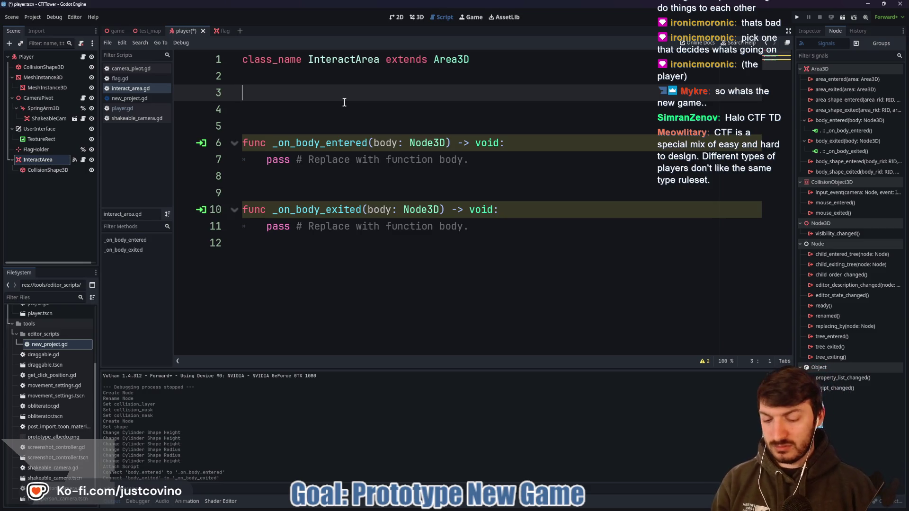
Step: Write a draft 'signal interact_area_body_entered' declaration below the class line
text(signal _)
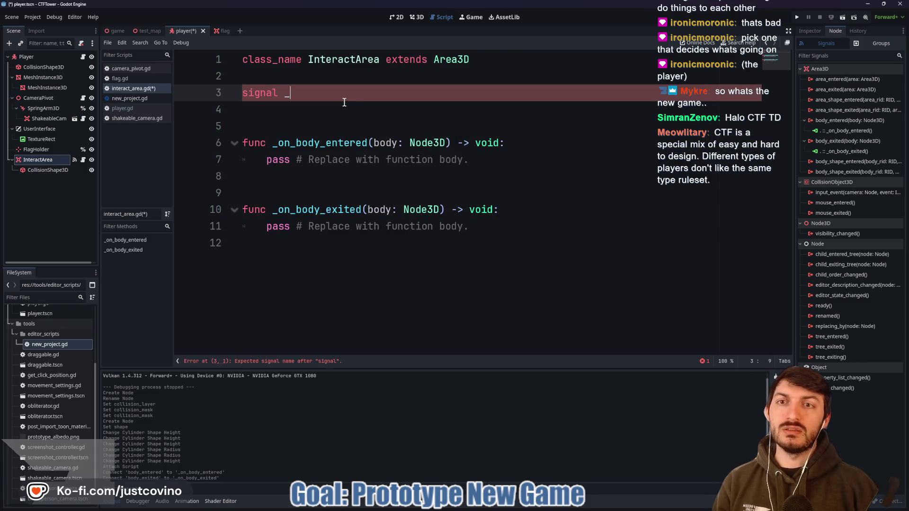
text(inre)
key(BackSpace)
key(BackSpace)
text(teract)
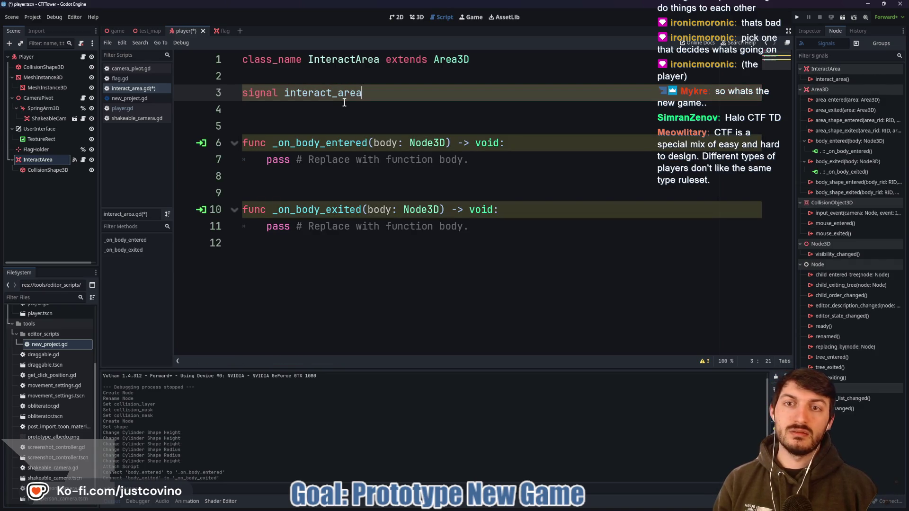
text(_area_body_)
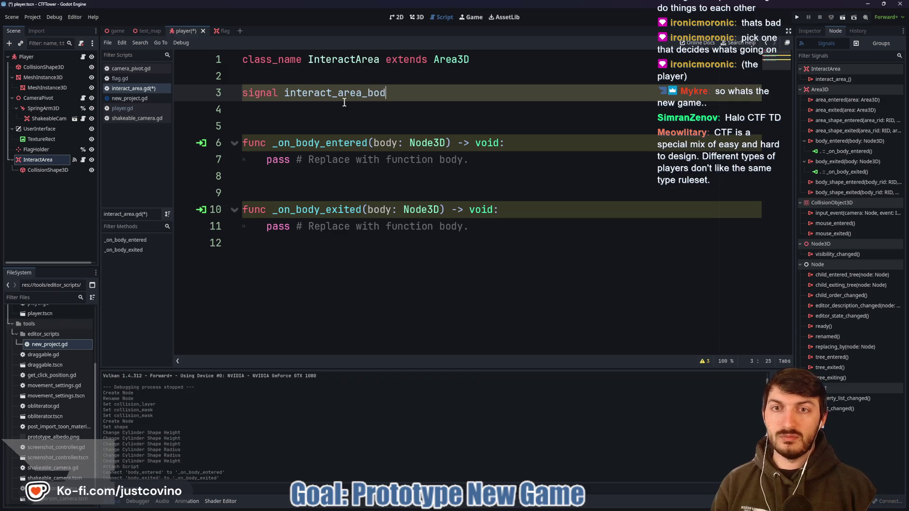
text(entered)
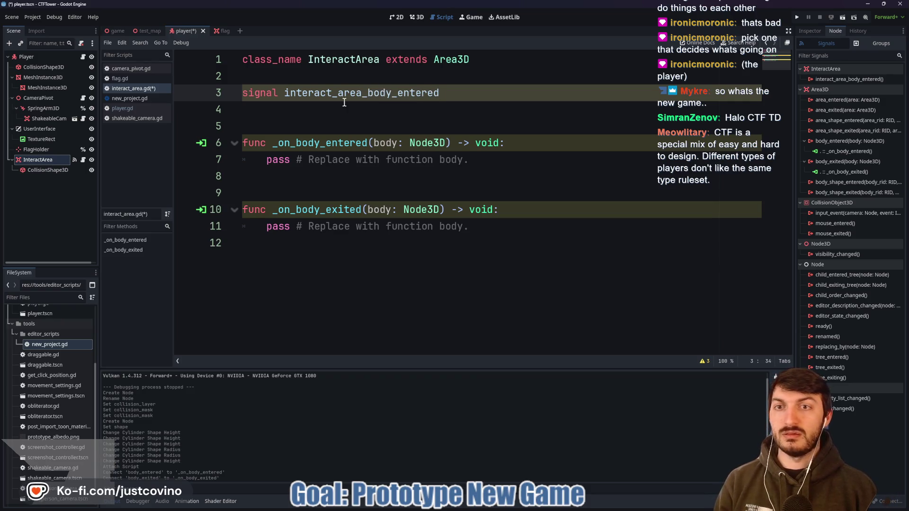
drag(473, 161, 263, 161)
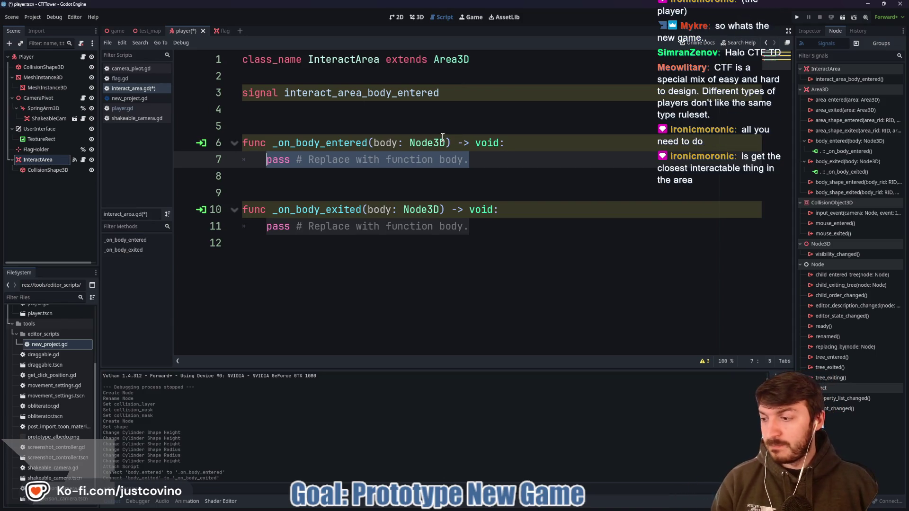
mouse_move(442, 136)
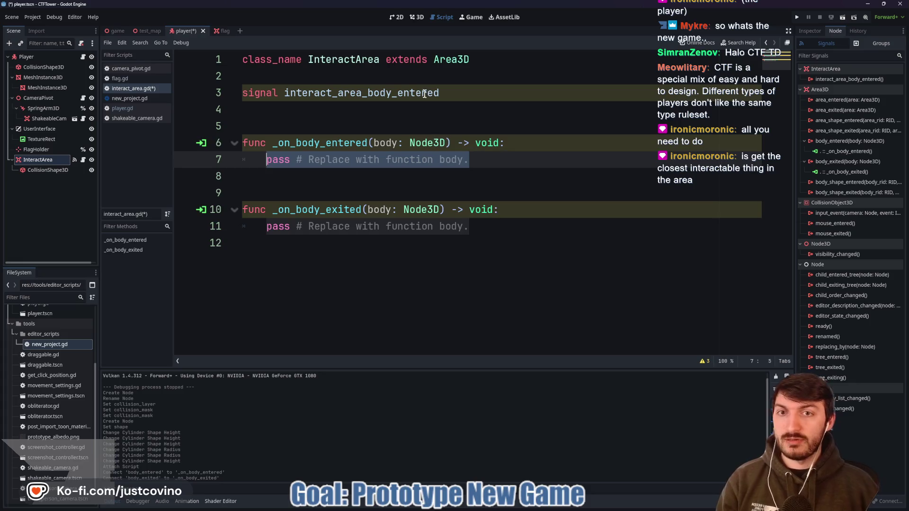
click(442, 106)
Step: Delete the draft signal line and leave blank lines above the handler functions
drag(302, 112, 229, 94)
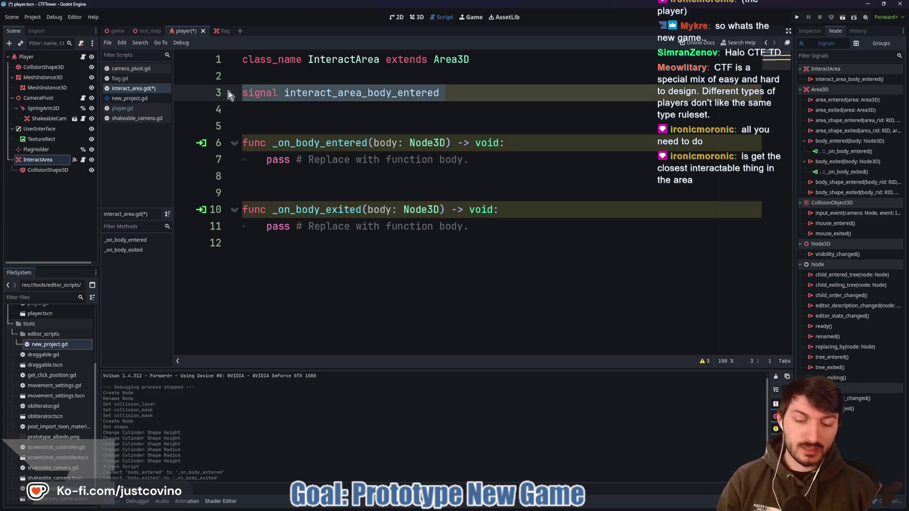
key(BackSpace)
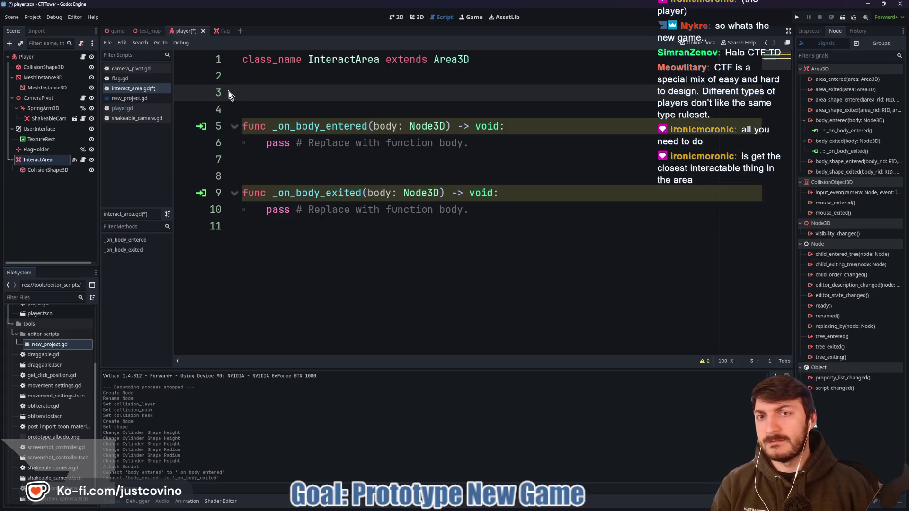
click(299, 244)
key(Return)
key(Return)
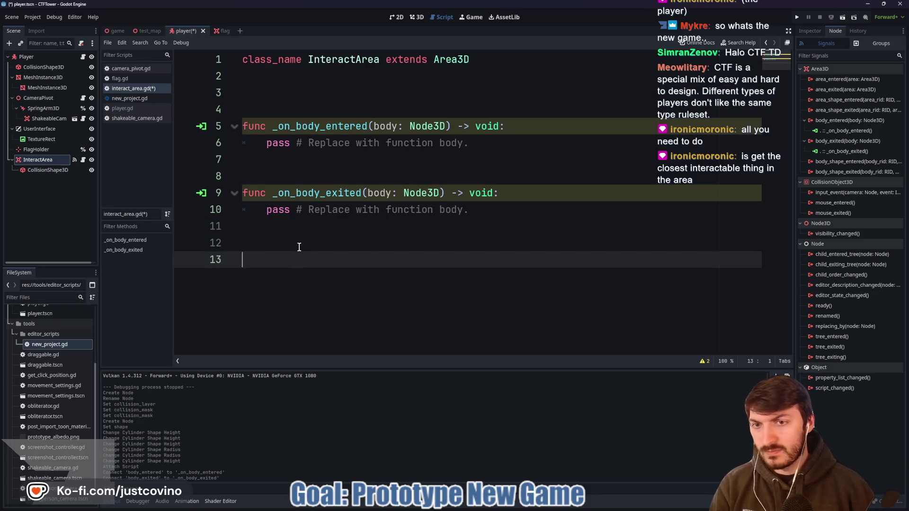
key(BackSpace)
key(BackSpace)
click(297, 93)
key(Return)
key(Return)
key(Return)
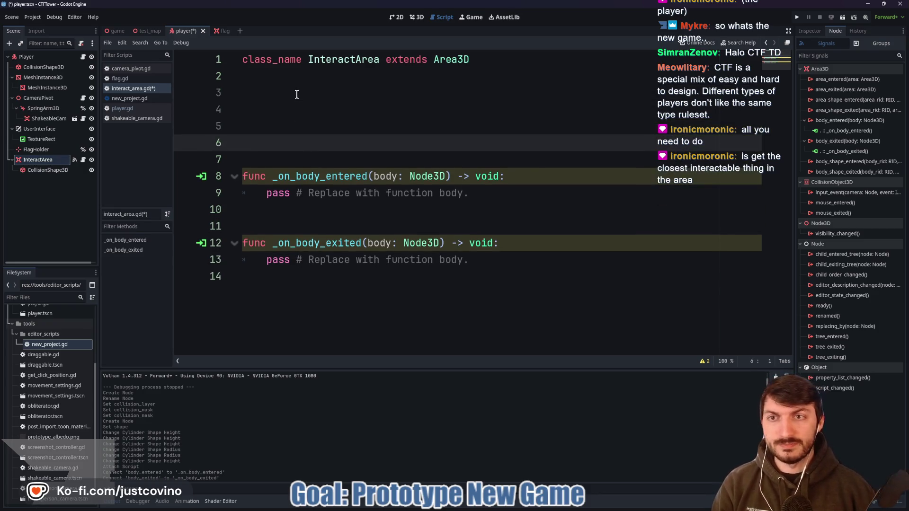
key(Up)
key(Up)
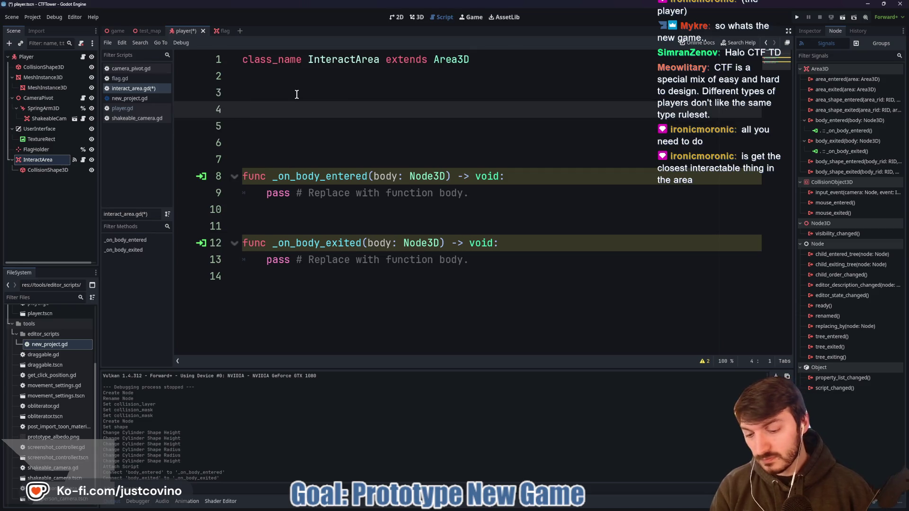
text(fun)
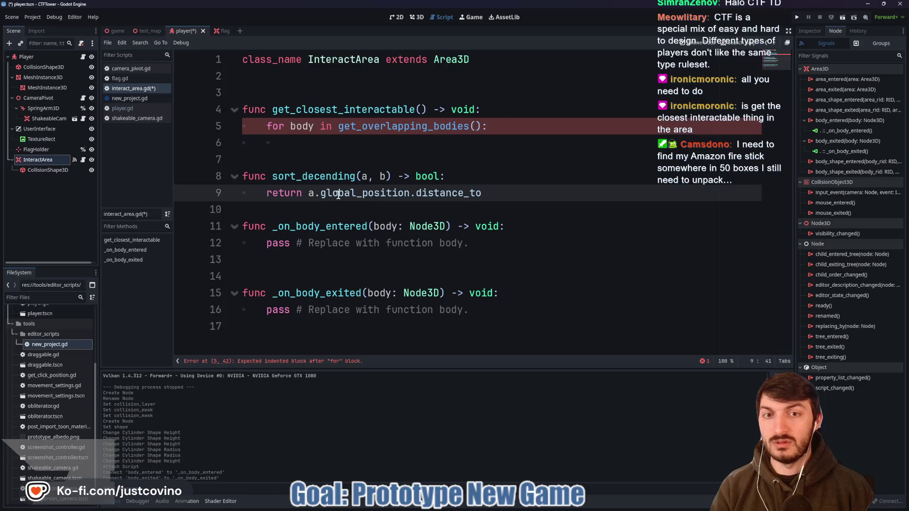
text(()
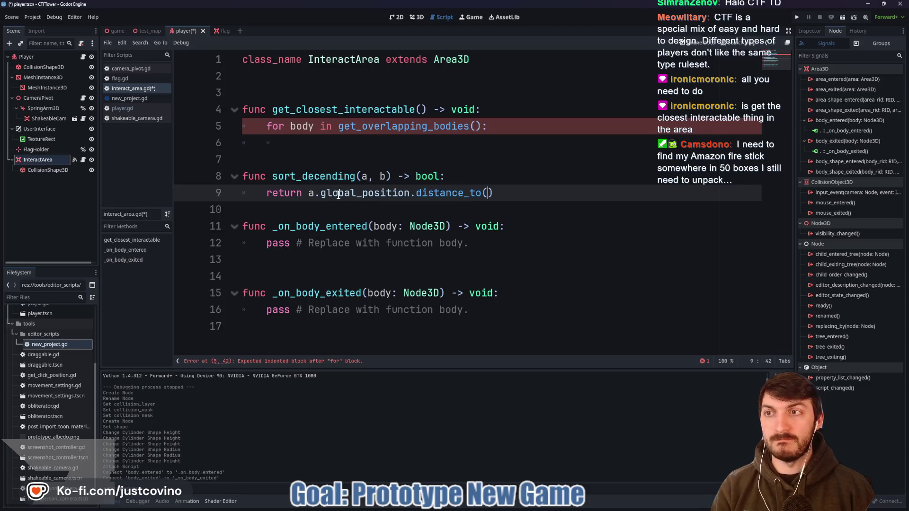
click(273, 77)
key(Return)
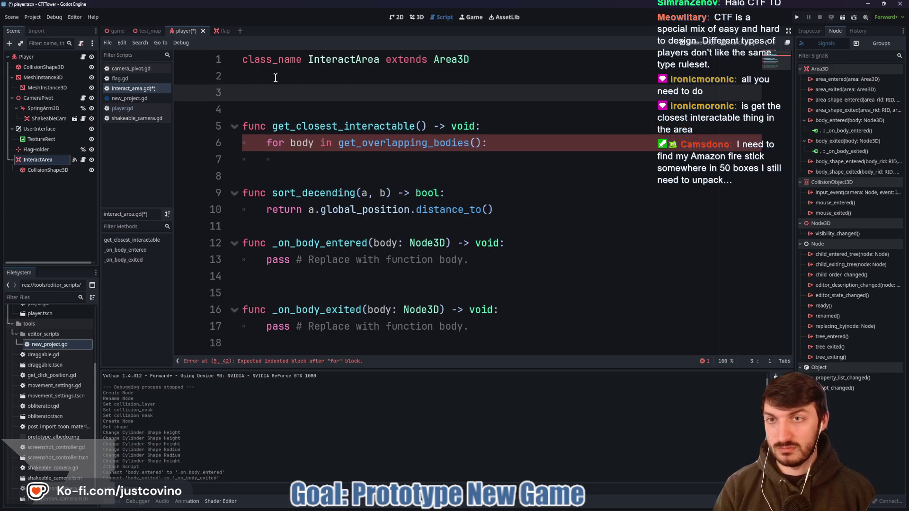
text(@export var player:)
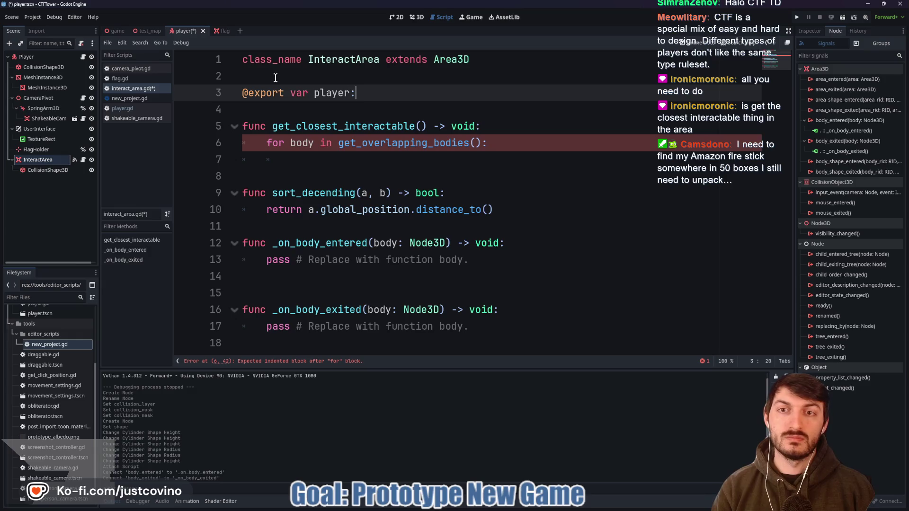
text( Player)
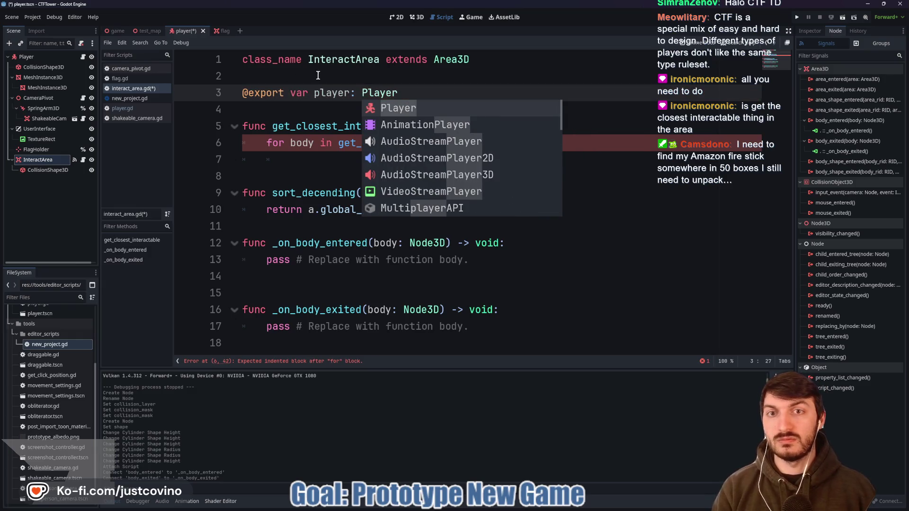
key(Escape)
Step: Make sort_decending compare a's and b's distance_to(player.global_position) with >
click(487, 209)
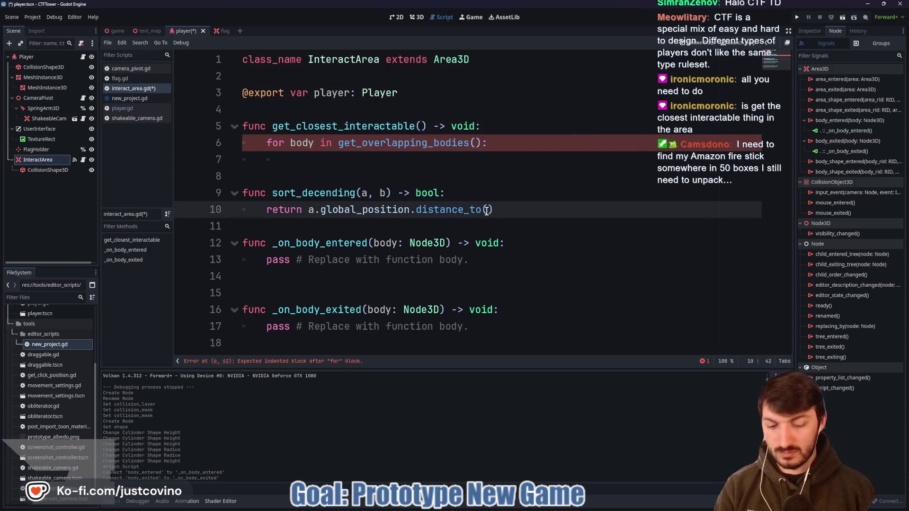
text(player.global_position))
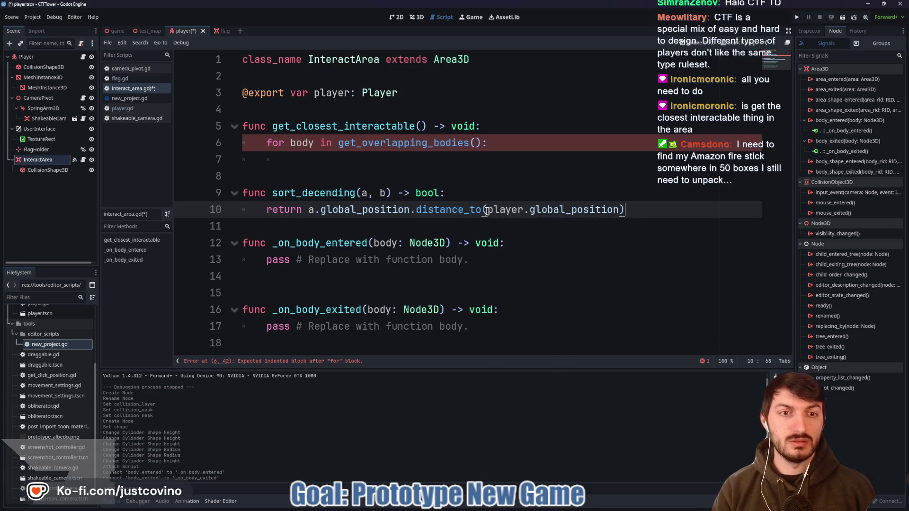
text( >)
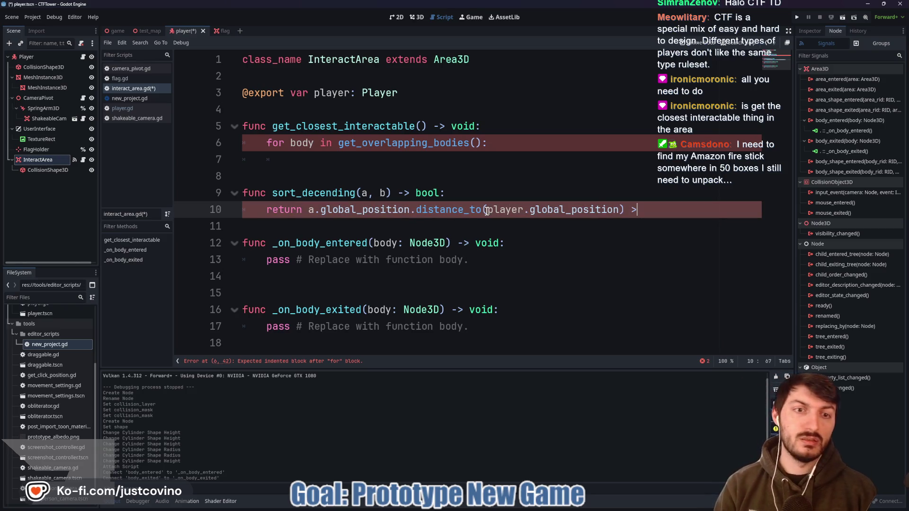
text( b.glob)
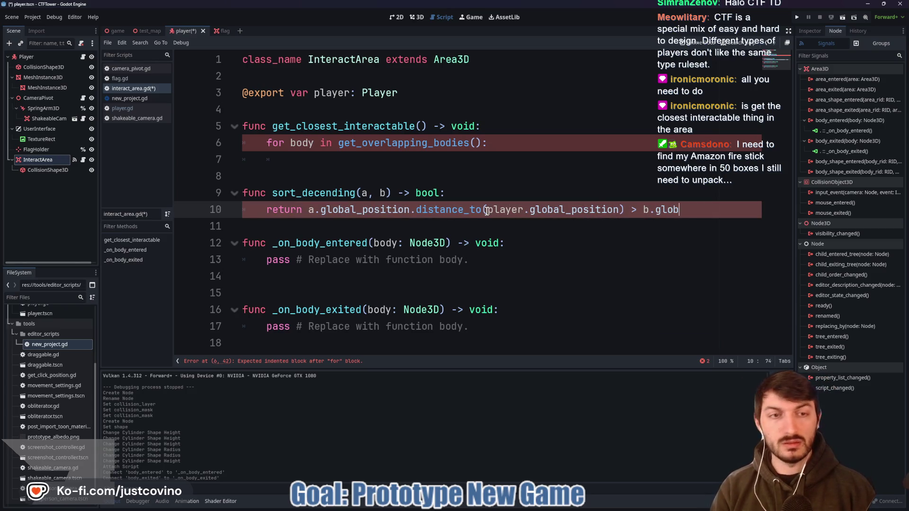
text(al_position)
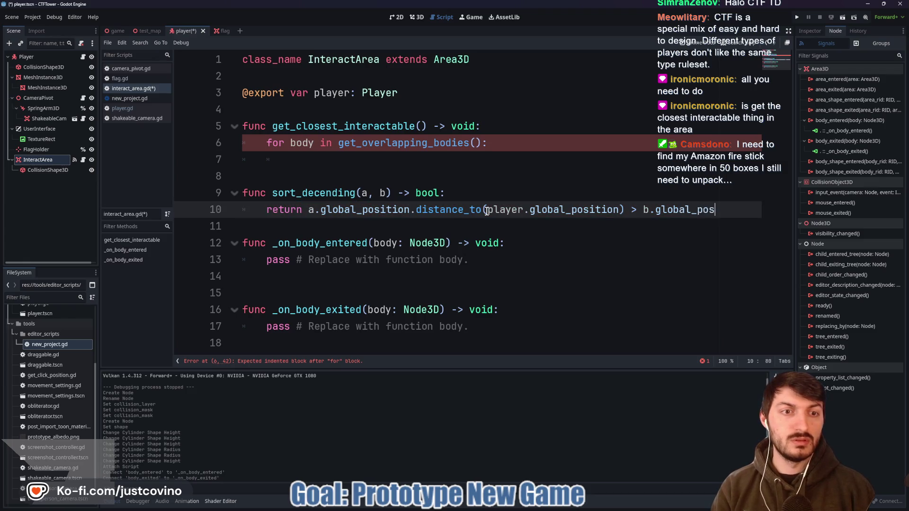
text(.distance_to)
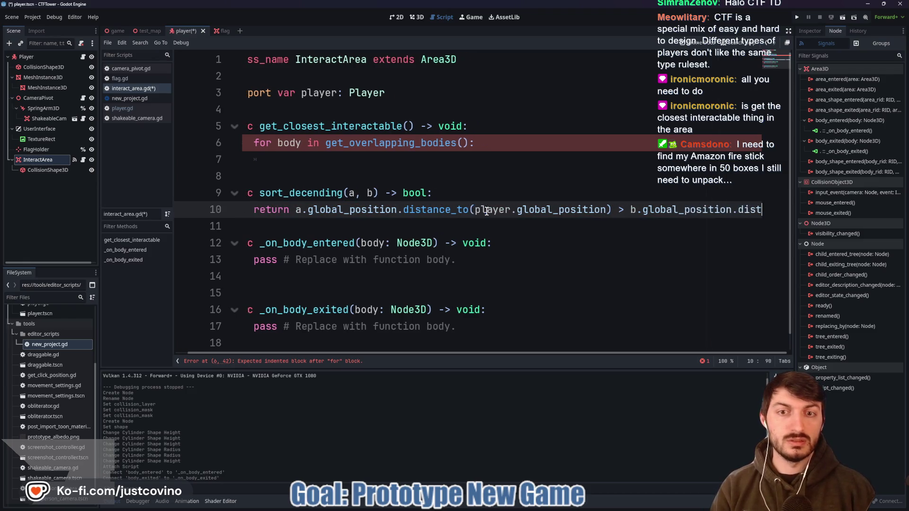
text((player.globa)
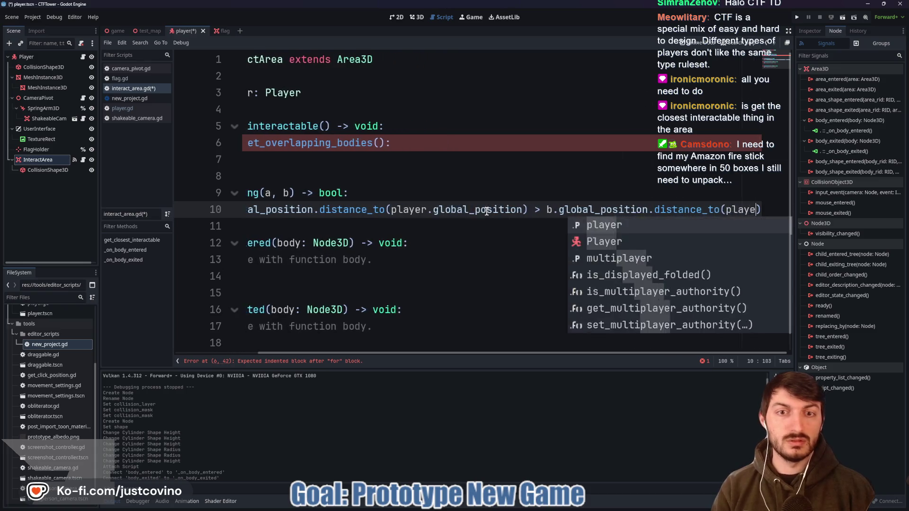
text(l_positin)
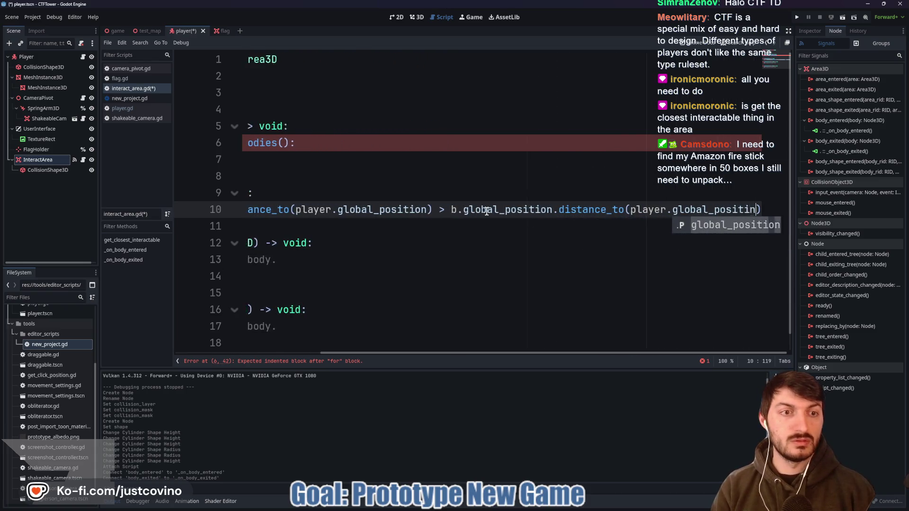
key(BackSpace)
key(BackSpace)
key(BackSpace)
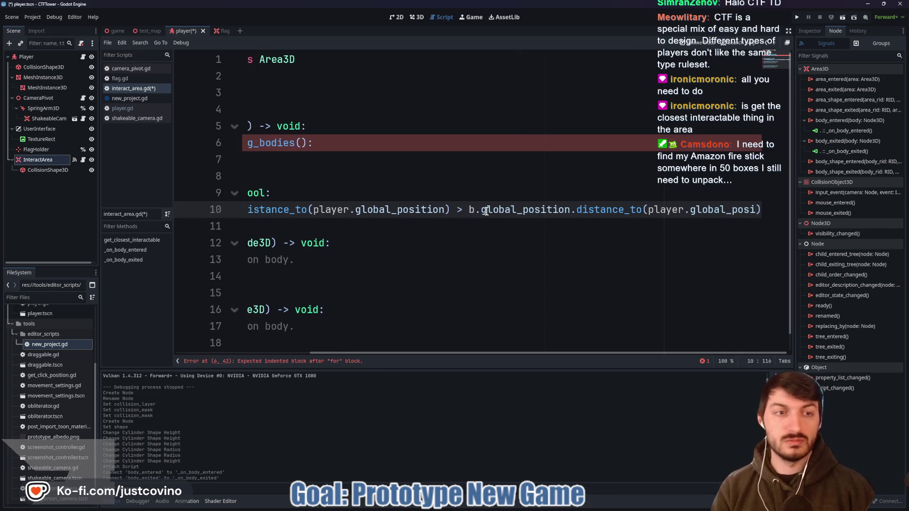
text(tion)
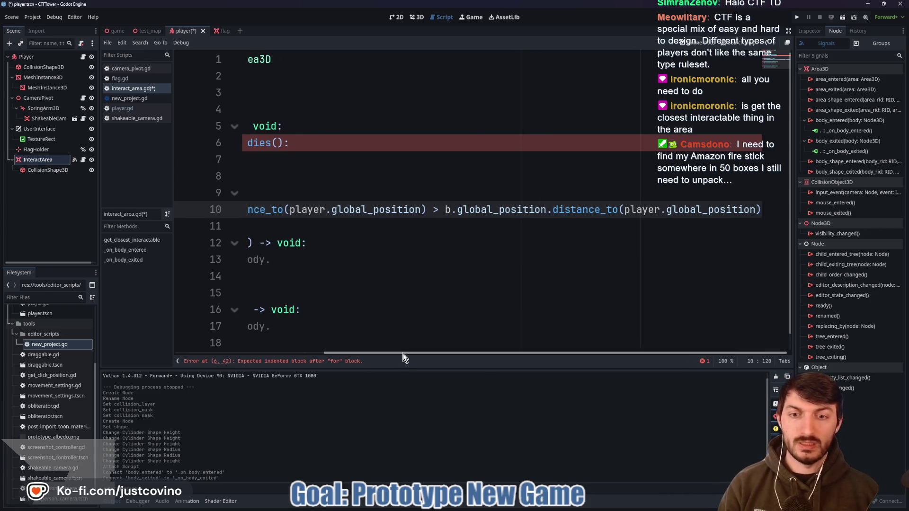
drag(402, 354, 254, 354)
drag(493, 146, 263, 151)
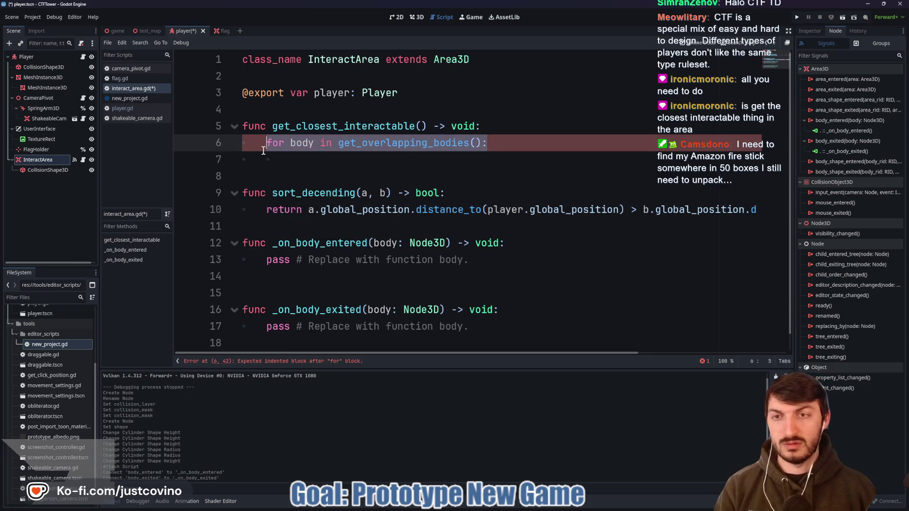
Step: Write get_overlapping_bodies().sort_custom(sort_decending) in get_closest_interactable and save
text(cust)
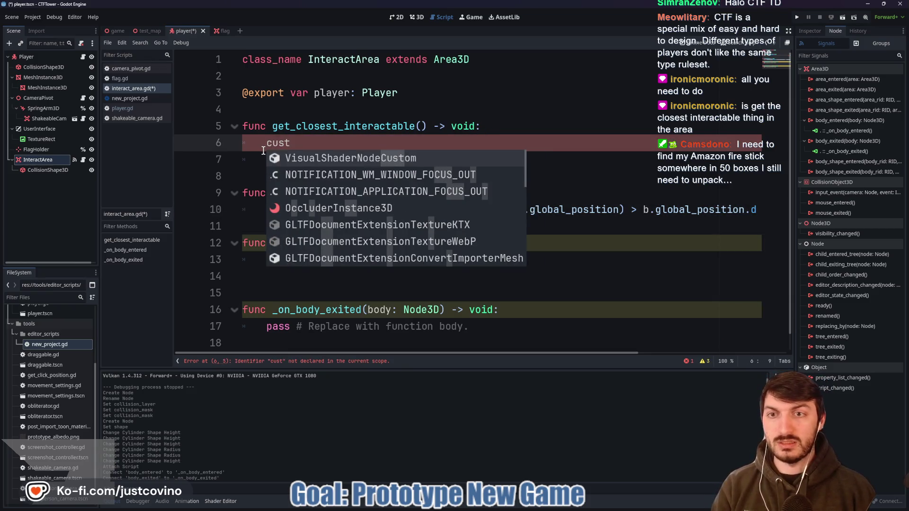
key(BackSpace)
key(BackSpace)
key(BackSpace)
text(sort_c)
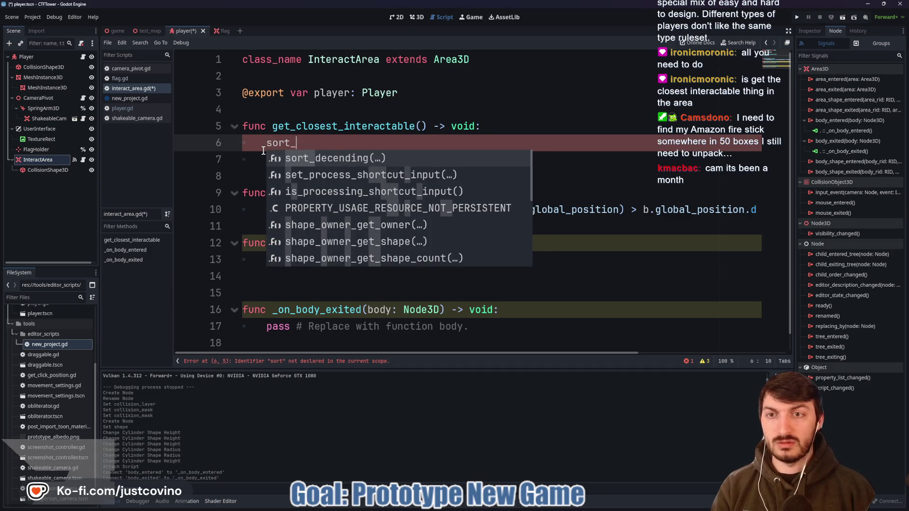
key(BackSpace)
key(BackSpace)
key(BackSpace)
key(BackSpace)
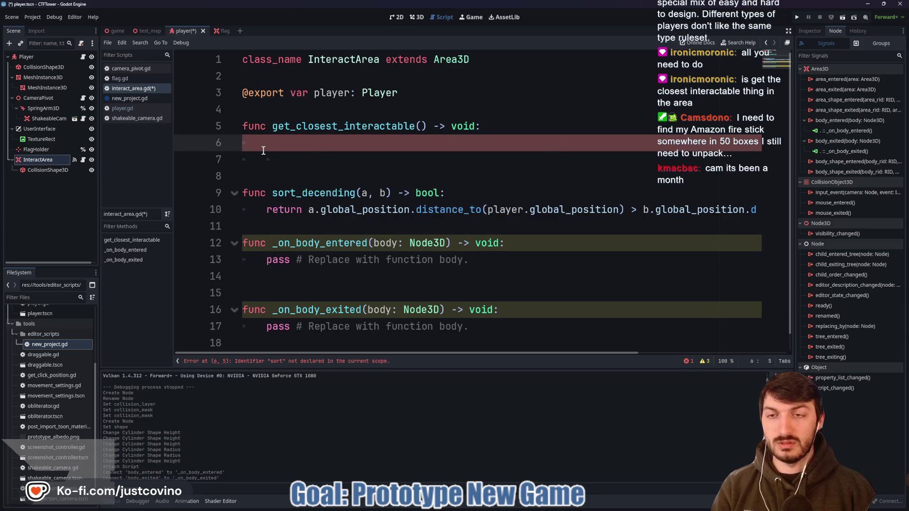
text(get_over)
key(Down)
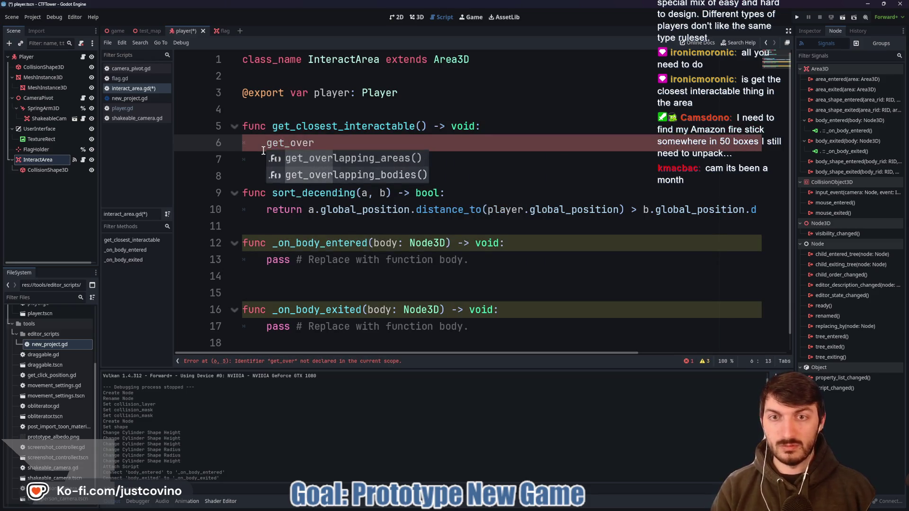
key(Return)
text(.sort)
key(Down)
key(Return)
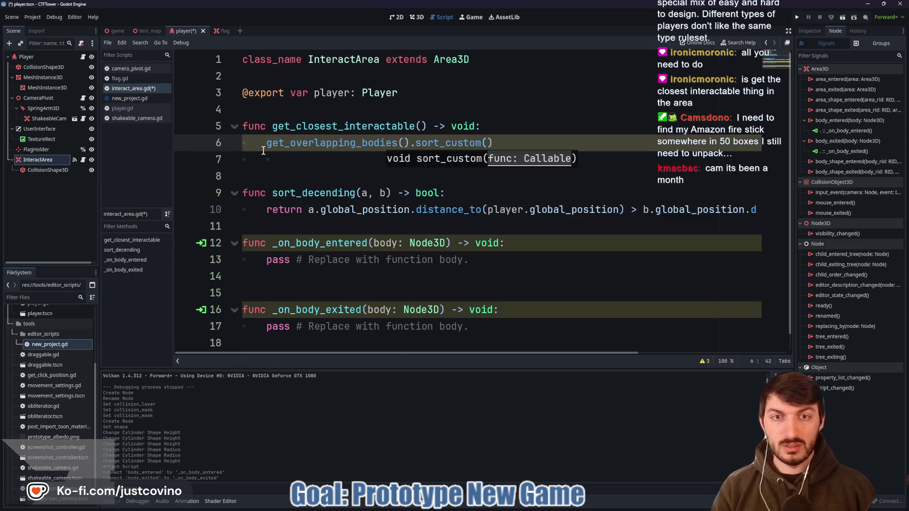
text(sort)
key(Return)
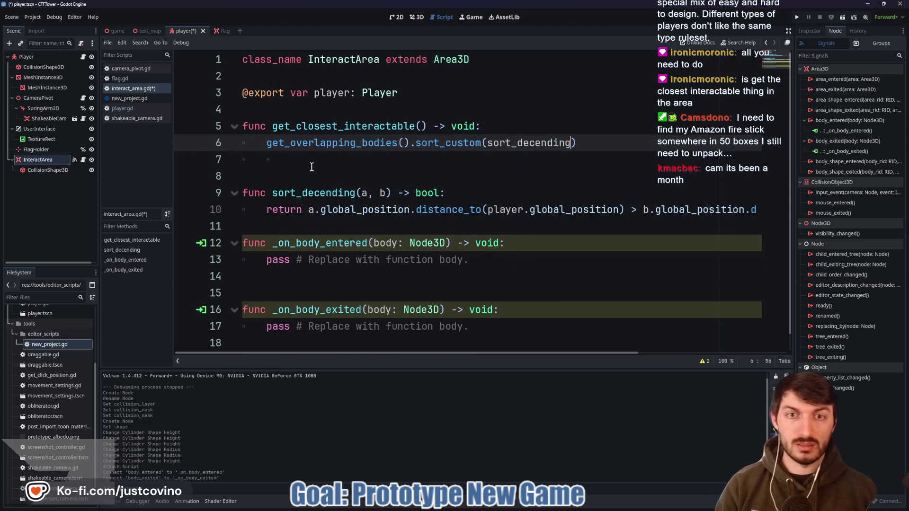
click(313, 161)
key(ctrl+s)
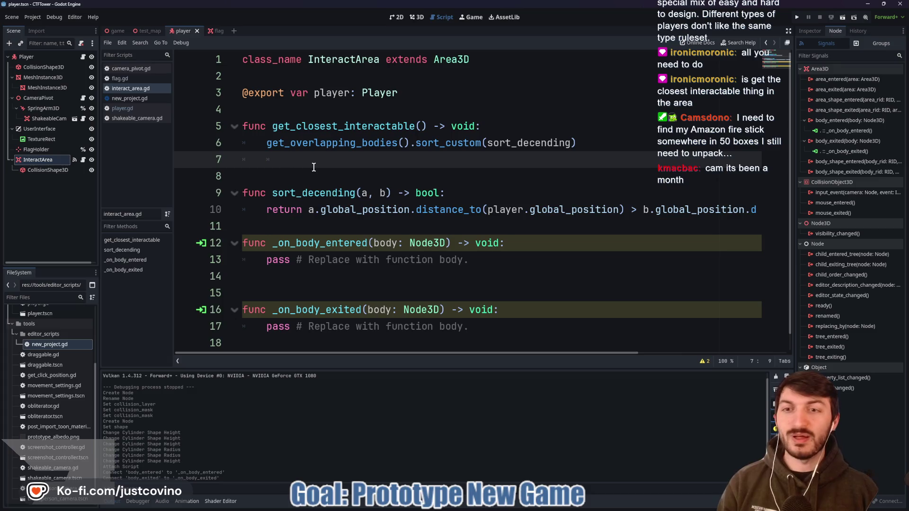
Step: Replace pass in _on_body_entered with get_closest_interactable() and rename its parameter to _body
drag(481, 265, 267, 259)
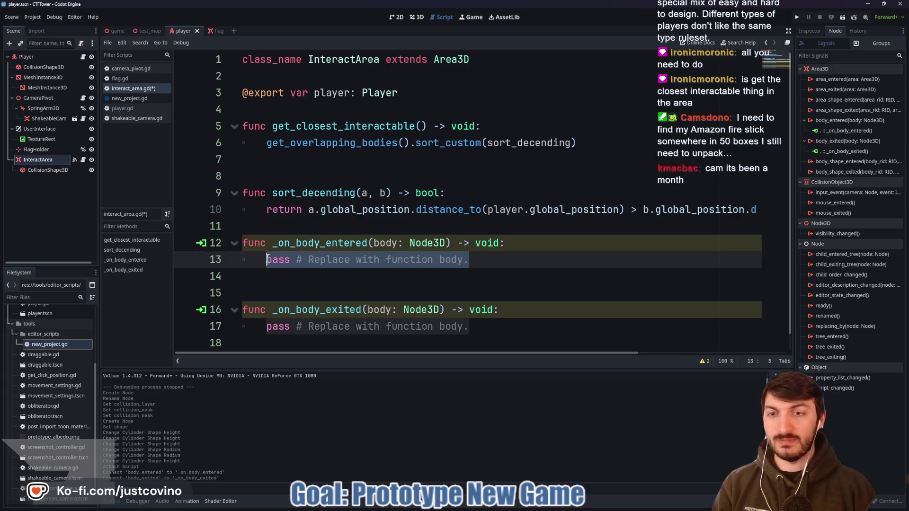
key(BackSpace)
text(get)
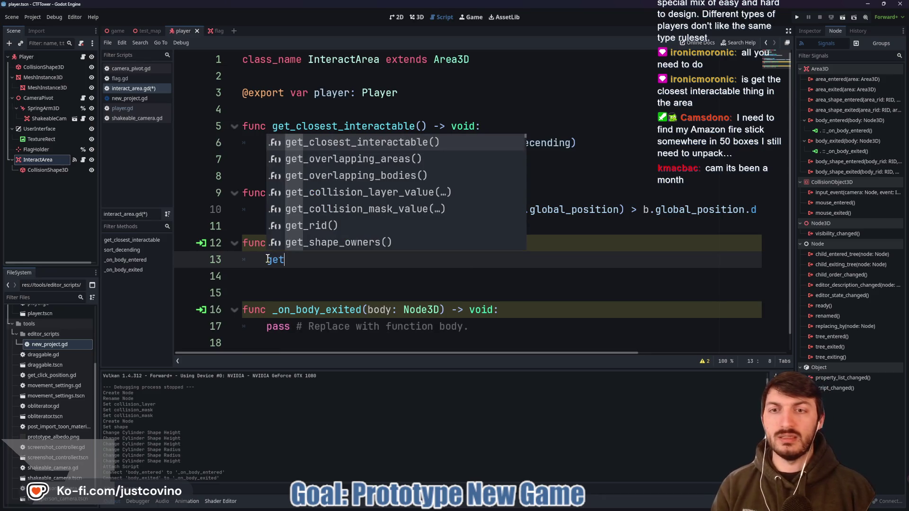
key(Return)
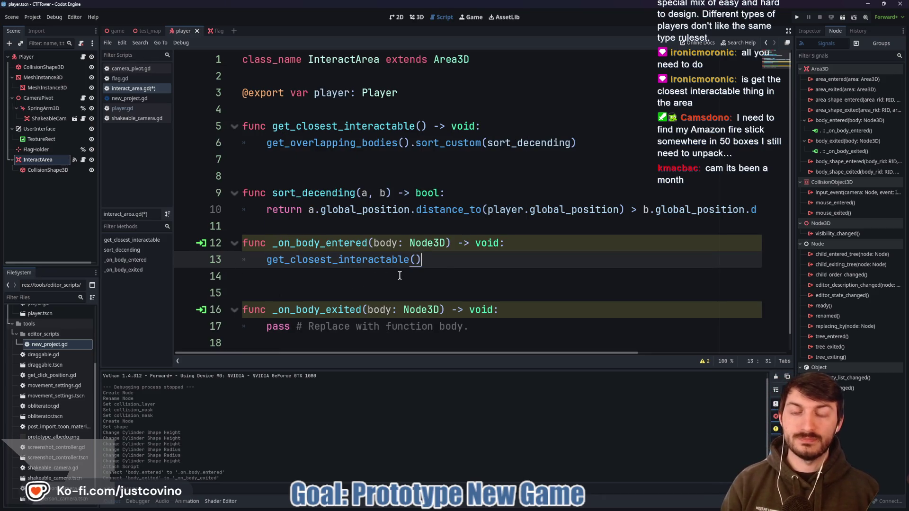
click(374, 243)
text(_)
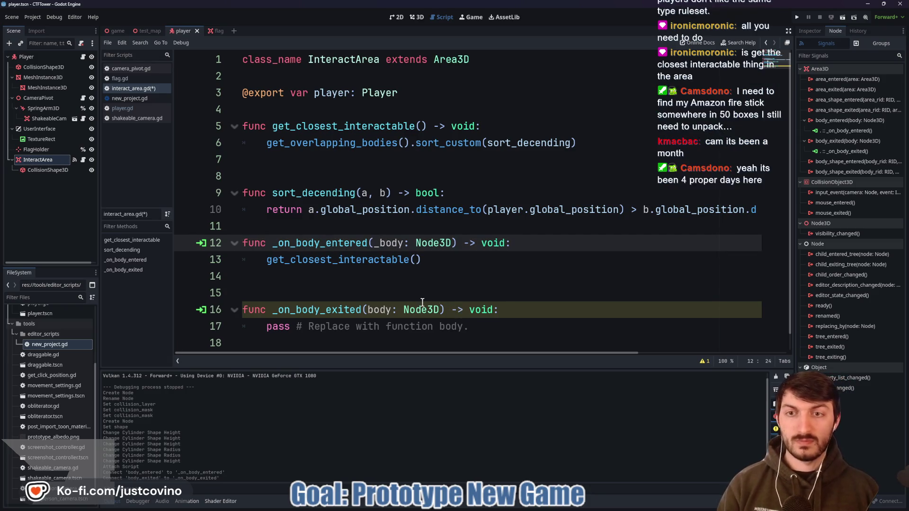
click(432, 297)
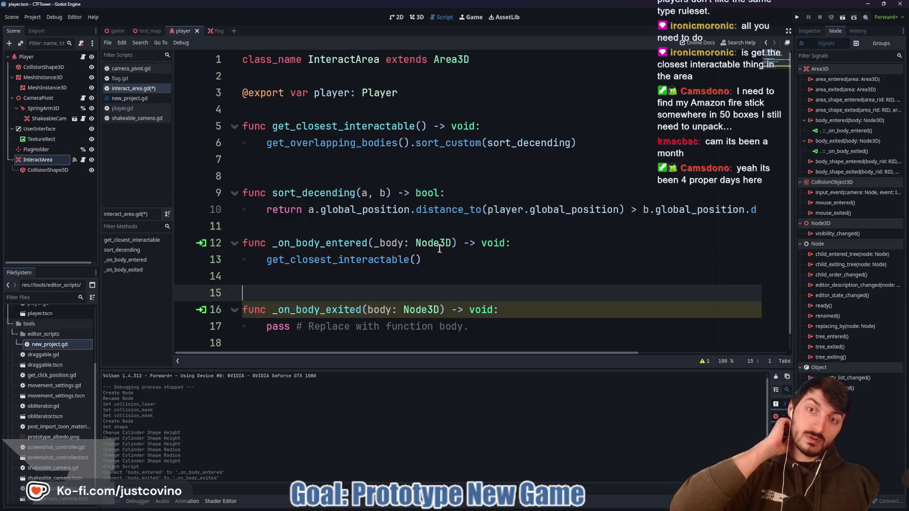
click(474, 126)
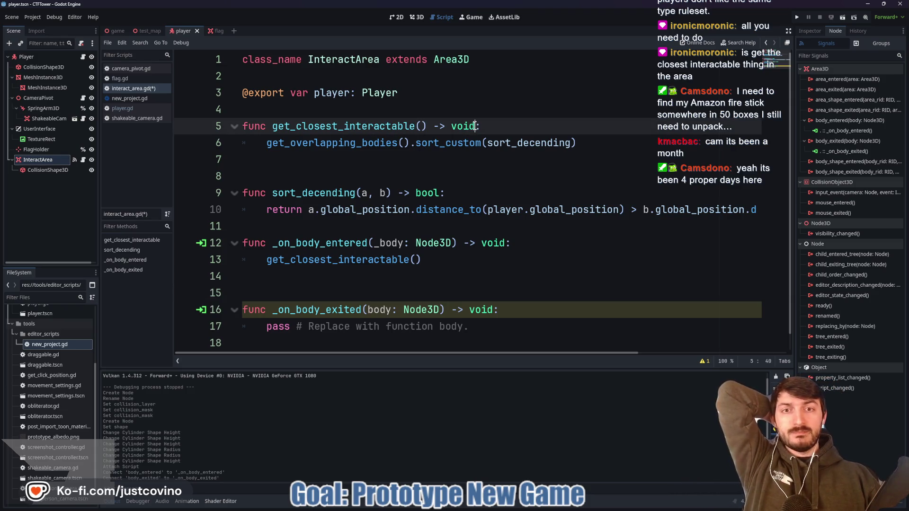
Step: Change the return type to Object, add a return line, and store the bodies in items_in_range
key(BackSpace)
key(BackSpace)
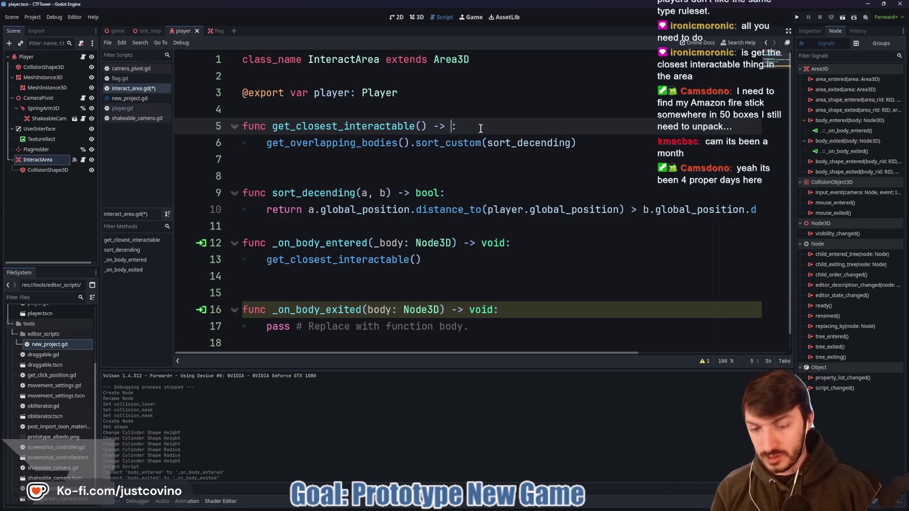
text(Object)
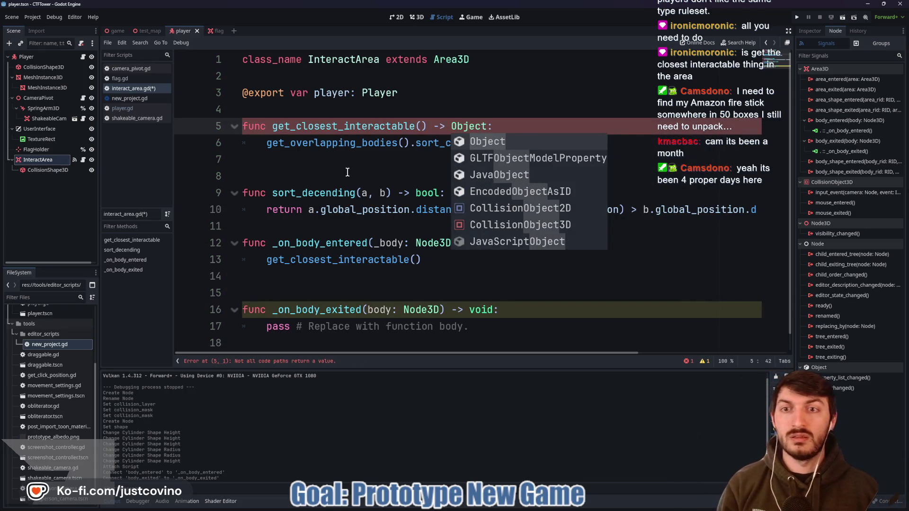
click(344, 161)
key(Tab)
text(eturn)
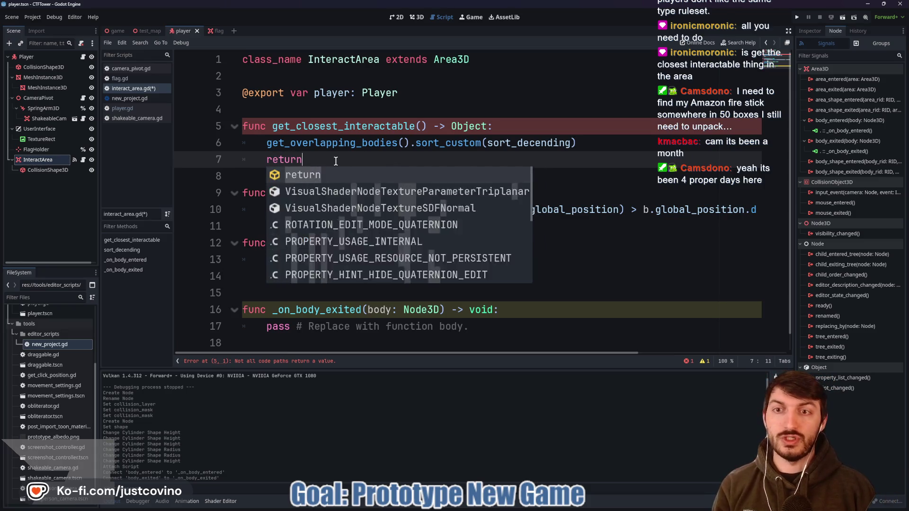
key(Return)
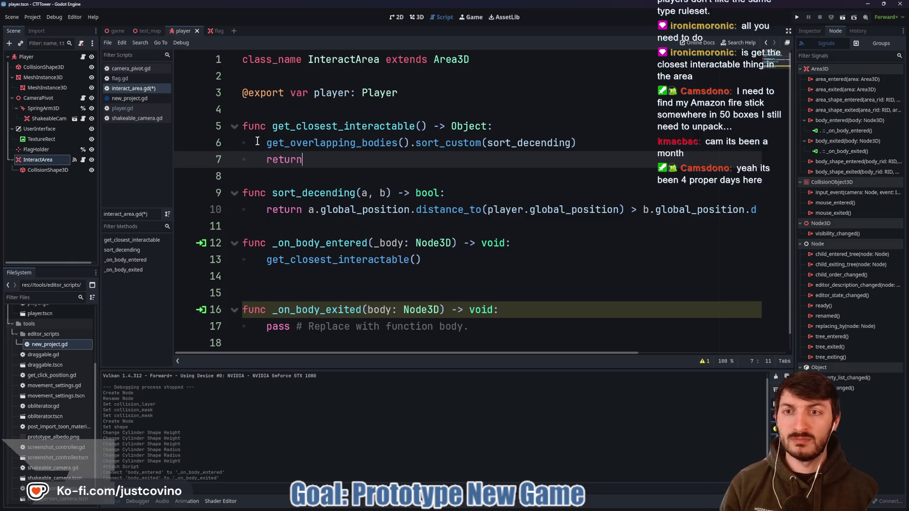
click(258, 142)
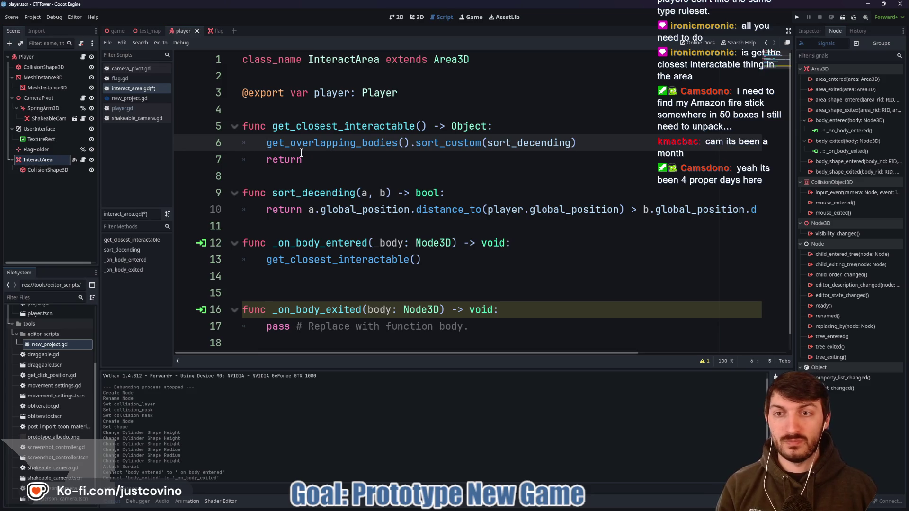
text(var)
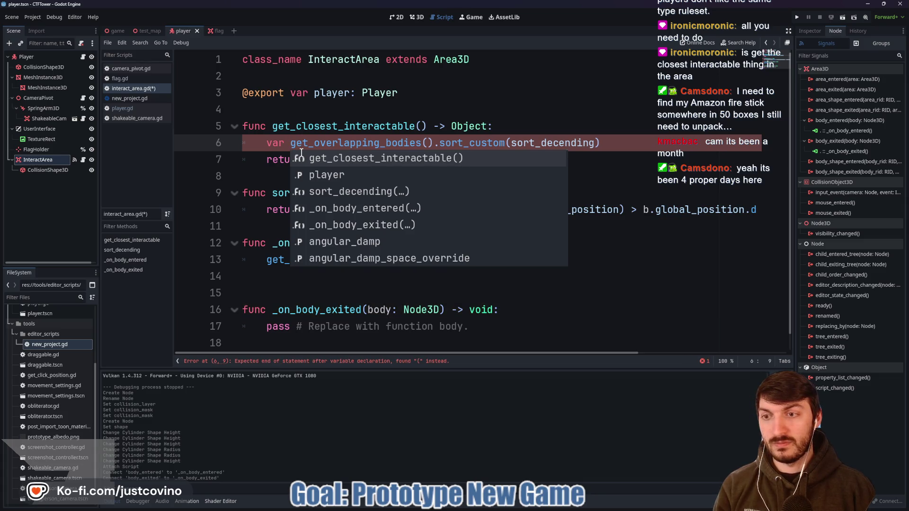
text( items_in_range =)
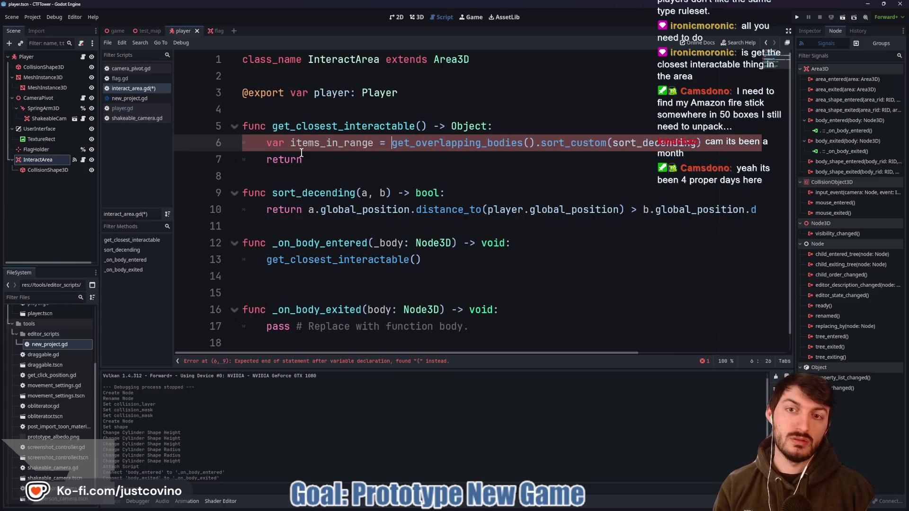
click(327, 162)
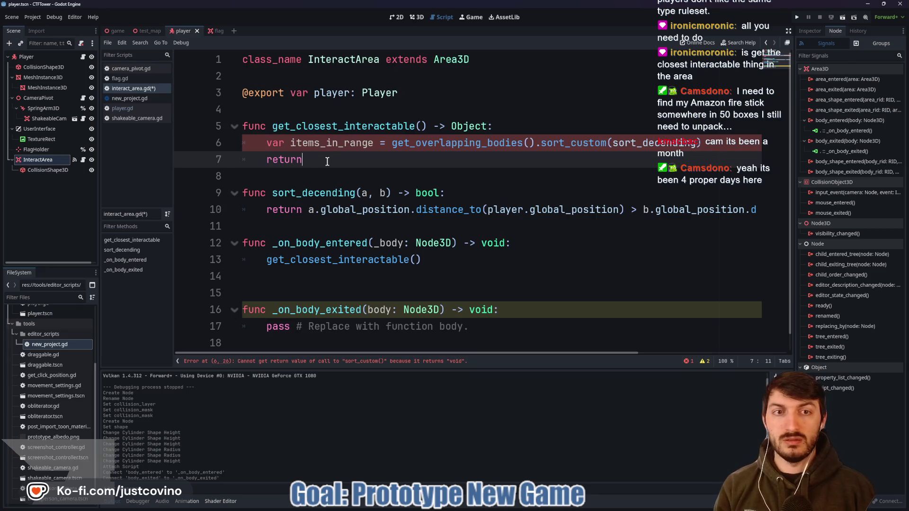
click(389, 142)
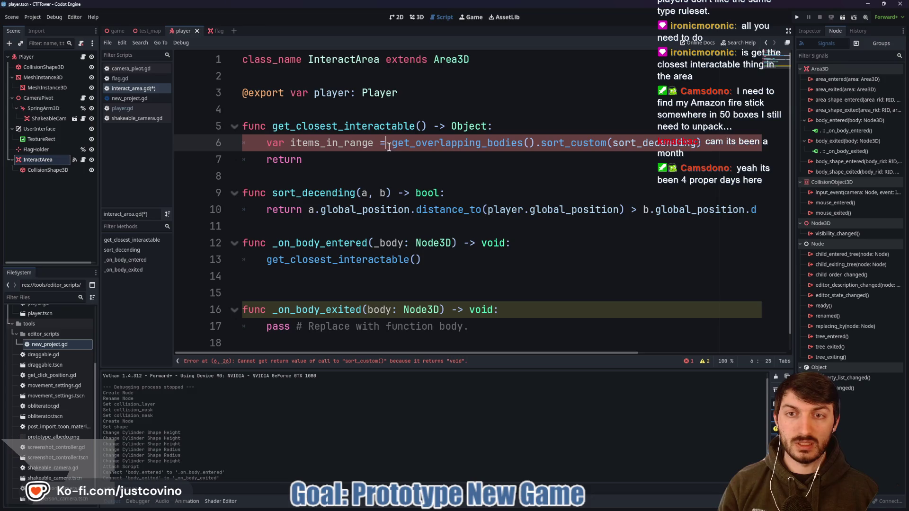
click(392, 143)
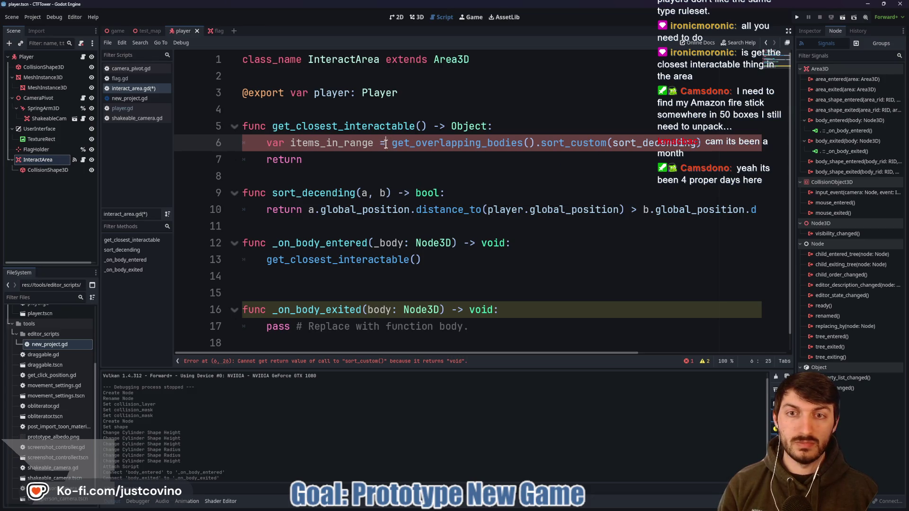
Step: Rename the variable to interactables_in_range and sort it with sort_custom(sort_decending) on its own line
drag(536, 143, 708, 149)
key(BackSpace)
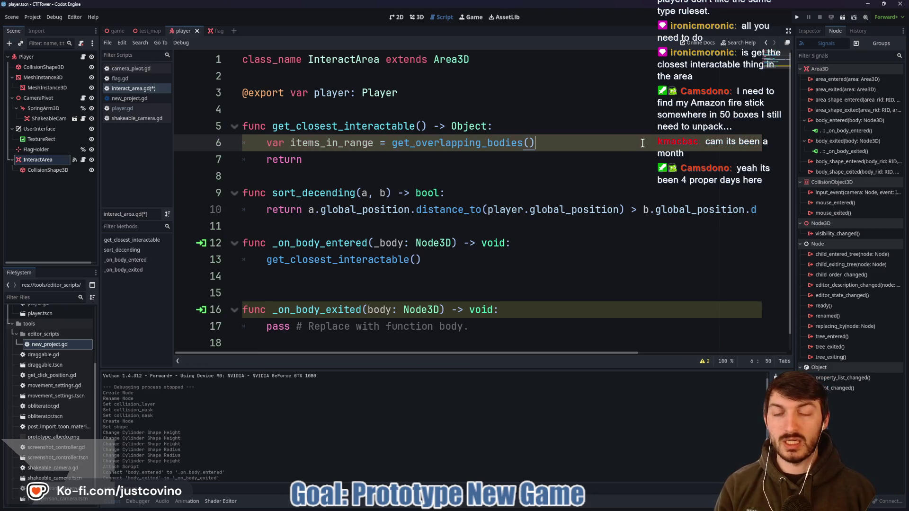
key(Return)
text(item)
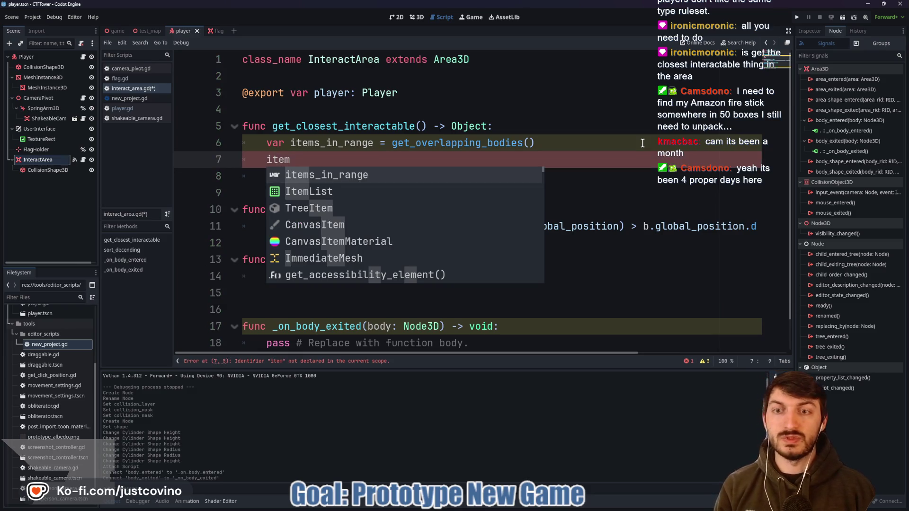
key(Return)
drag(321, 145, 291, 144)
text(interactables)
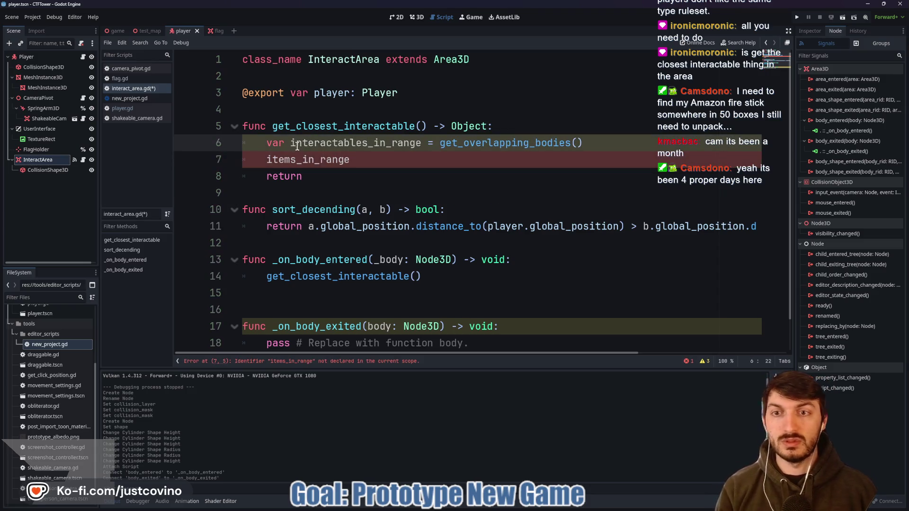
drag(295, 159, 267, 160)
text(intera)
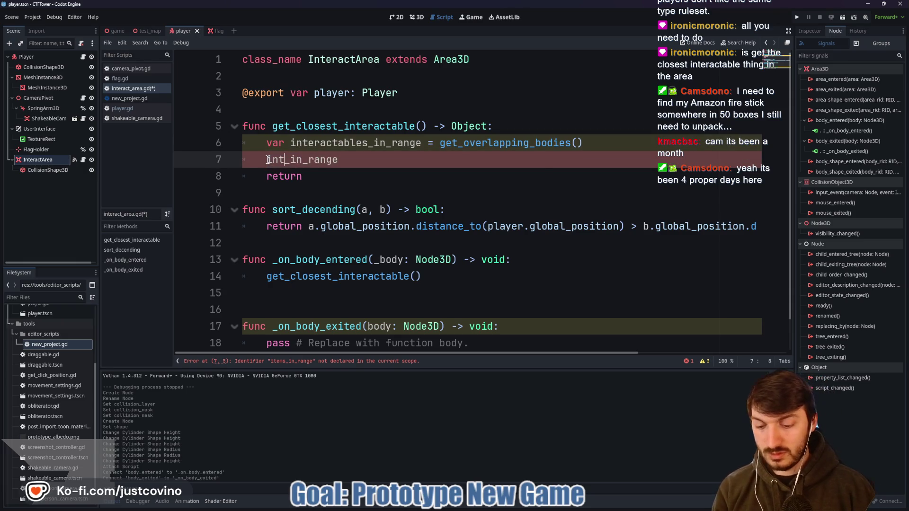
key(Tab)
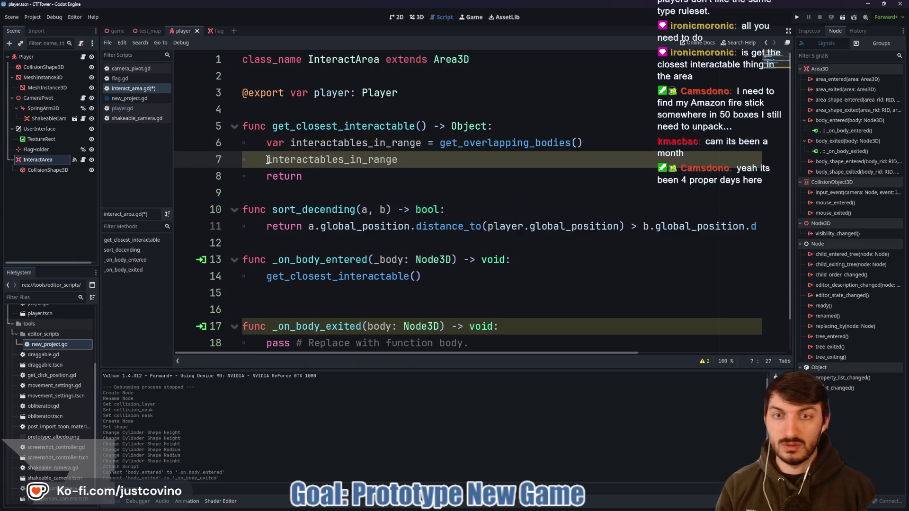
text(.sort_custom(sort_decending))
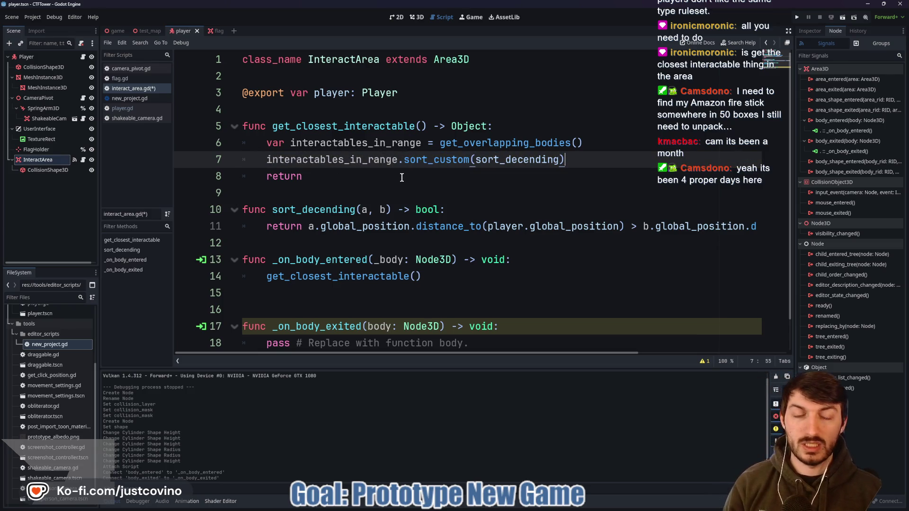
Step: Return interactables_in_range.front() and save the script
click(401, 178)
text(ter)
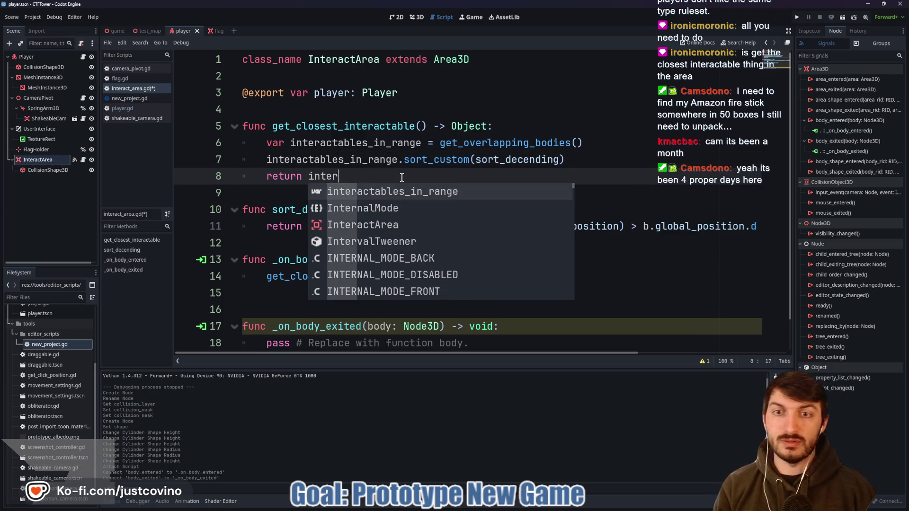
key(Return)
text(.)
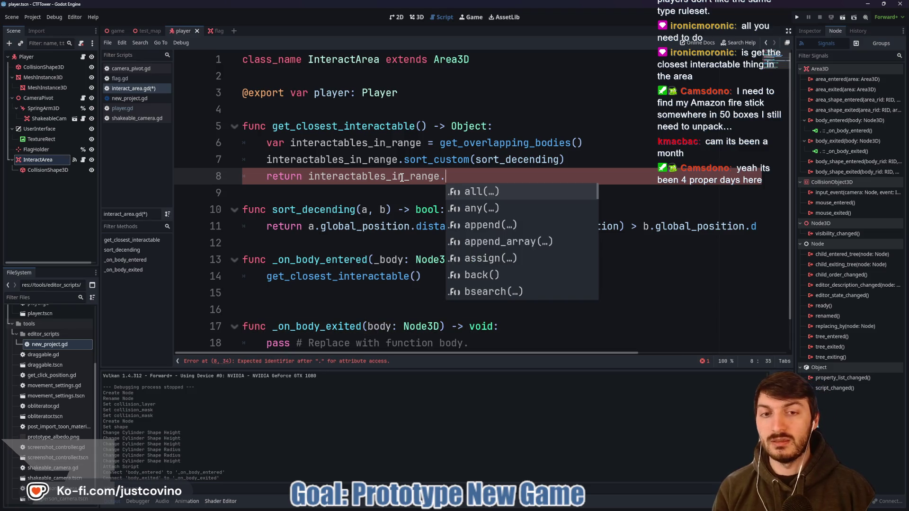
text(fr)
key(Return)
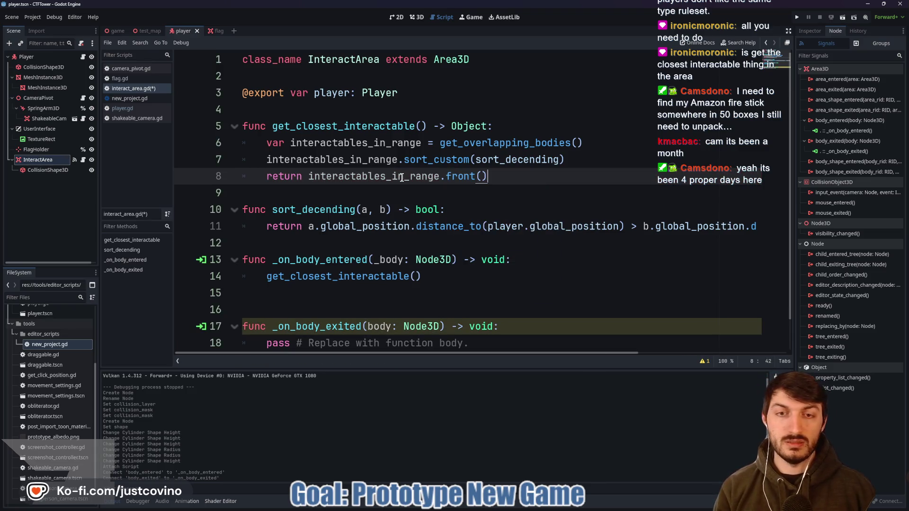
mouse_move(456, 176)
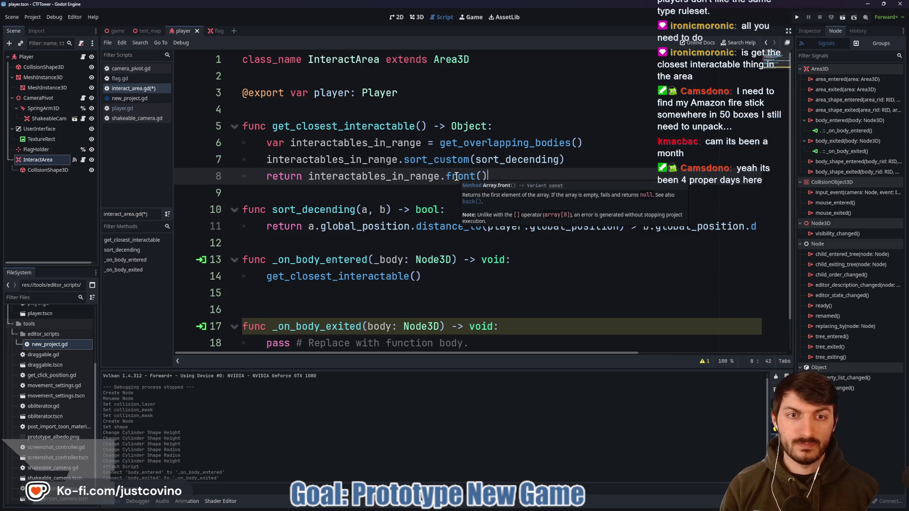
key(ctrl+s)
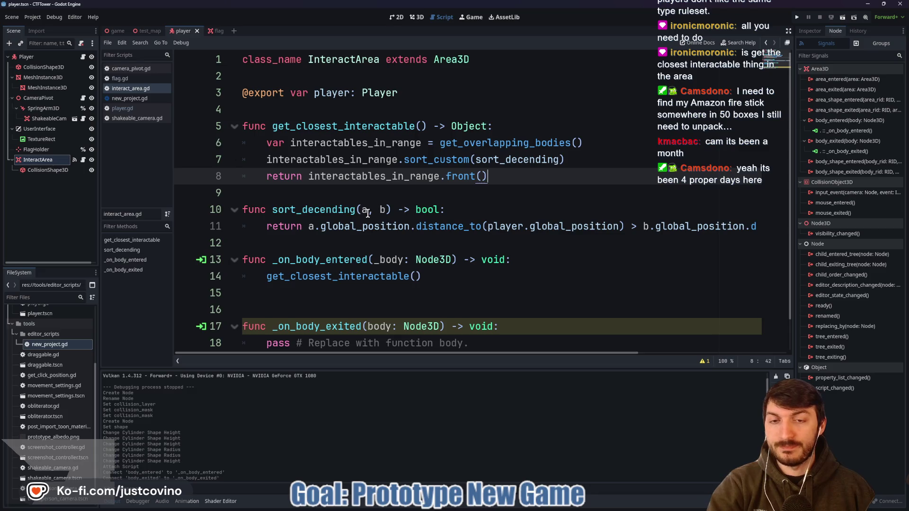
click(379, 243)
Step: Add blank lines after sort_decending and below the player export
key(Return)
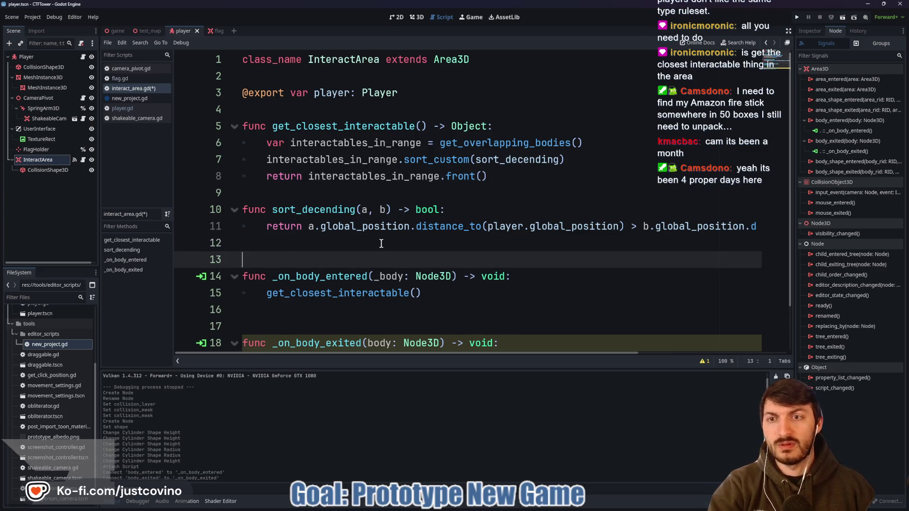
click(297, 192)
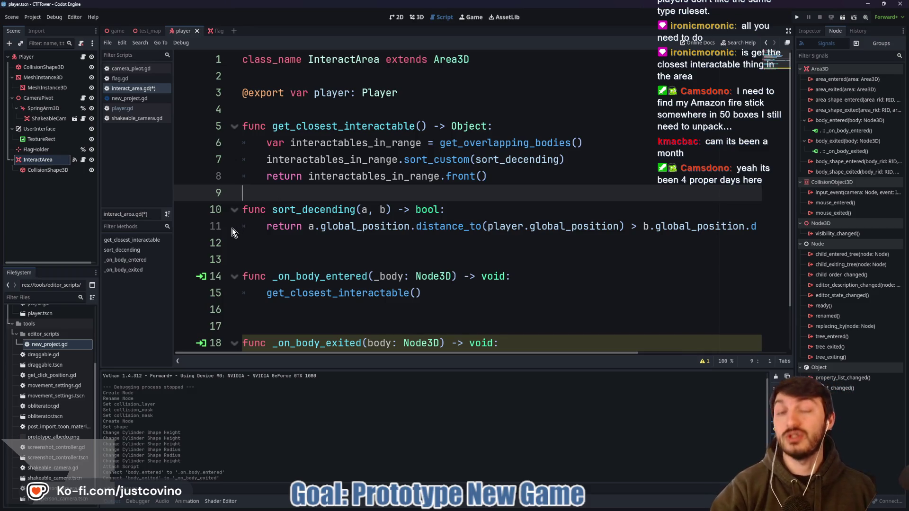
click(371, 117)
key(Return)
Step: Assign the Player node to InteractArea's player property in the Inspector
click(47, 162)
click(810, 31)
click(870, 89)
click(419, 165)
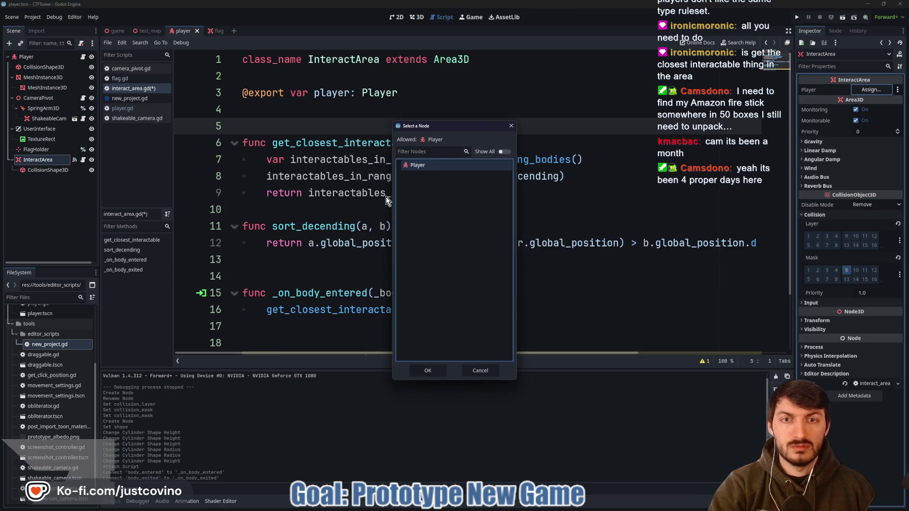
click(428, 370)
click(391, 124)
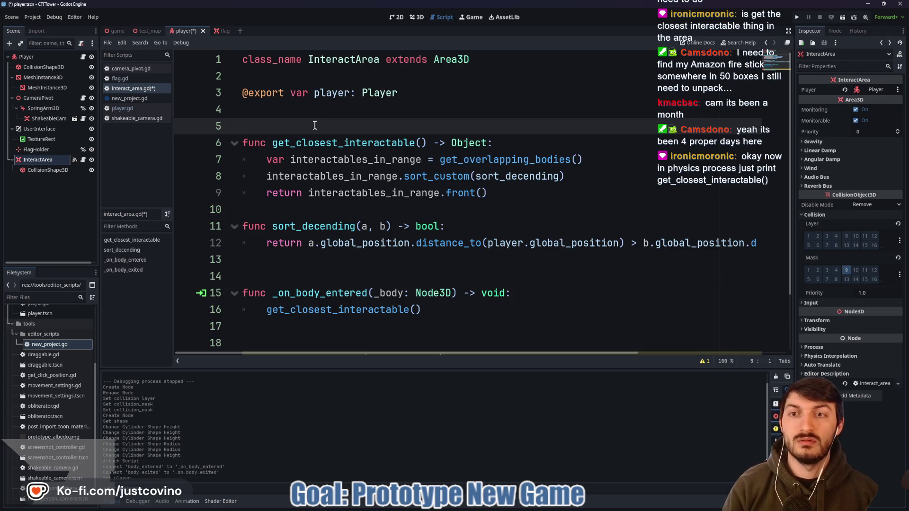
Step: Add a _physics_process function that calls get_closest_interactable(), and save
key(Return)
key(Return)
key(Up)
text(func _p)
key(Return)
key(Return)
text(get)
key(Return)
key(ctrl+s)
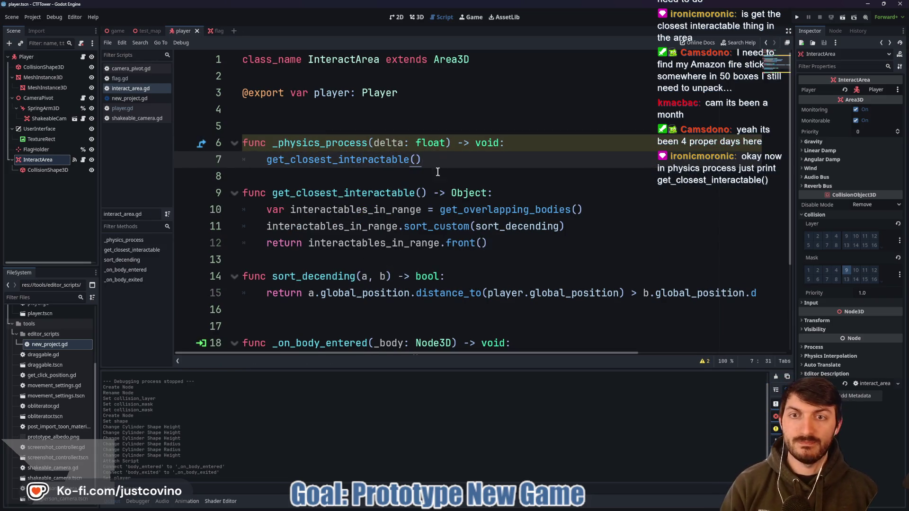
Step: Run the game, walk the player to the flag, then stop the run
key(F5)
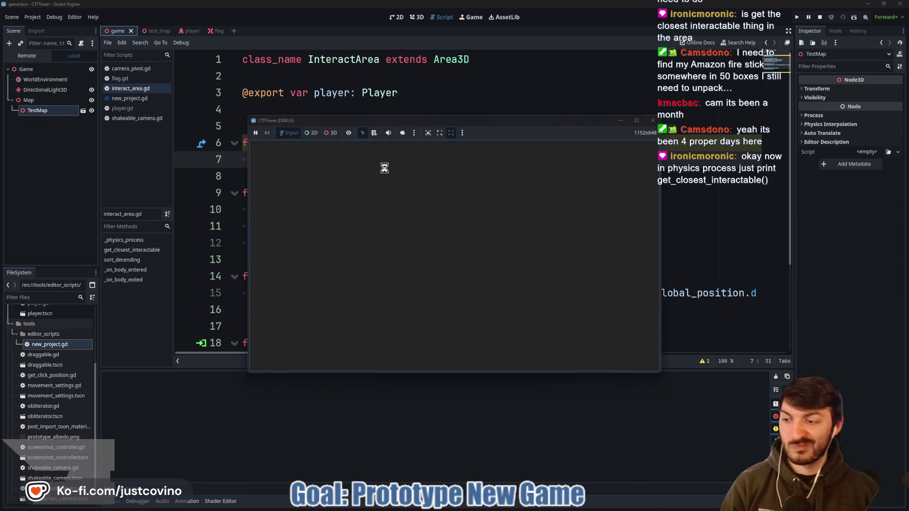
key(w)
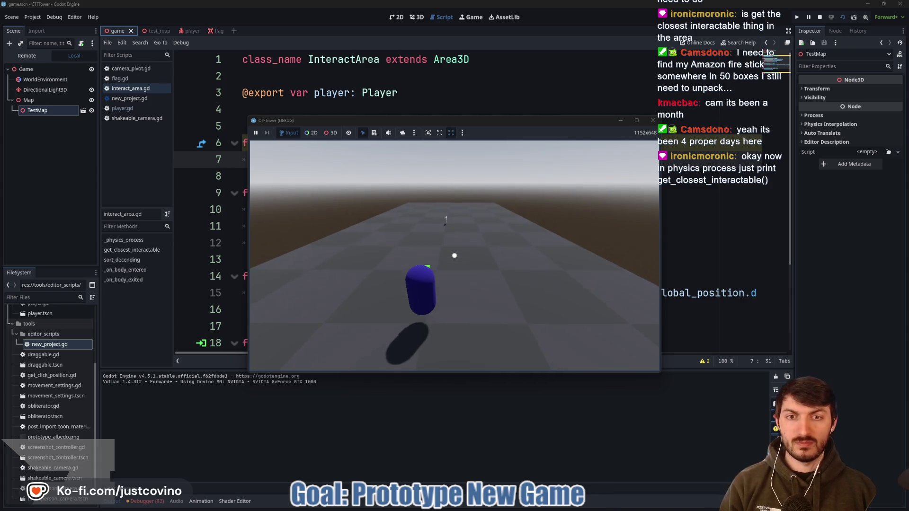
key(space)
key(w)
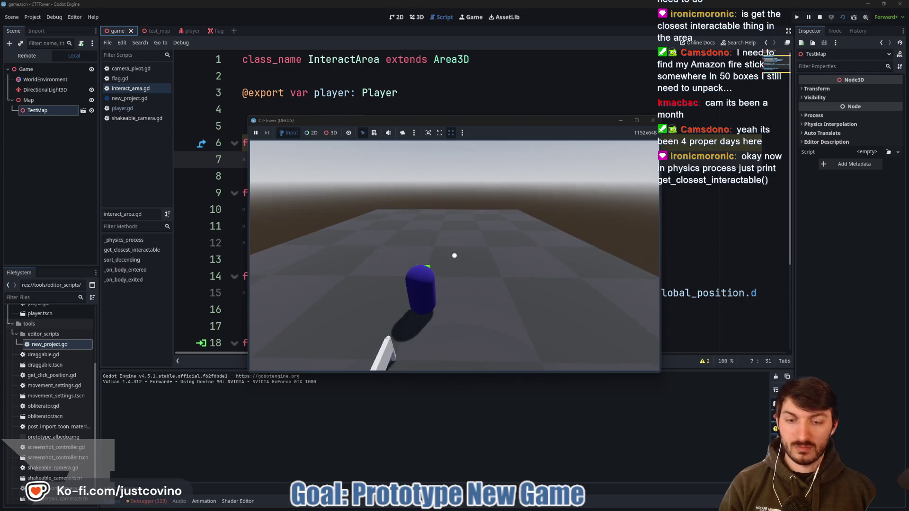
key(F8)
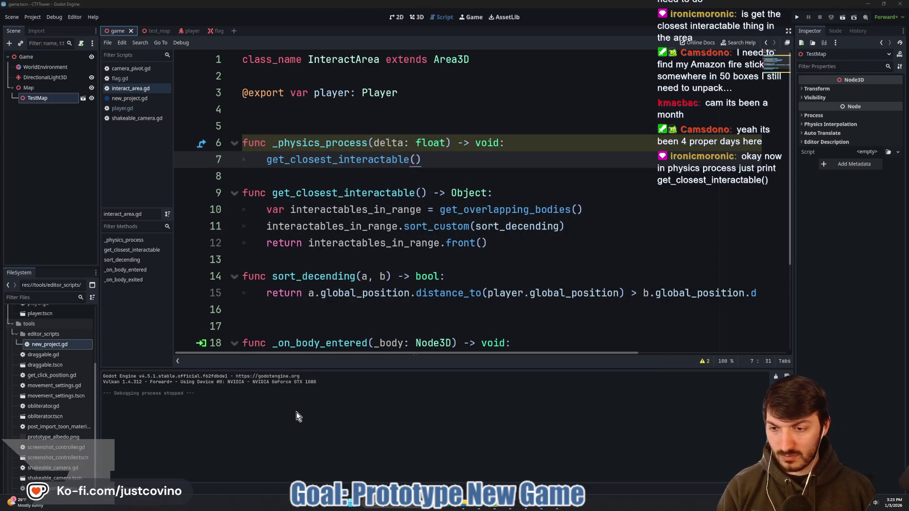
click(166, 497)
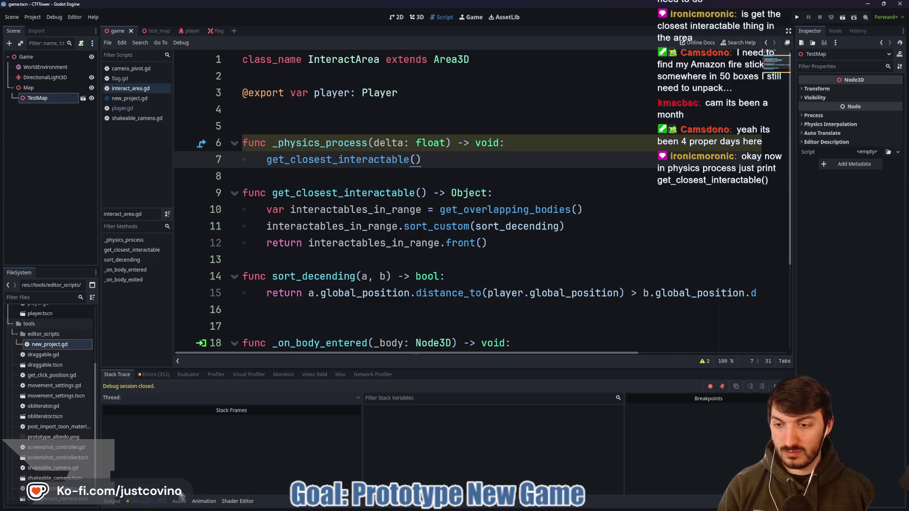
Step: Jump from the Errors list to the empty-array error's line in interact_area.gd
click(159, 375)
click(254, 421)
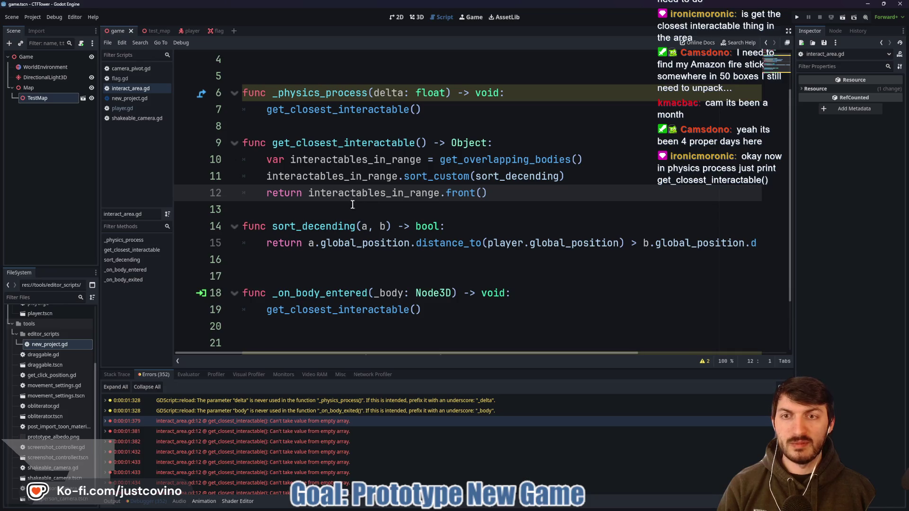
click(538, 148)
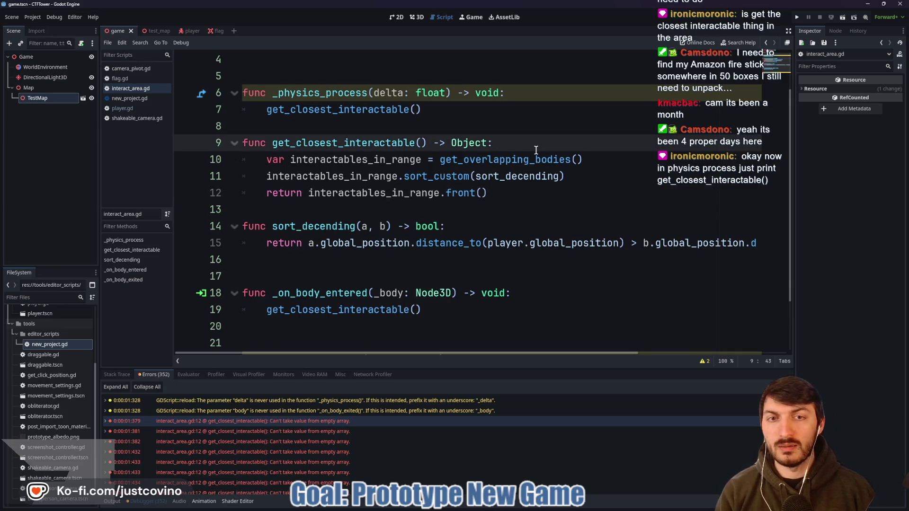
key(Return)
key(BackSpace)
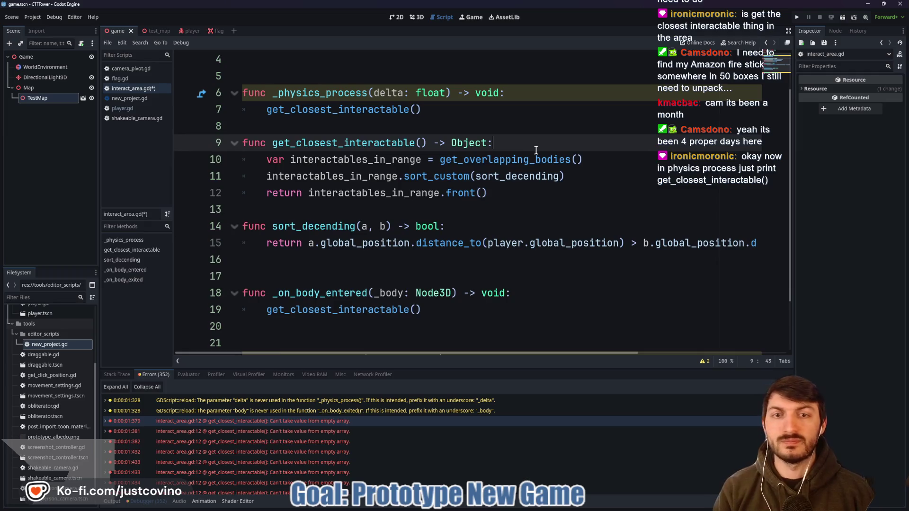
Step: Add 'if interactables_in_range.is_empty(): return' after the overlapping bodies line and save
click(599, 154)
key(Return)
text(inter)
key(Return)
text(.is_empty())
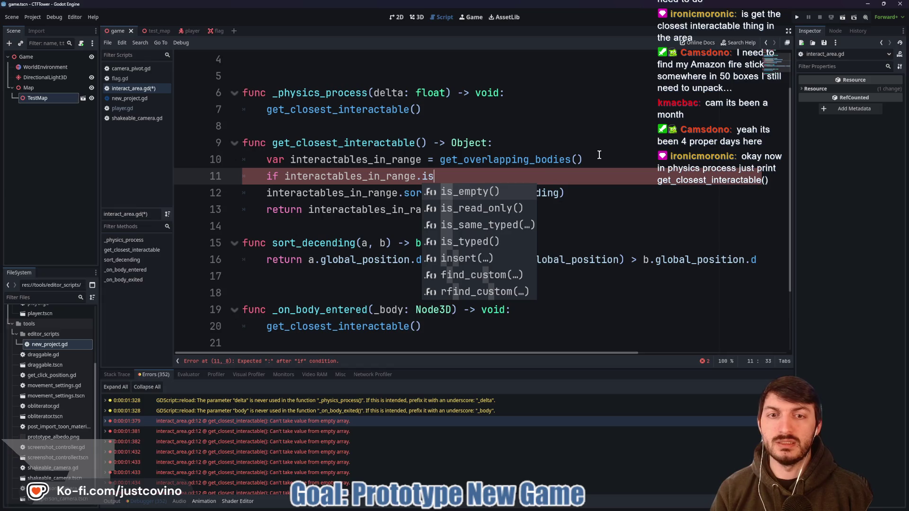
key(Return)
text(: return)
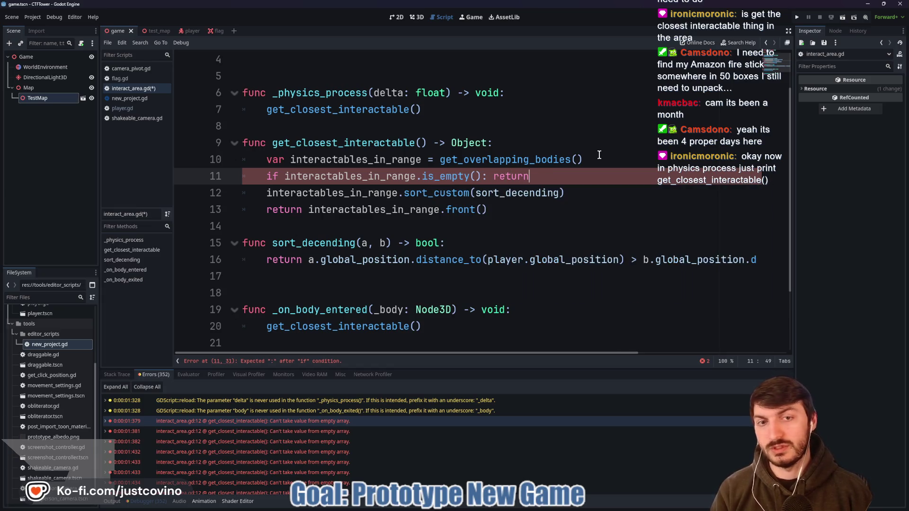
key(ctrl+s)
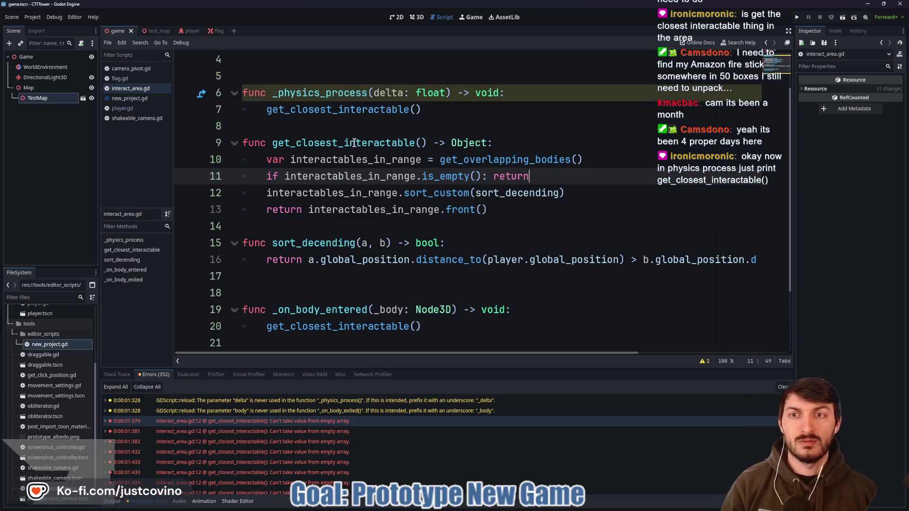
Step: Rename the unused delta parameter to _delta, then bring up the player scene
click(371, 92)
text(_)
click(391, 126)
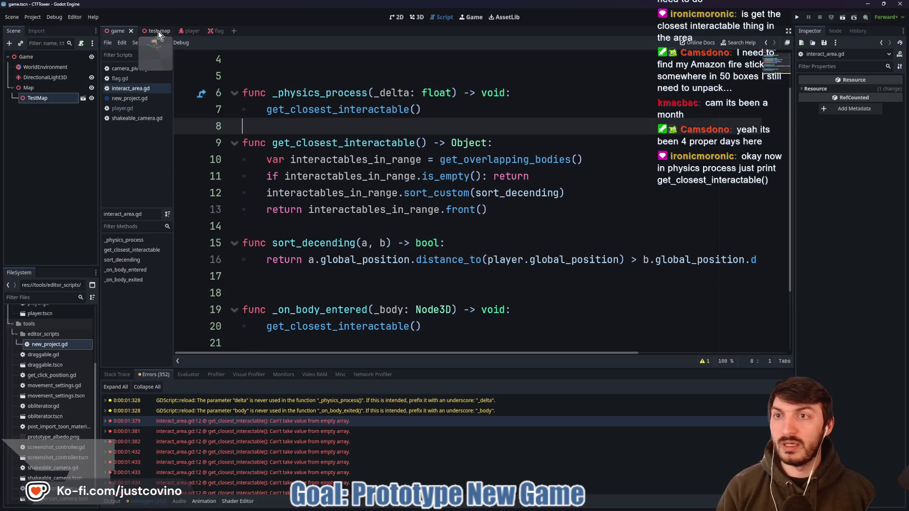
click(186, 31)
click(38, 161)
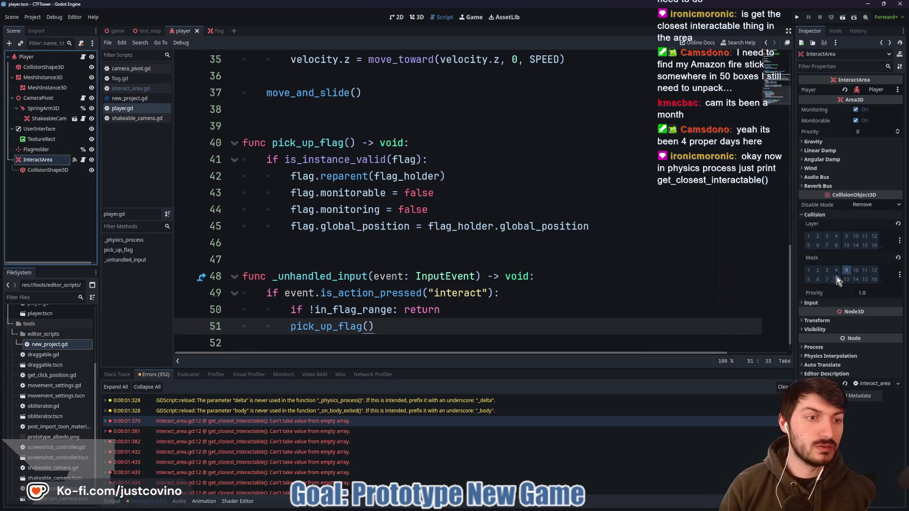
Step: Enable the Flag layer in InteractArea's collision mask and save the player scene
click(846, 271)
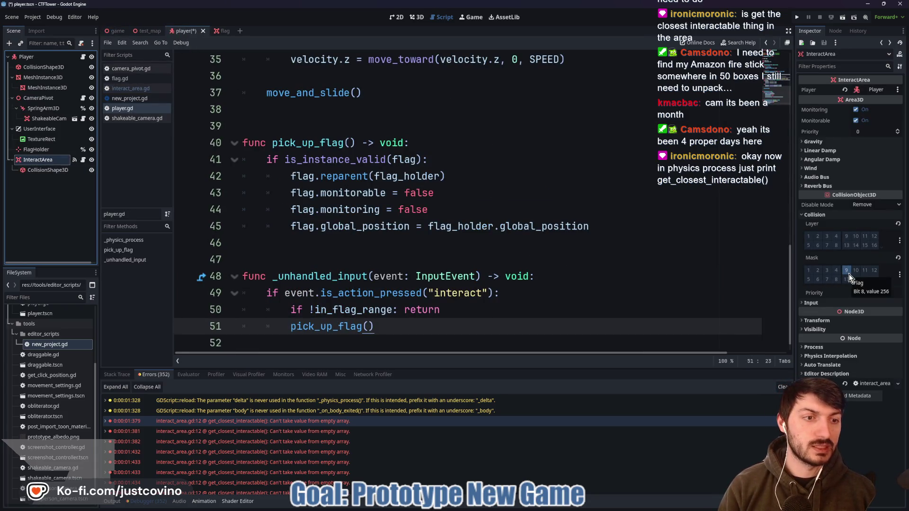
click(204, 31)
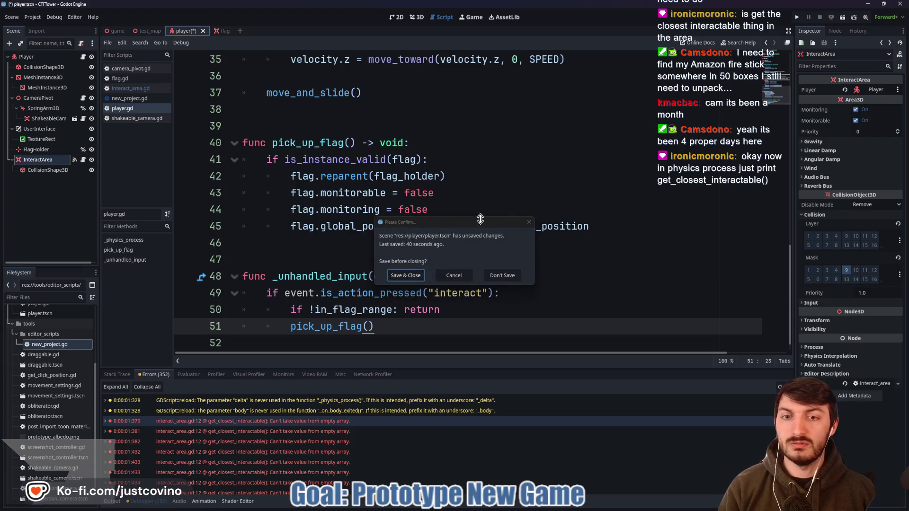
click(454, 275)
click(299, 117)
key(ctrl+s)
Step: Move the Flag from collision layer 1 to layer 9 and save the flag scene
click(213, 30)
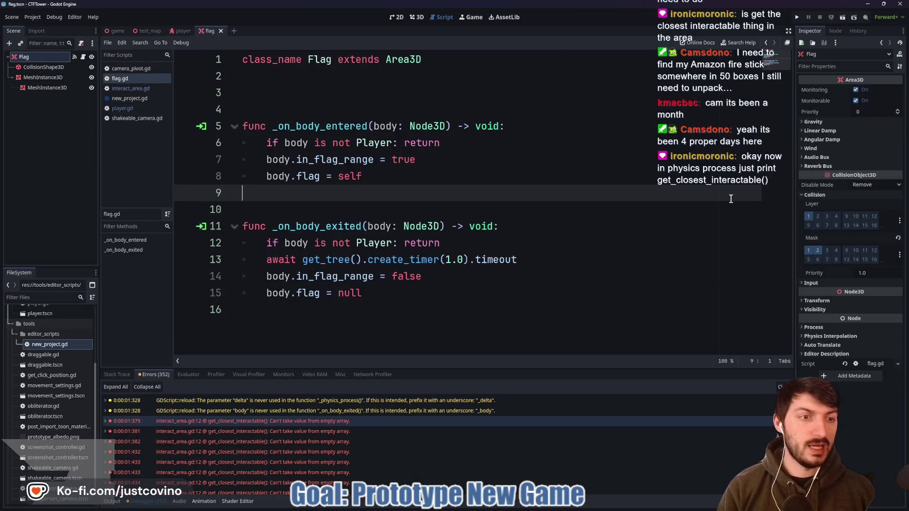
click(846, 216)
click(809, 216)
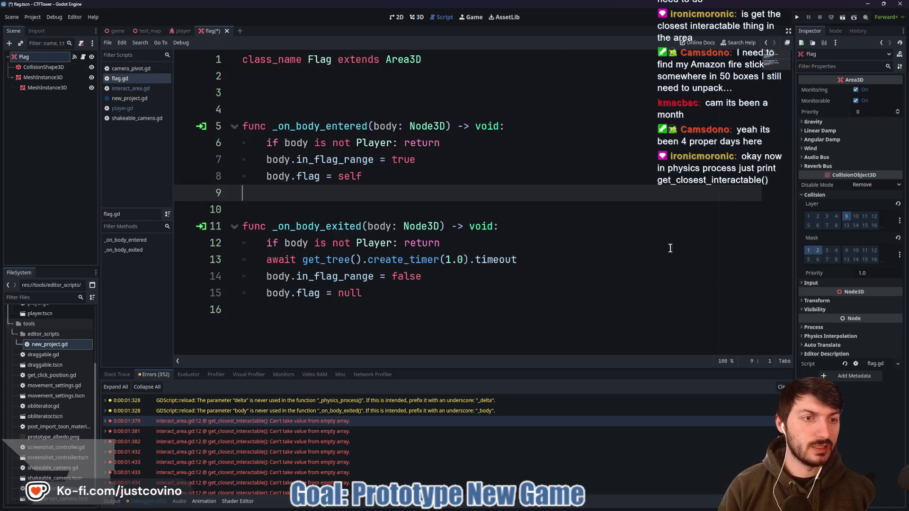
key(ctrl+s)
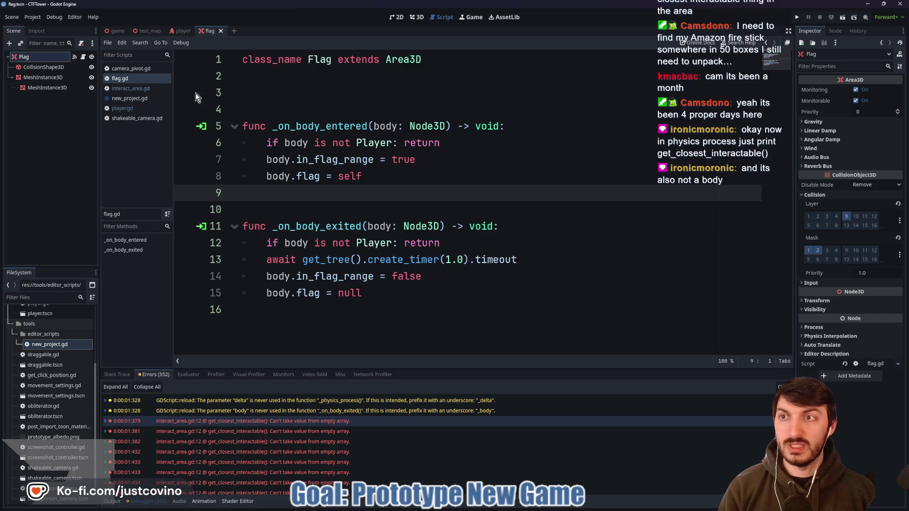
Step: Disconnect body_entered and body_exited, delete both handler functions from flag.gd, save, and run the game
click(835, 31)
right_click(836, 132)
click(854, 157)
right_click(841, 142)
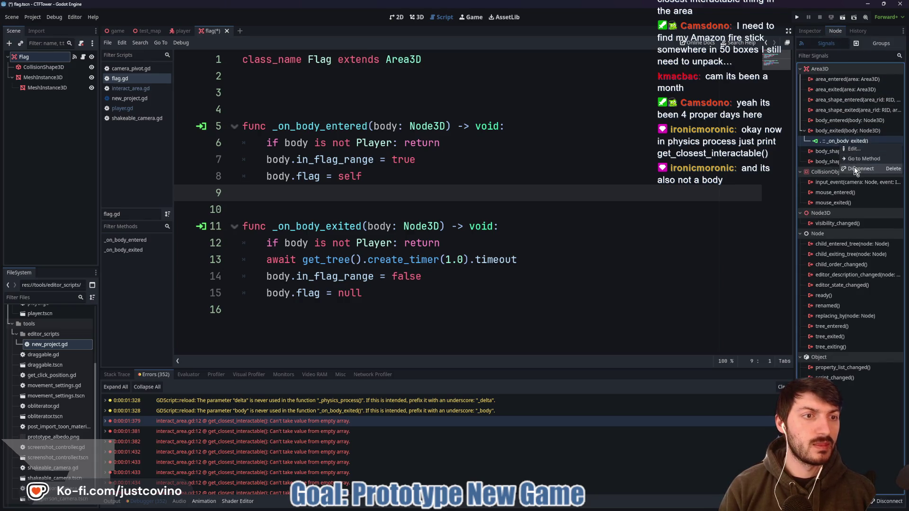
click(853, 167)
drag(237, 310, 237, 109)
key(BackSpace)
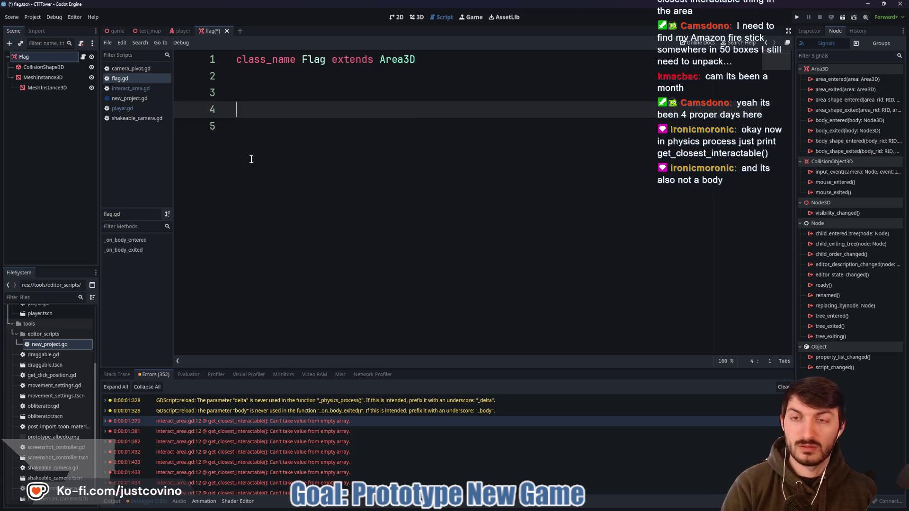
key(ctrl+s)
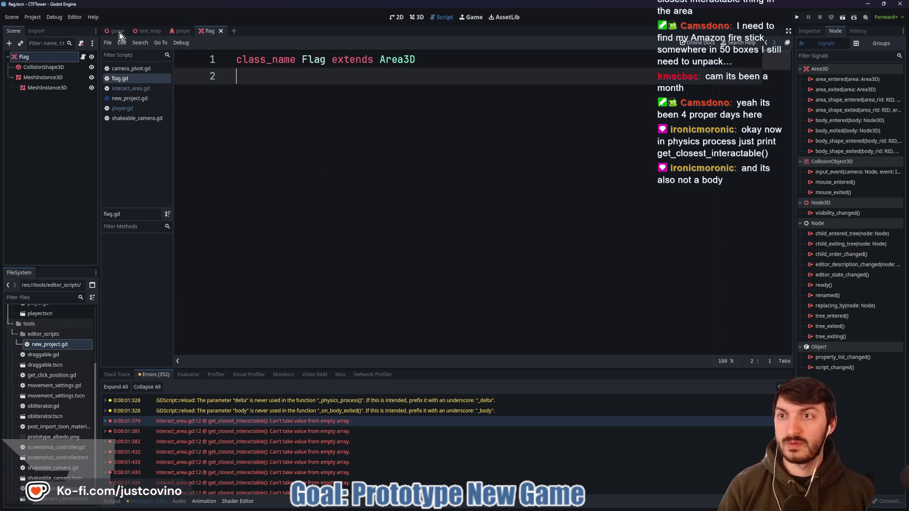
click(809, 31)
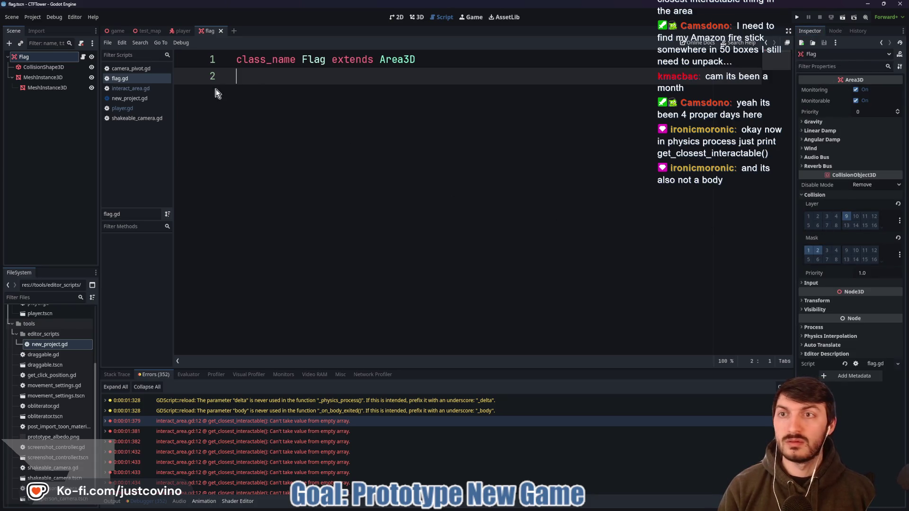
key(F5)
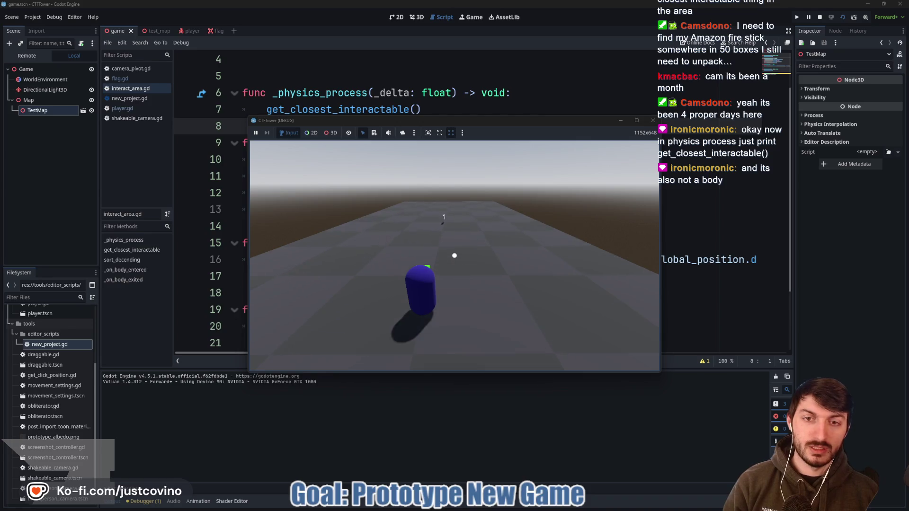
Step: Walk the player forward past the flag, stop the game with F8, and reopen the flag scene
key(w)
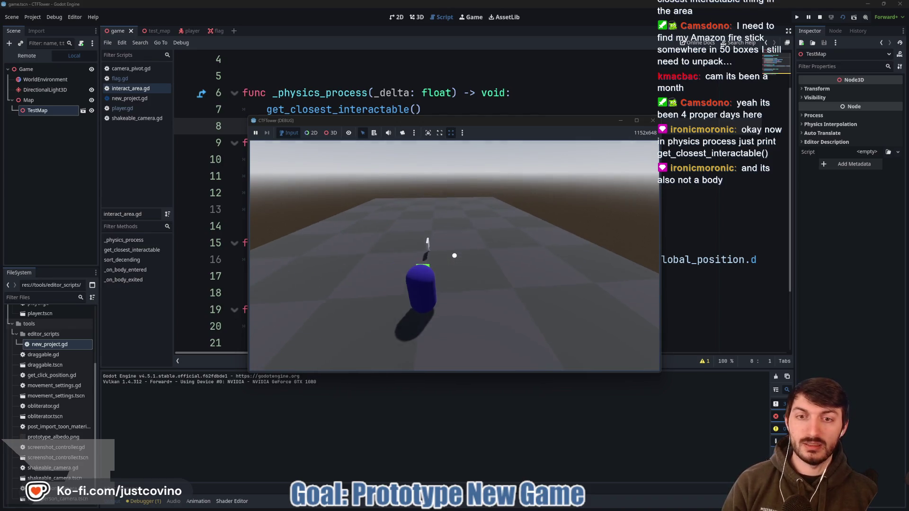
key(w)
key(F8)
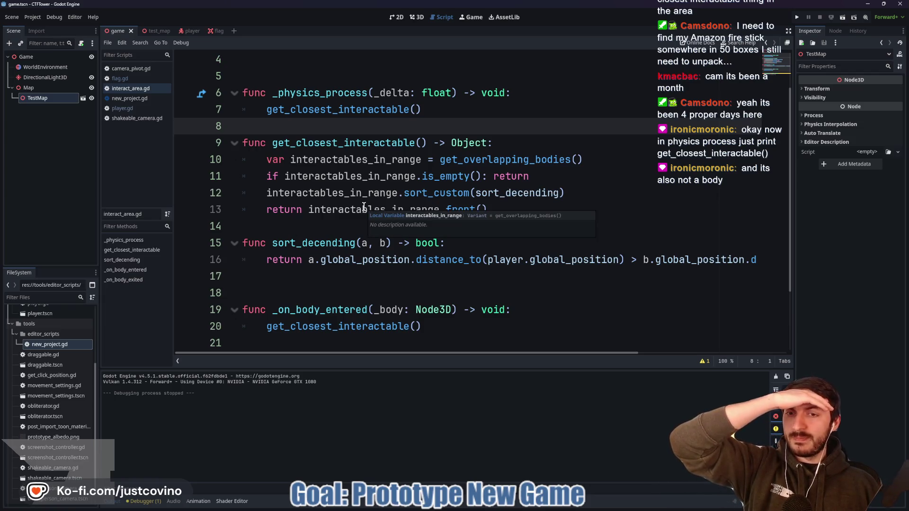
click(210, 31)
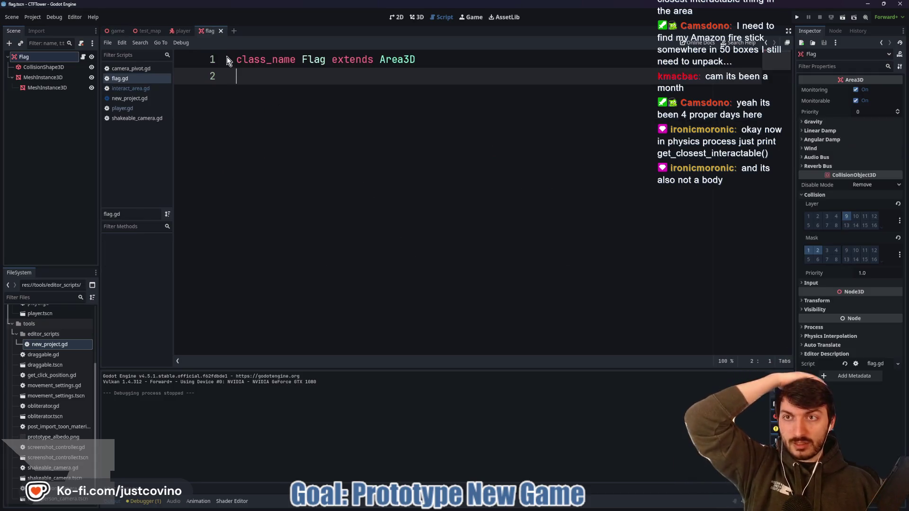
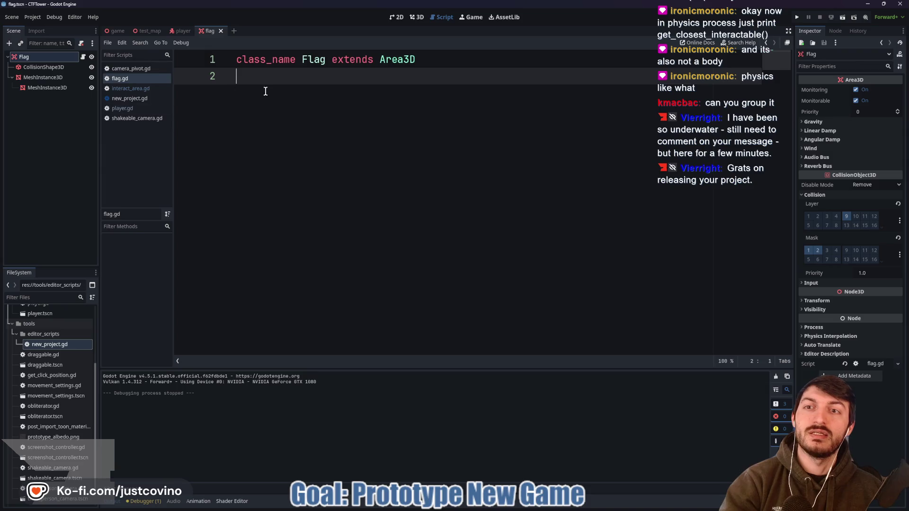
Step: Save the flag scene, then review the CTF Meets TD board and Gallant Golf itch page
key(ctrl+s)
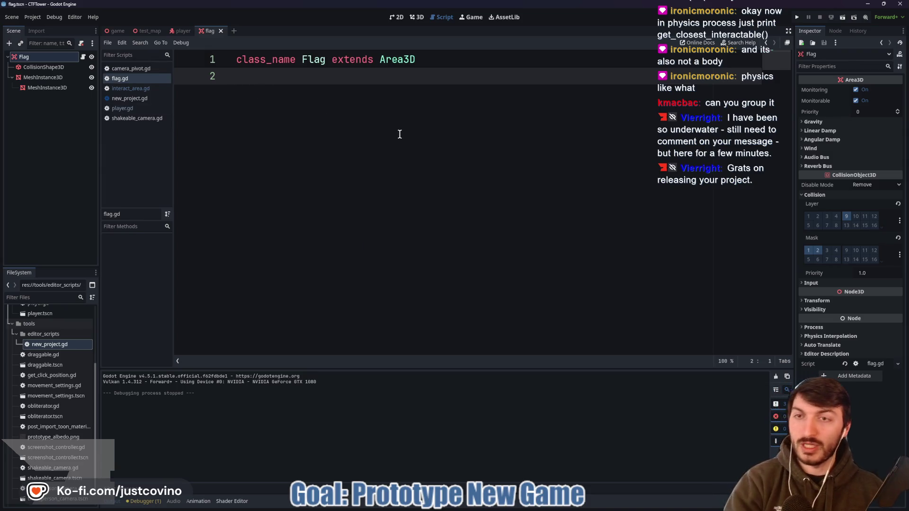
click(506, 508)
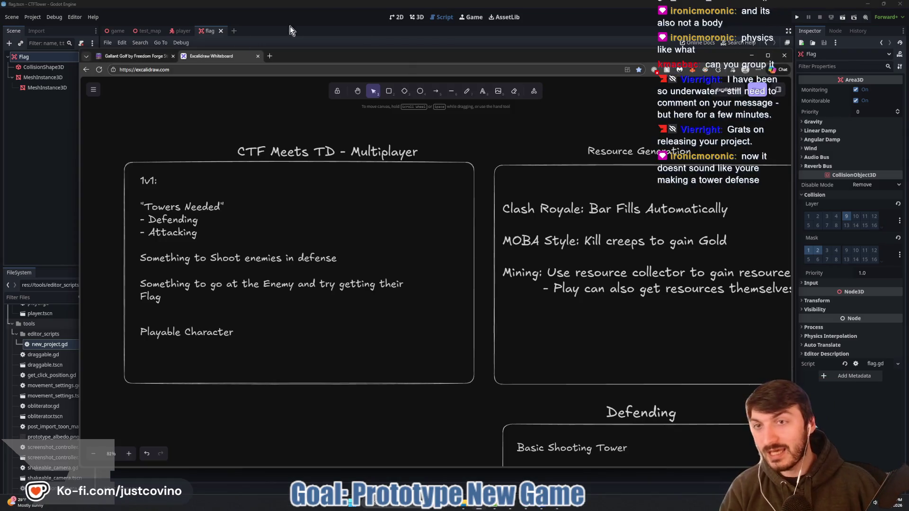
click(147, 56)
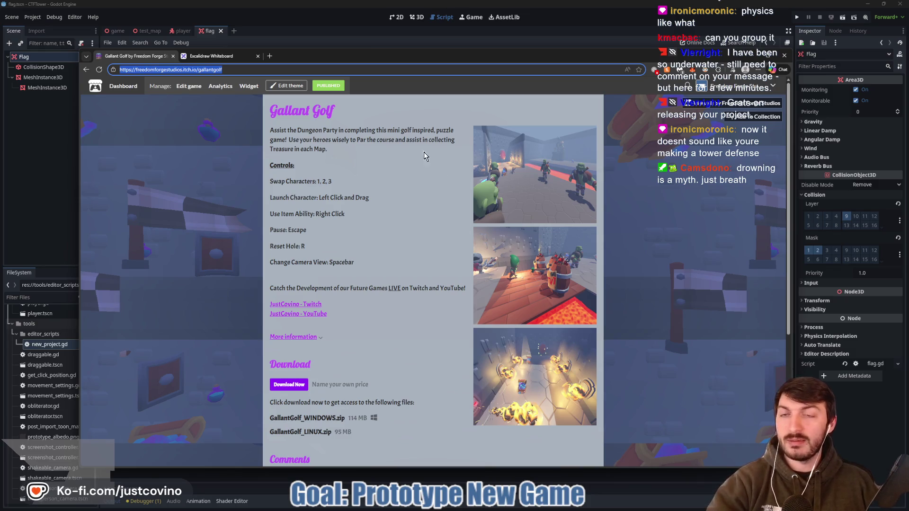
click(197, 55)
Step: Return to Godot and select InteractArea in the player scene
click(66, 168)
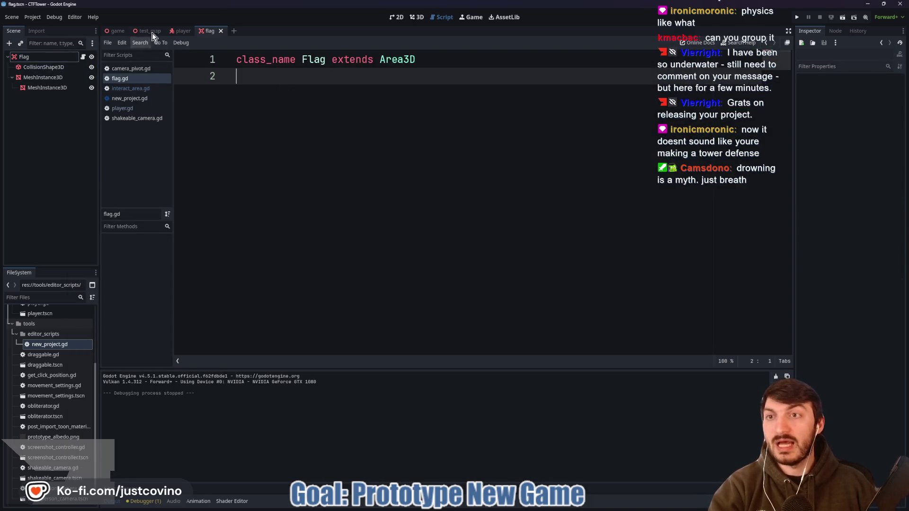
click(182, 32)
click(73, 160)
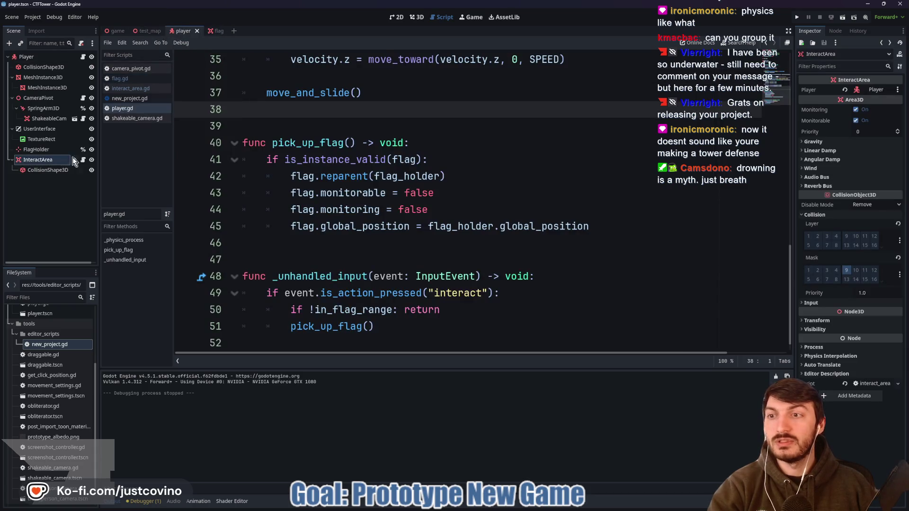
Step: In interact_area.gd, rename the get_closest_interactable function to get_closest_interactable_body
scroll(483, 202, down, 1)
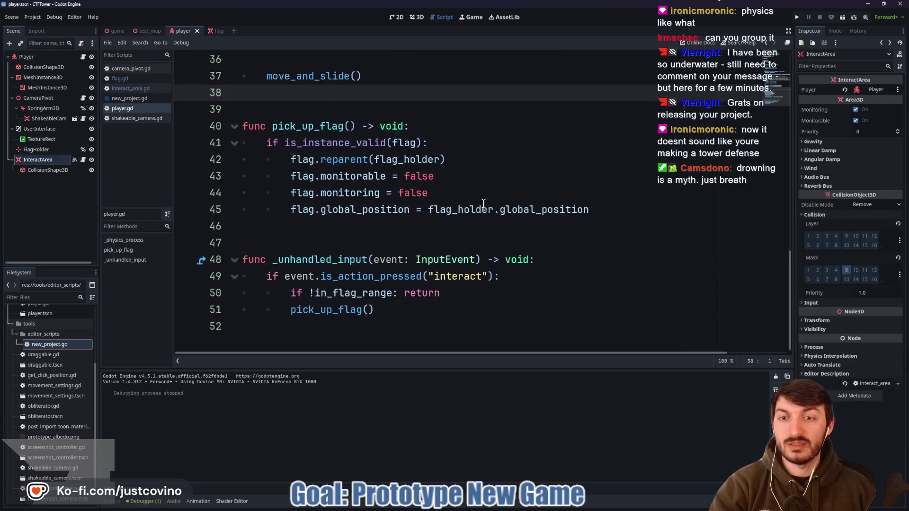
scroll(483, 209, up, 4)
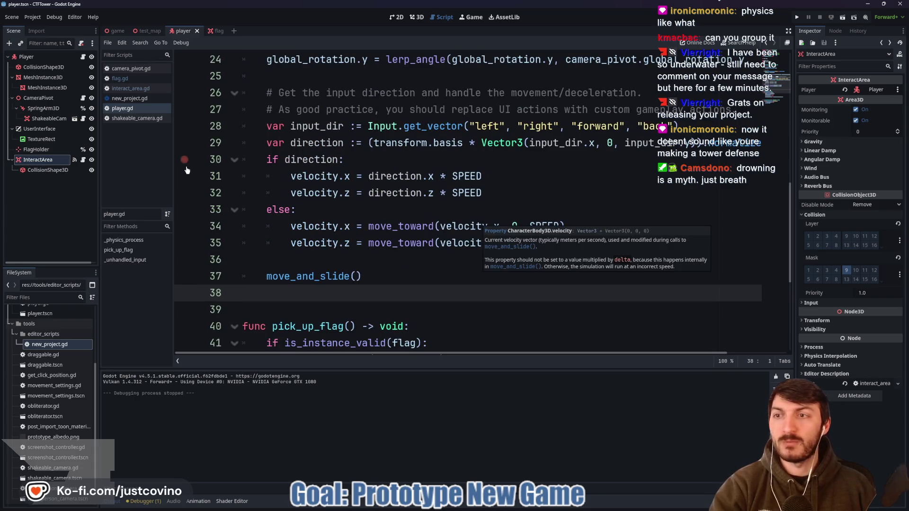
click(82, 162)
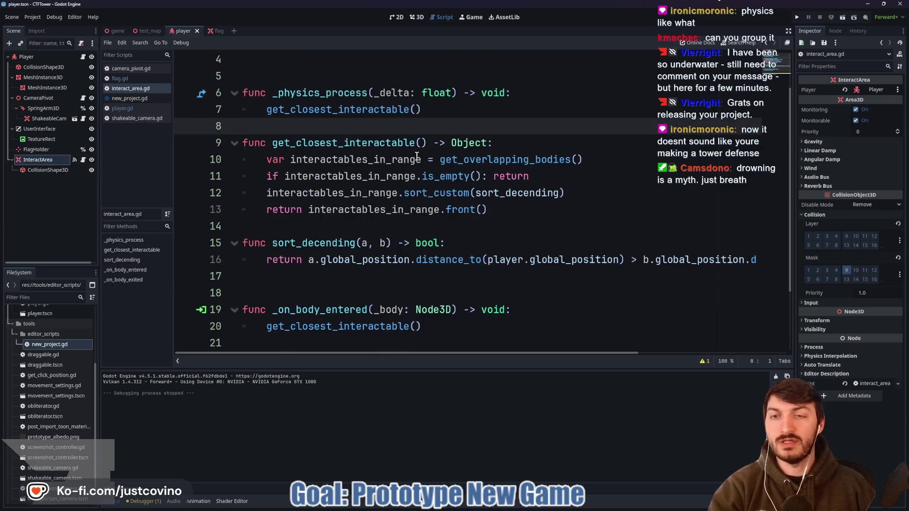
key(Return)
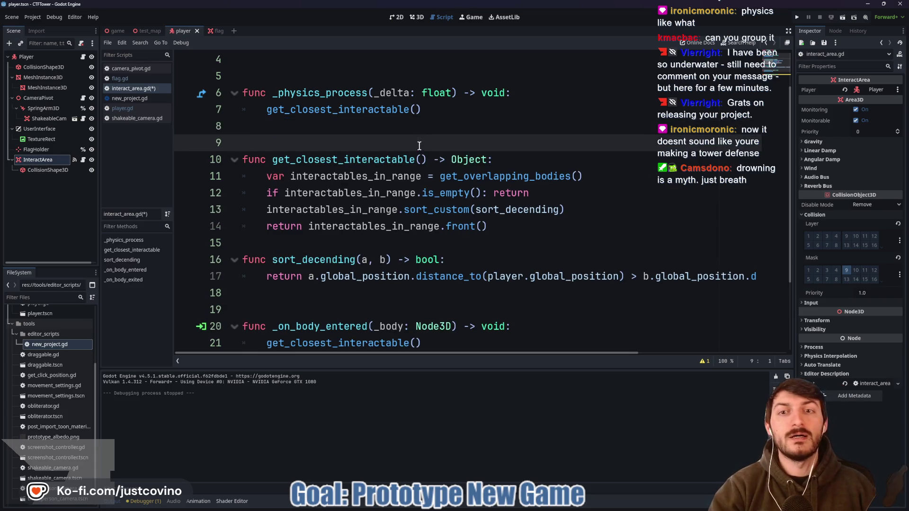
click(413, 159)
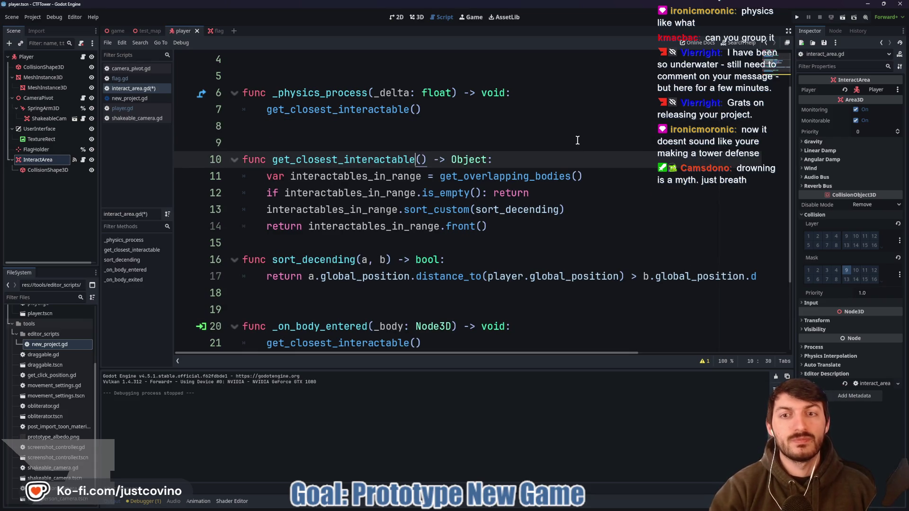
text(_body)
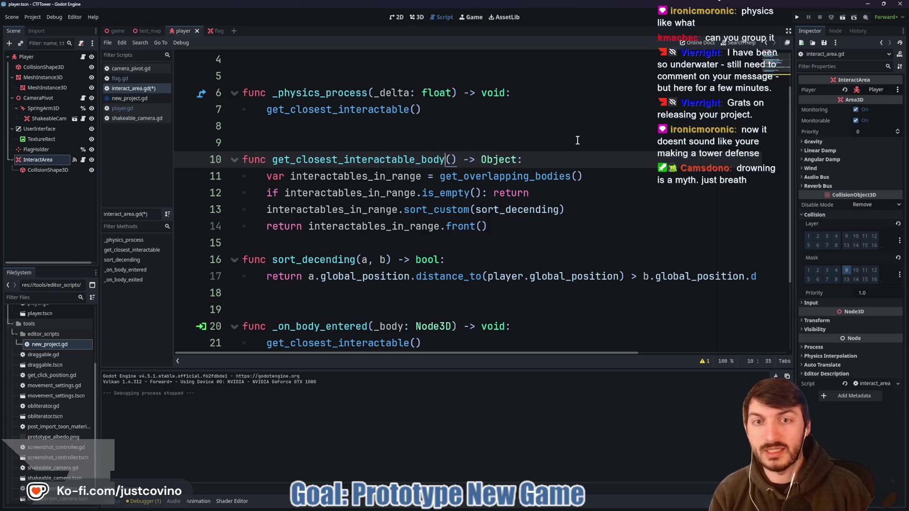
Step: Update the calls on lines 7 and 21 to get_closest_interactable_body and save
click(412, 110)
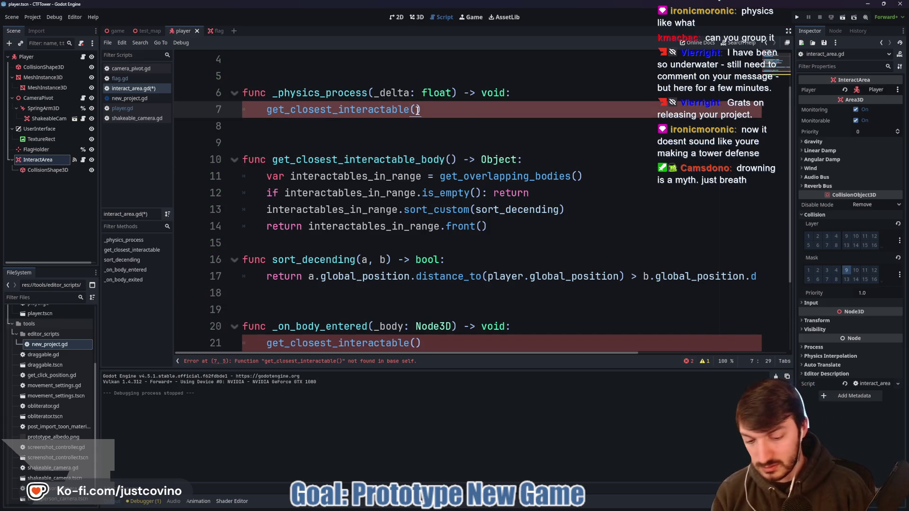
text(_body)
scroll(444, 251, down, 2)
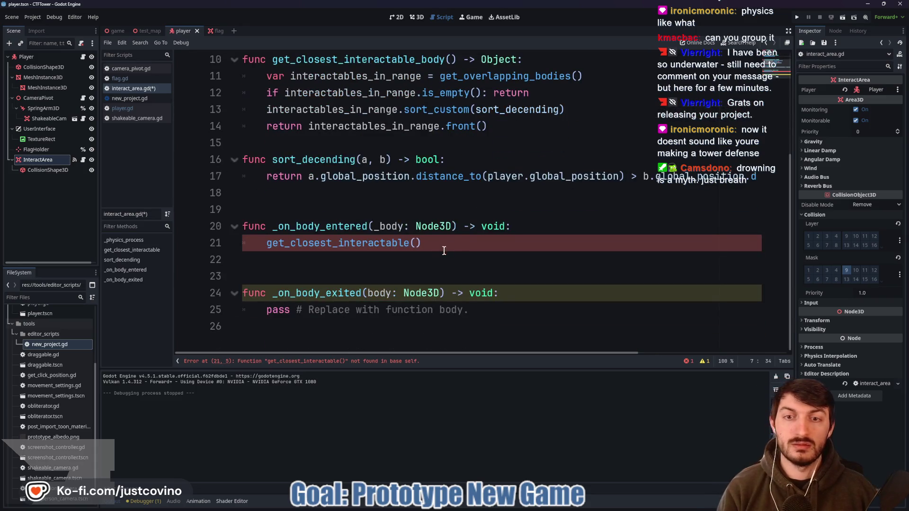
click(444, 251)
text(_)
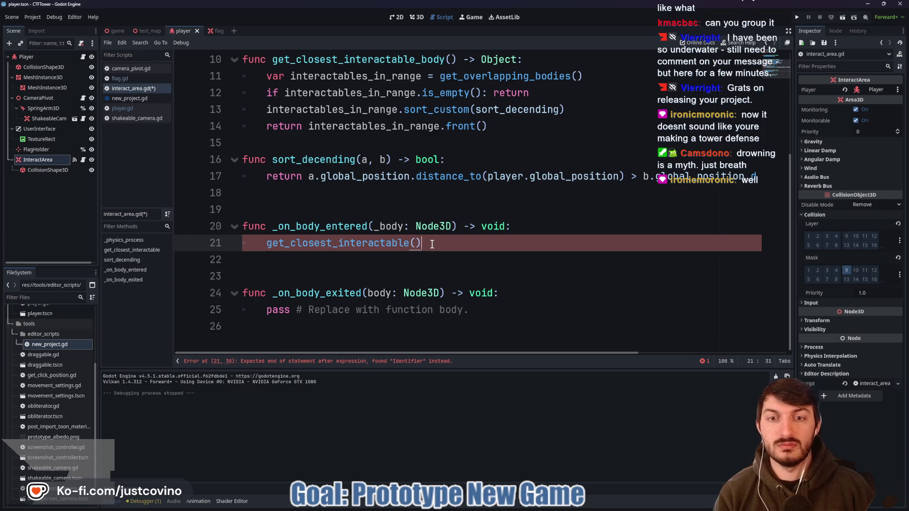
key(Left)
key(Left)
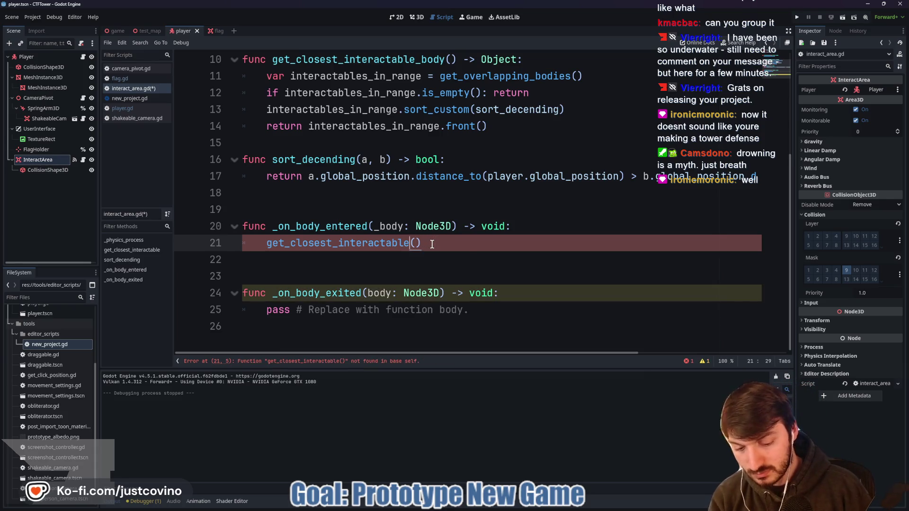
text(_body)
key(Return)
key(ctrl+s)
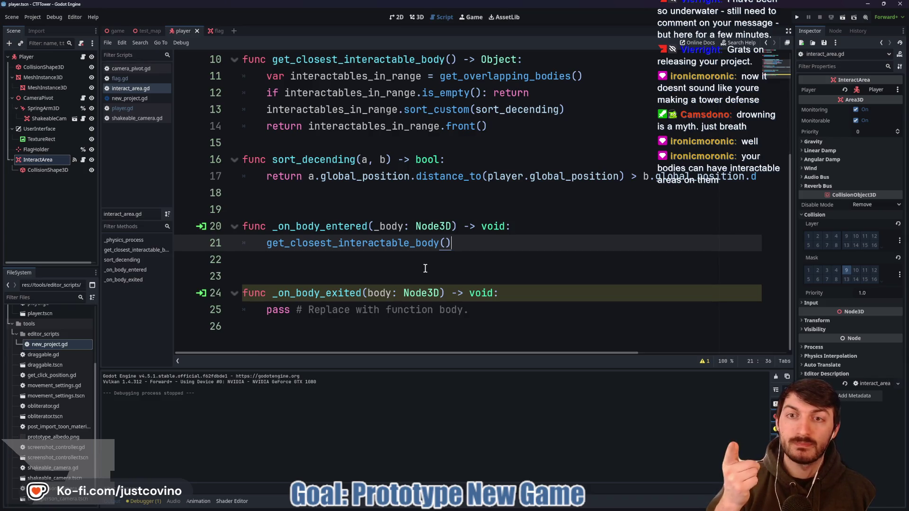
Step: Delete the _on_body_exited function on lines 23–25
drag(537, 304, 198, 277)
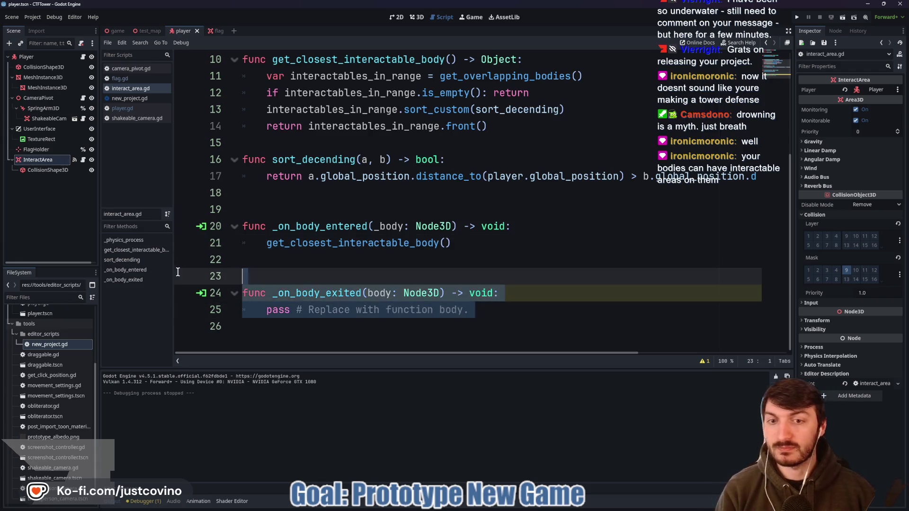
key(BackSpace)
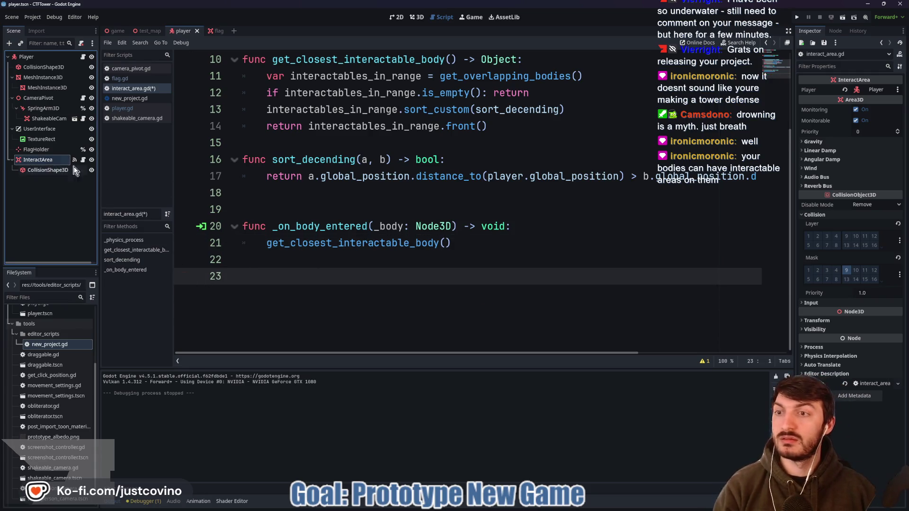
click(835, 31)
Step: Disconnect InteractArea's body_exited and body_entered signals
right_click(845, 150)
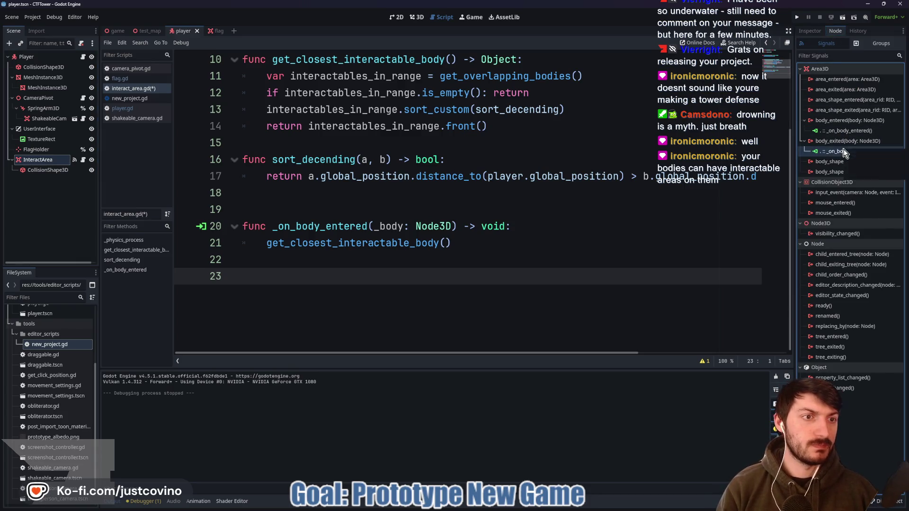
click(861, 175)
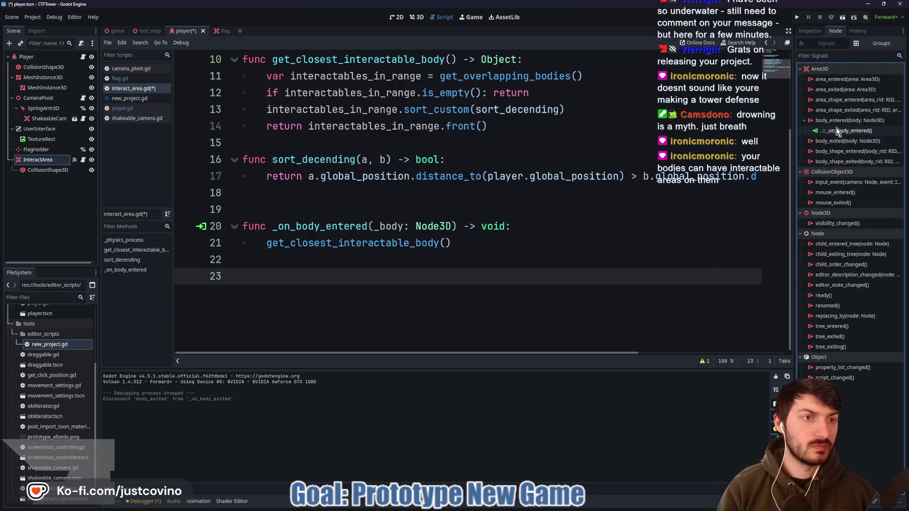
right_click(836, 132)
click(849, 152)
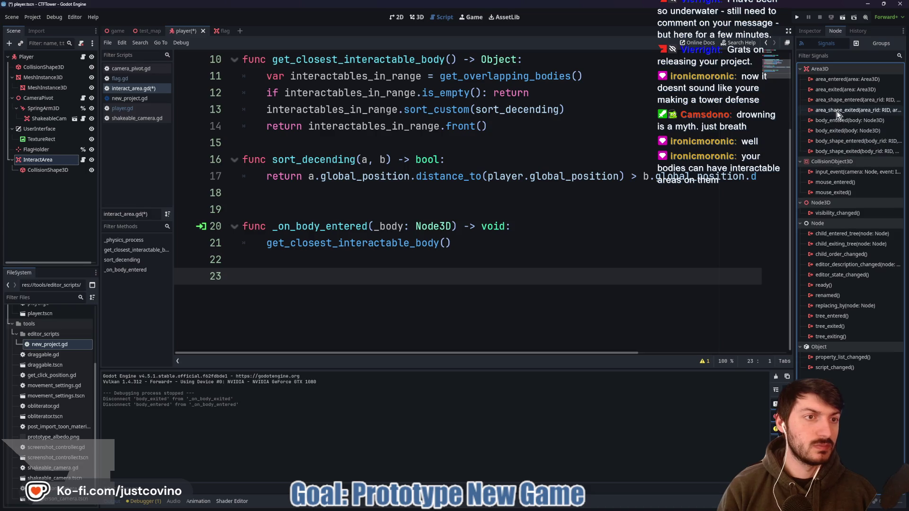
Step: Connect area_entered and area_exited to new _on_area_entered and _on_area_exited handlers
double_click(828, 79)
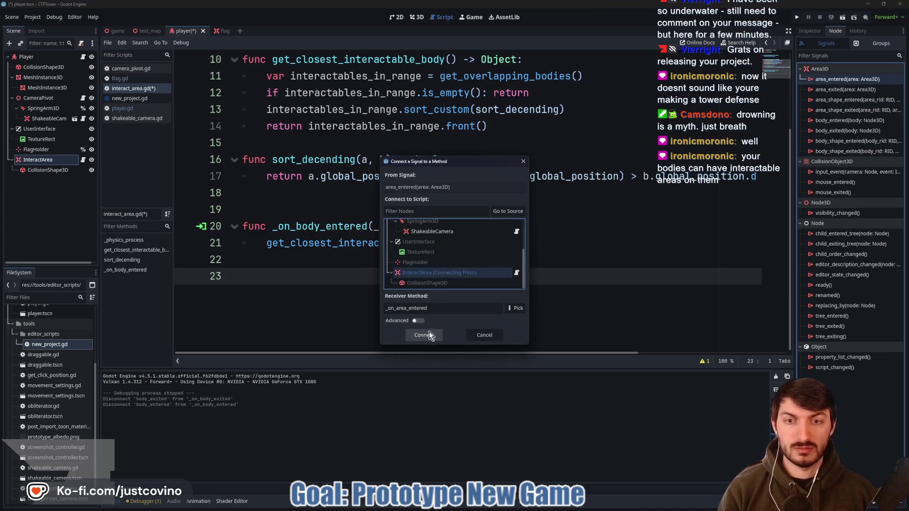
click(424, 335)
double_click(838, 100)
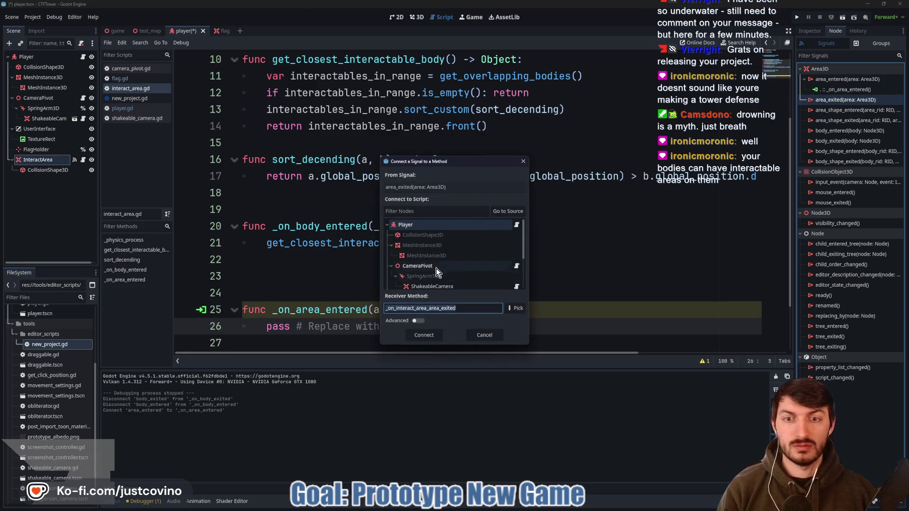
click(436, 276)
click(436, 336)
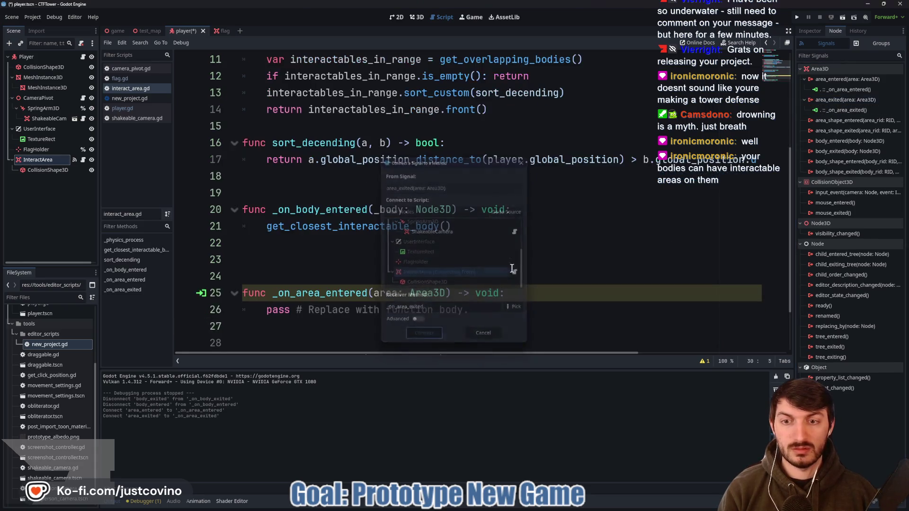
scroll(449, 246, up, 5)
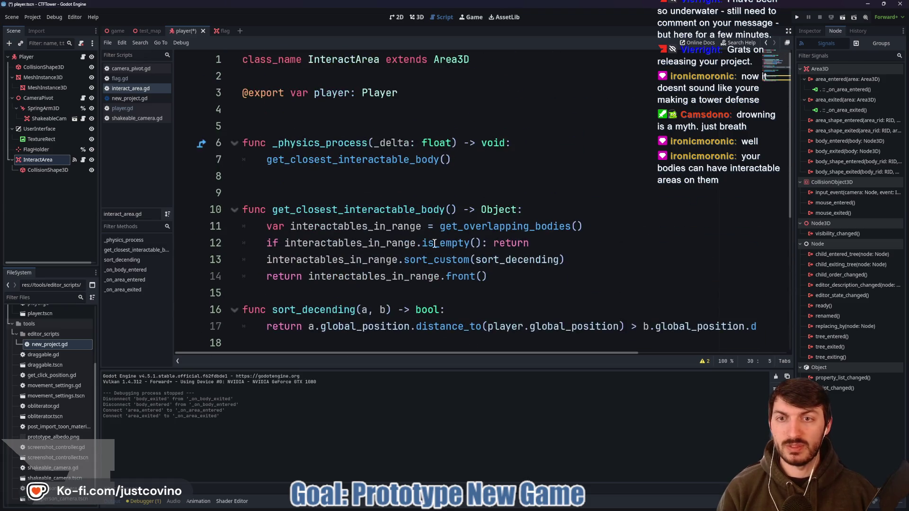
Step: Revert lines 7 and 10 to get_closest_interactable and use get_overlapping_areas on line 11
click(419, 209)
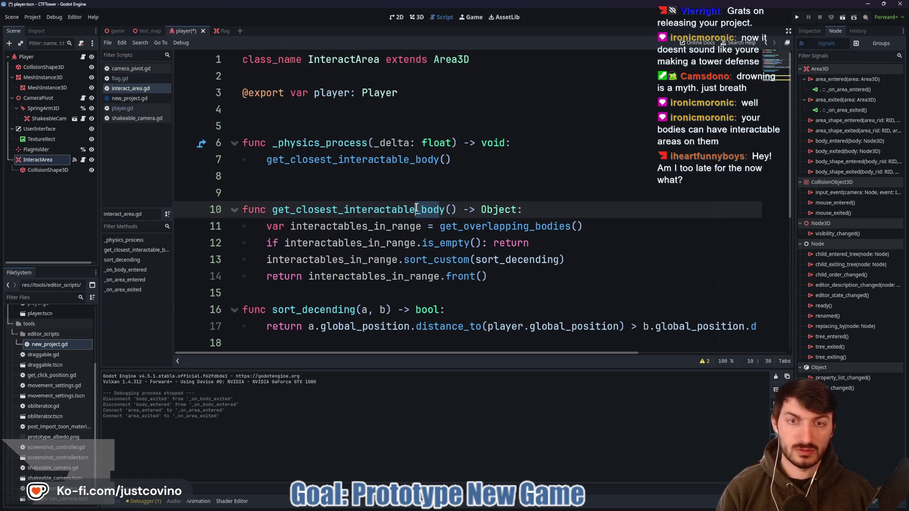
key(BackSpace)
key(BackSpace)
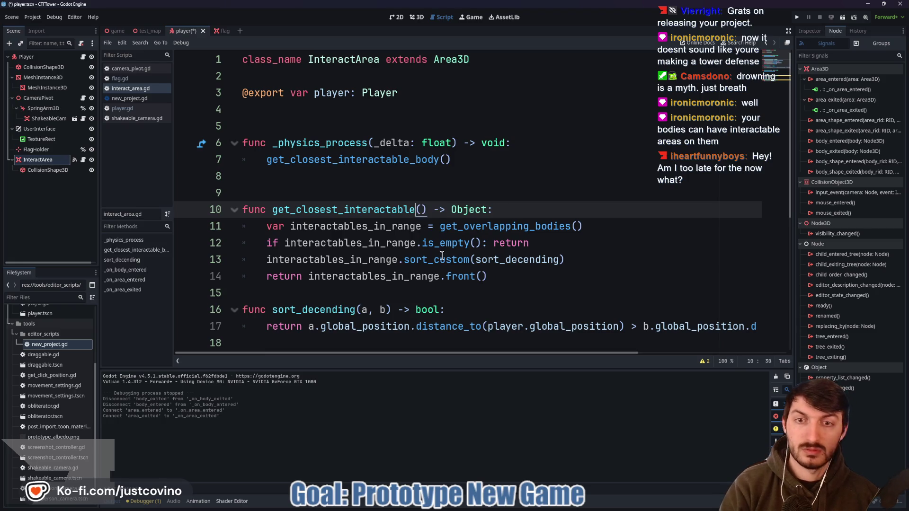
click(439, 160)
key(BackSpace)
key(BackSpace)
key(BackSpace)
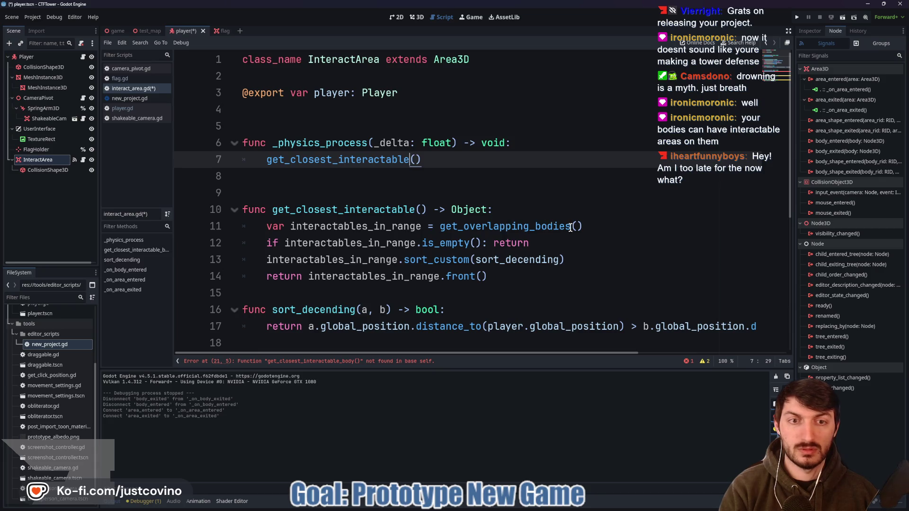
drag(571, 227, 533, 224)
text(a)
key(Return)
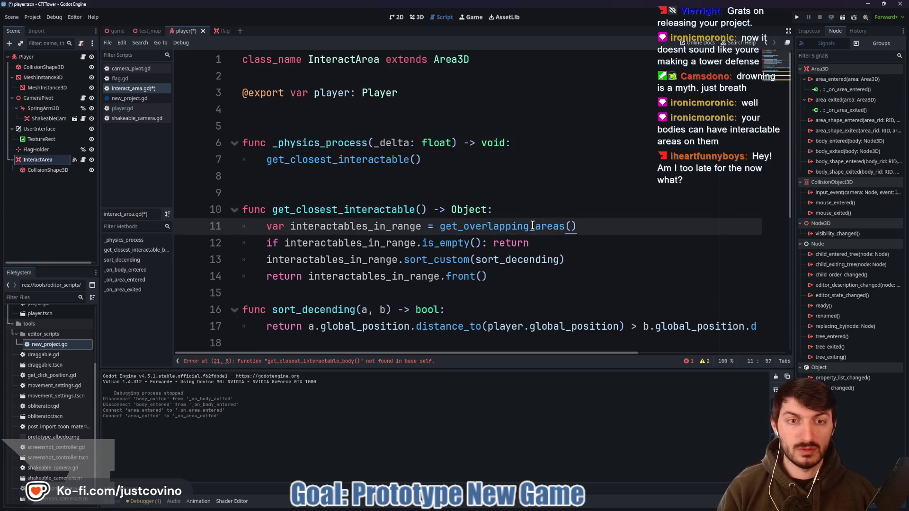
Step: Remove the _body suffix from the get_closest_interactable call on line 21
scroll(467, 293, down, 2)
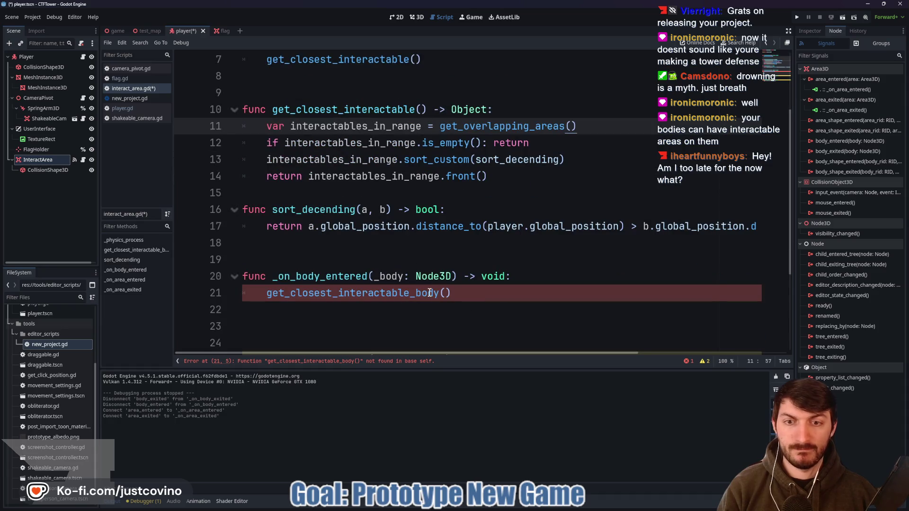
click(438, 293)
key(shift+Left)
key(shift+Left)
key(shift+Left)
key(BackSpace)
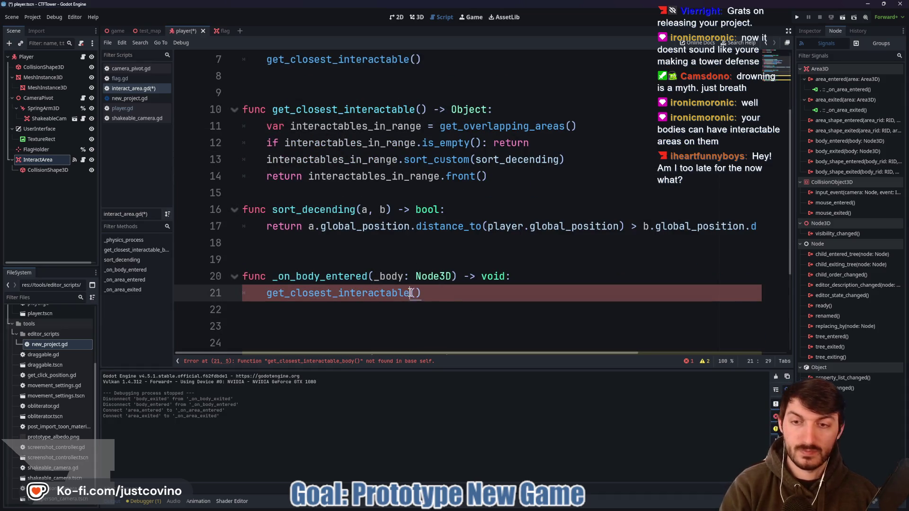
Step: Delete _on_body_entered and tidy blank lines around _on_area_entered and sort_decending
drag(436, 293, 241, 276)
key(BackSpace)
key(BackSpace)
key(BackSpace)
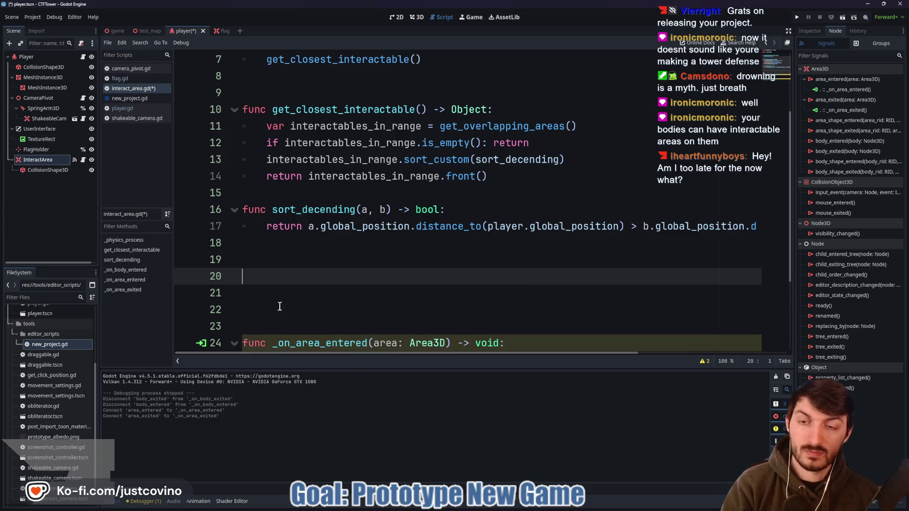
click(270, 277)
key(BackSpace)
key(BackSpace)
click(274, 197)
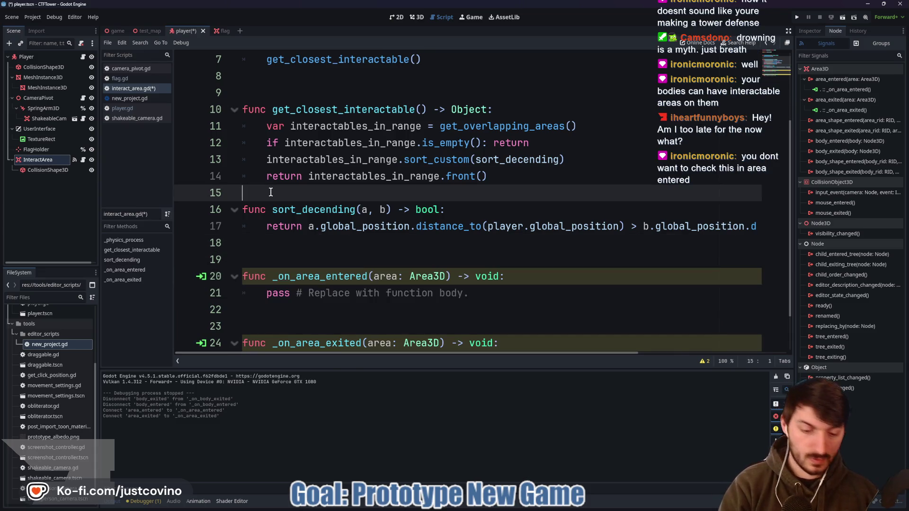
key(Return)
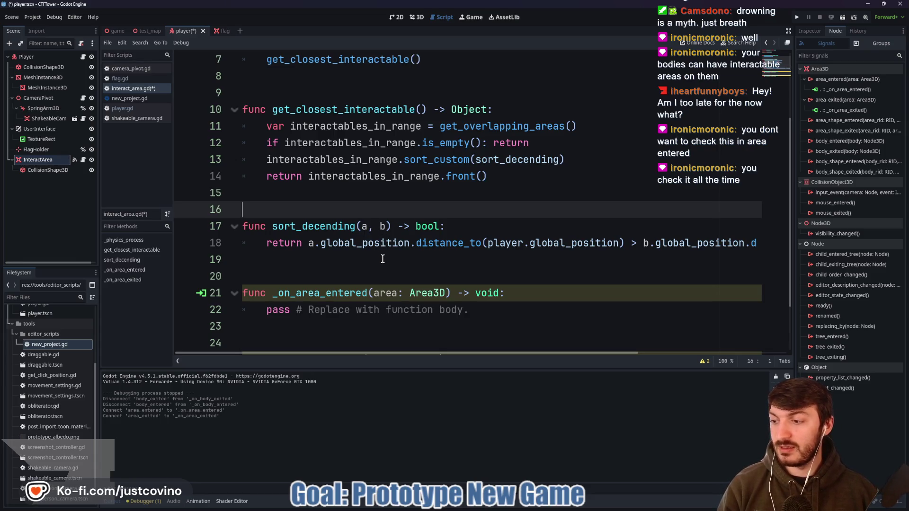
Step: Replace the pass in _on_area_entered with get_closest_interactable() and save the script
scroll(384, 265, down, 1)
drag(490, 266, 261, 266)
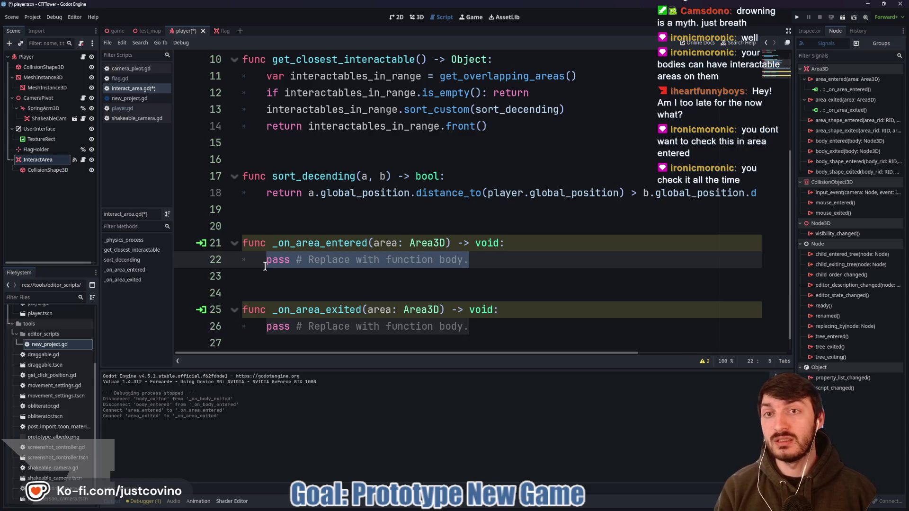
text(get)
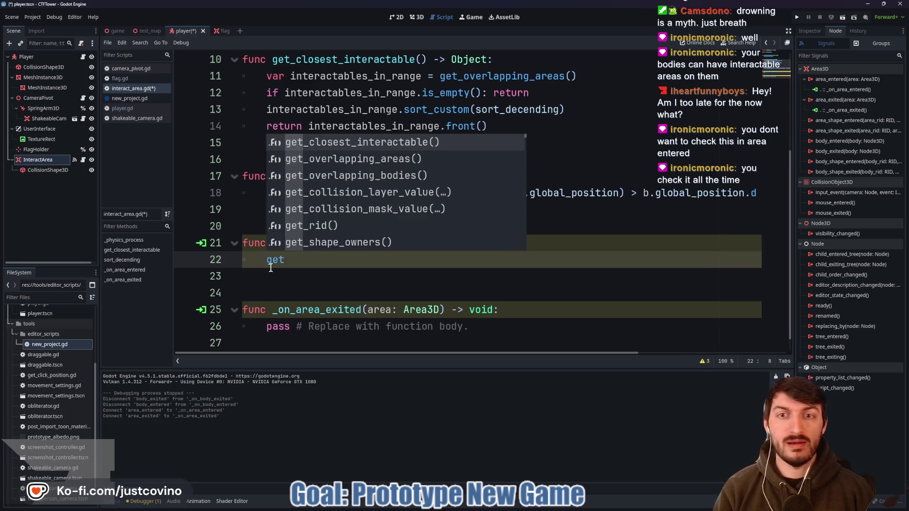
key(Return)
click(371, 243)
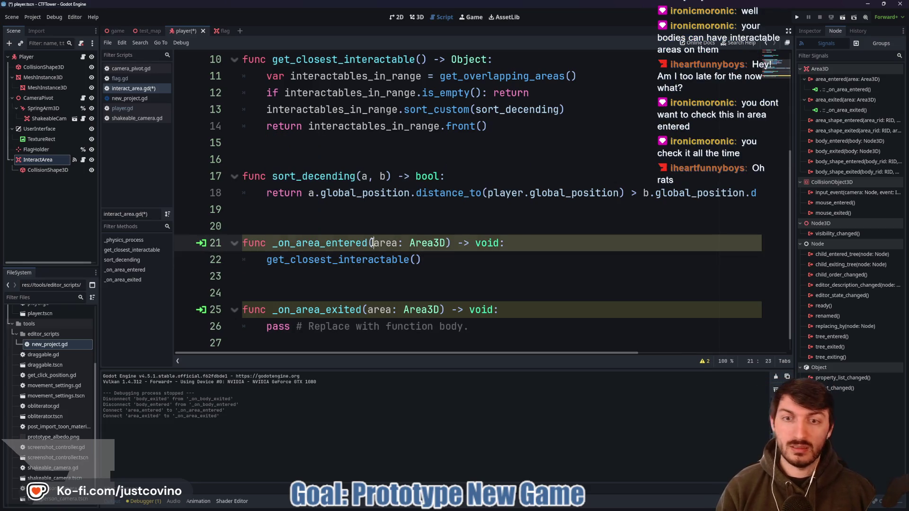
click(360, 276)
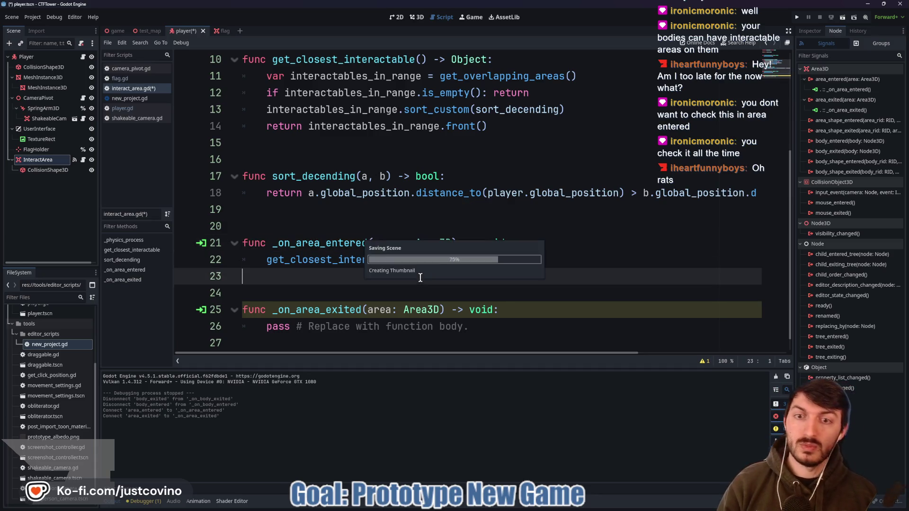
key(ctrl+s)
scroll(338, 265, up, 3)
click(373, 180)
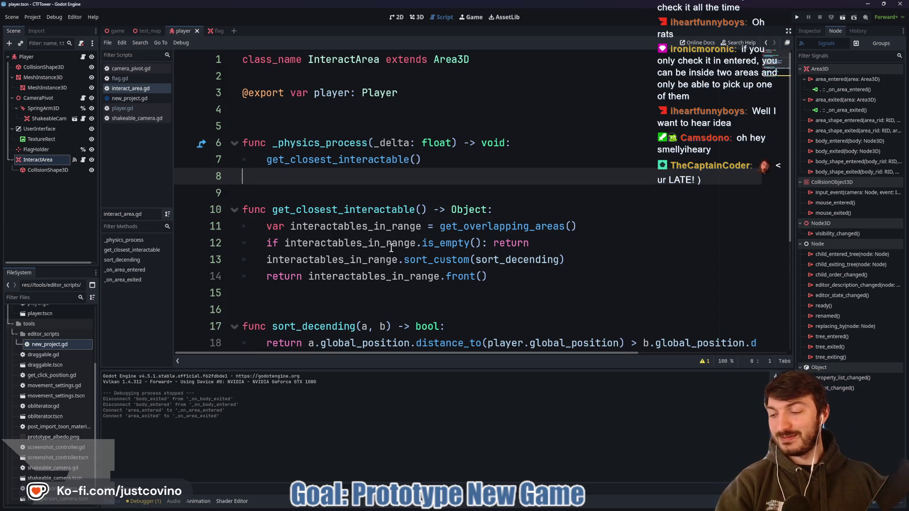
Step: Check interactables_in_range and get_closest_interactable, then delete the _on_area_entered and _on_area_exited functions
click(361, 258)
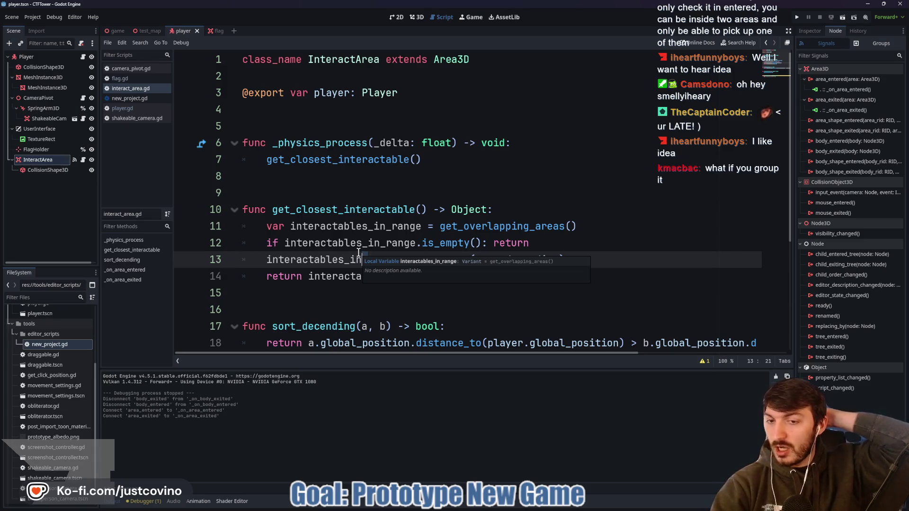
double_click(338, 159)
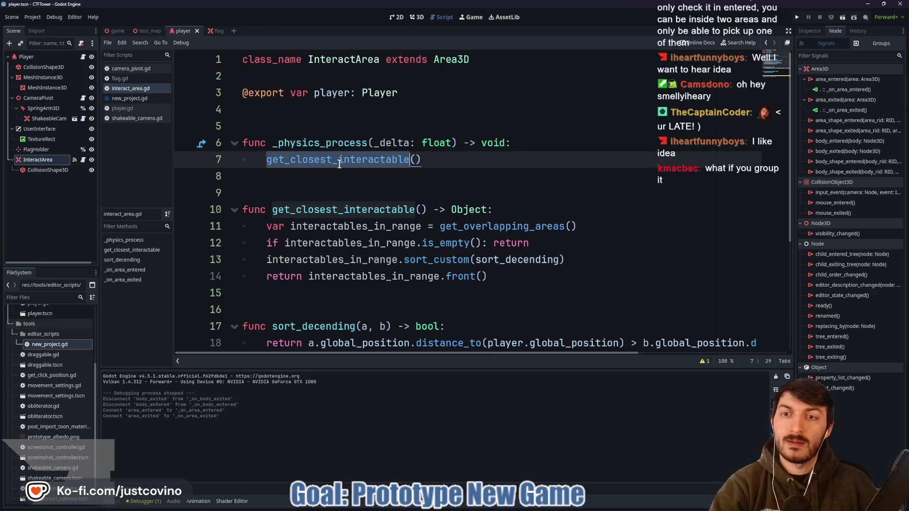
click(328, 189)
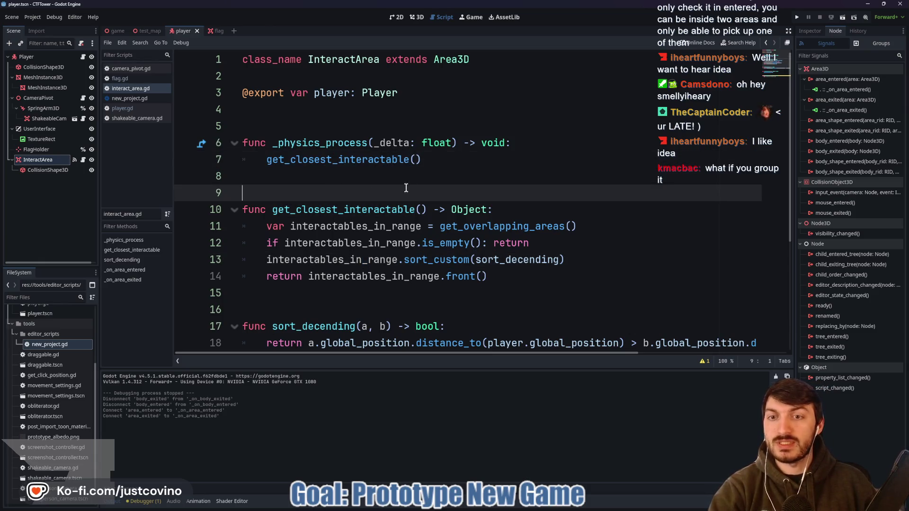
scroll(408, 221, down, 3)
click(320, 324)
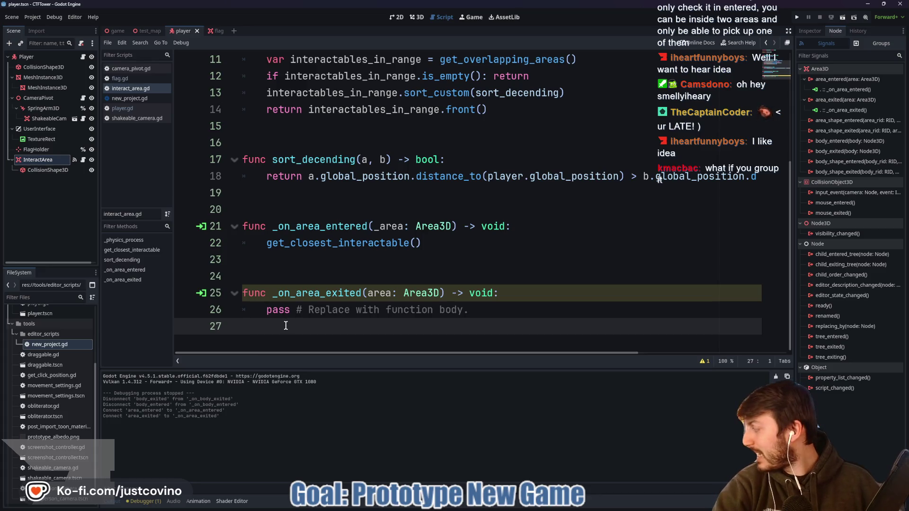
mouse_move(280, 326)
mouse_down()
mouse_move(240, 293)
mouse_move(221, 222)
mouse_up()
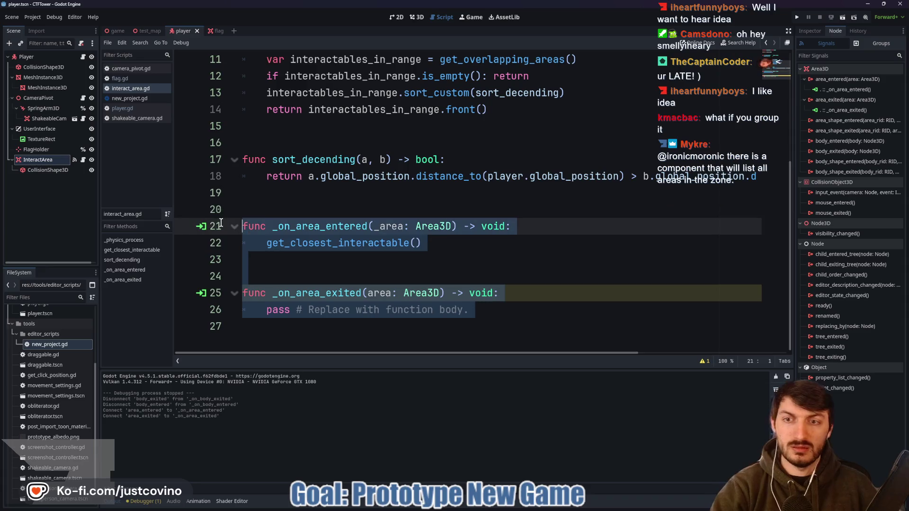
key(BackSpace)
key(BackSpace)
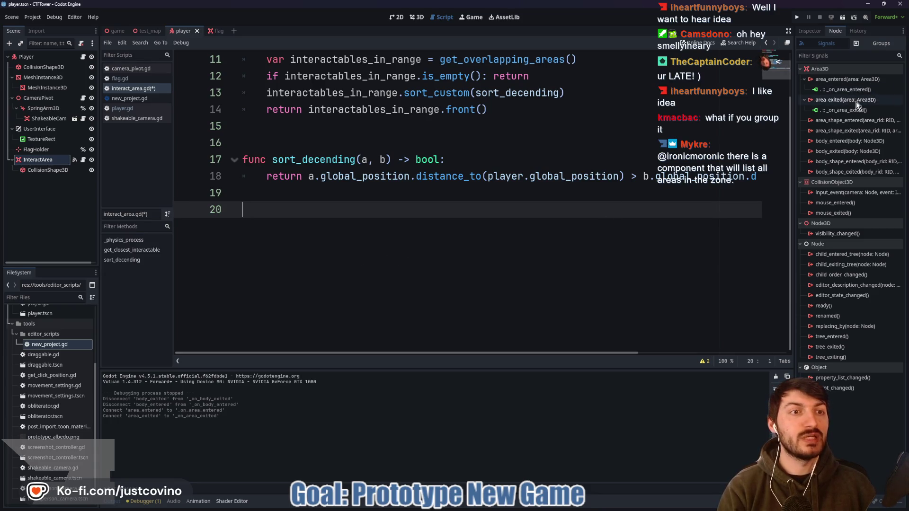
Step: Disconnect InteractArea's area_exited and area_entered signals
right_click(839, 111)
click(859, 137)
right_click(839, 89)
click(859, 116)
Step: Save interact_area.gd and switch to the game scene
click(388, 221)
key(ctrl+s)
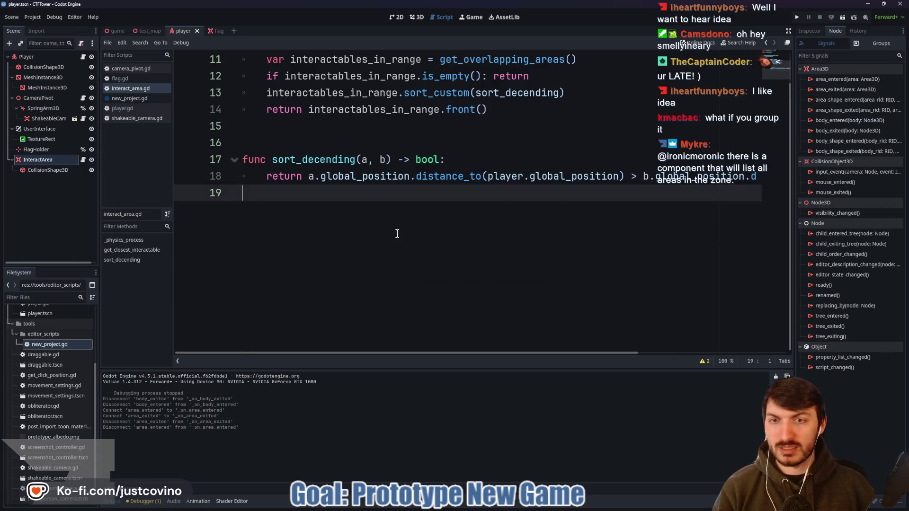
scroll(395, 229, up, 4)
click(580, 249)
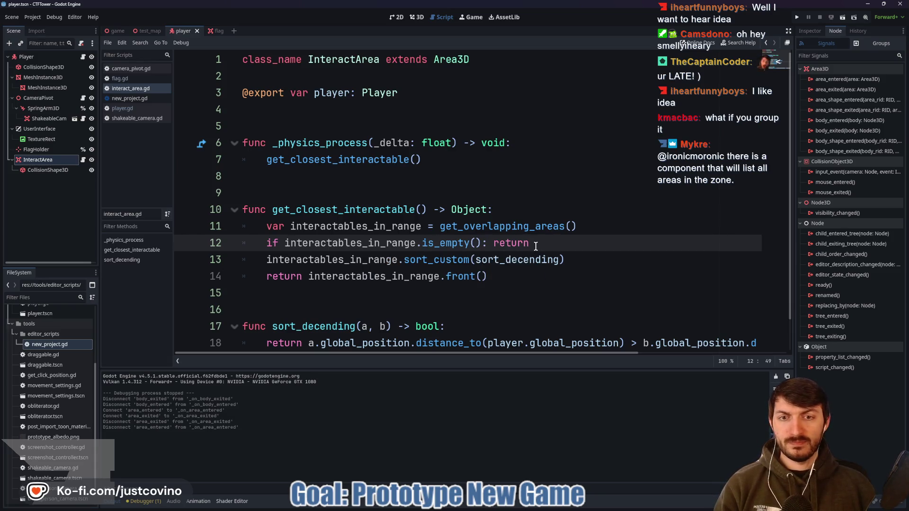
scroll(536, 245, down, 1)
click(117, 31)
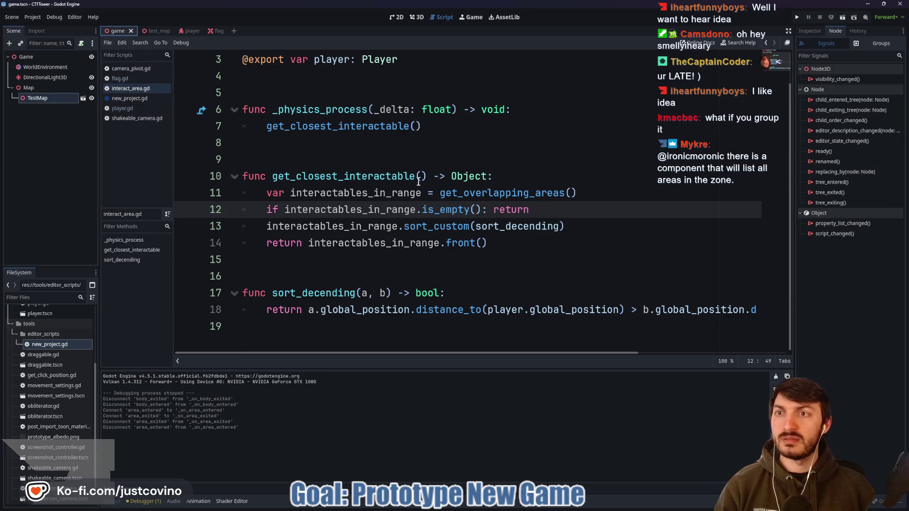
Step: Run the game with F6, walk the player toward the flag and back, then stop it
key(F6)
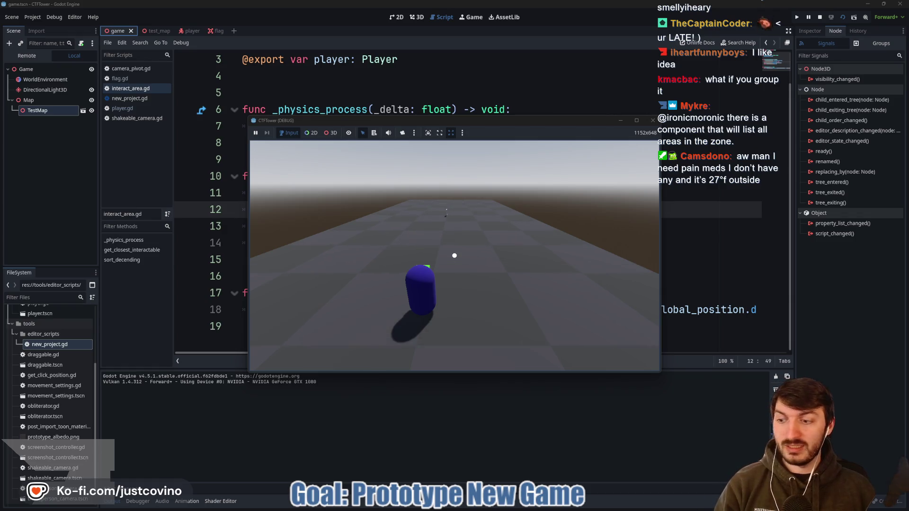
key(w)
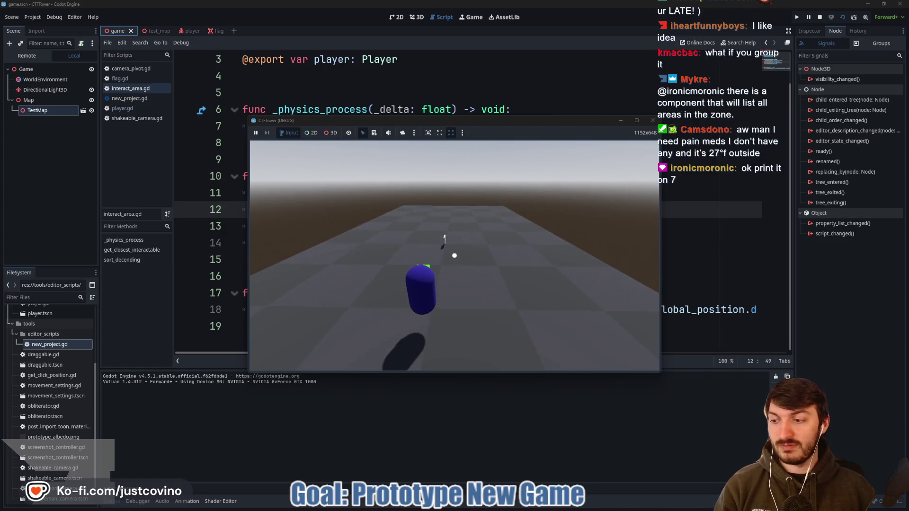
key(s)
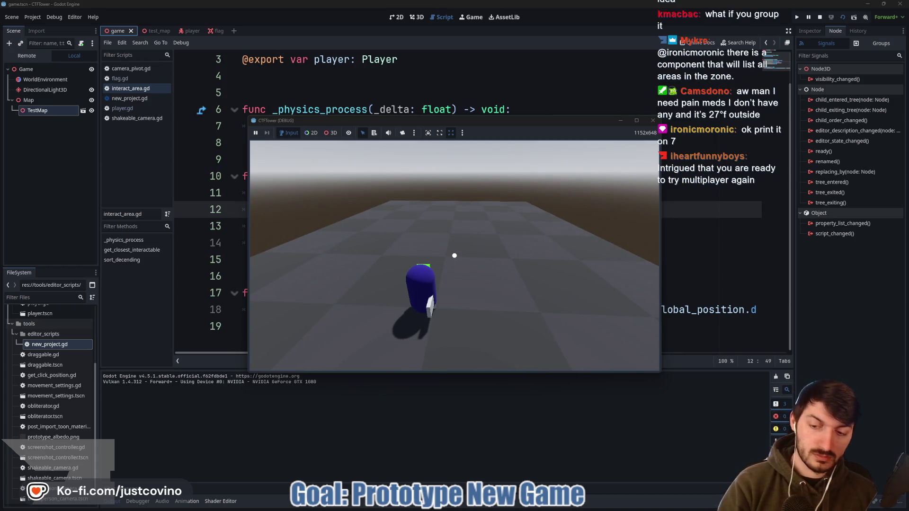
key(F8)
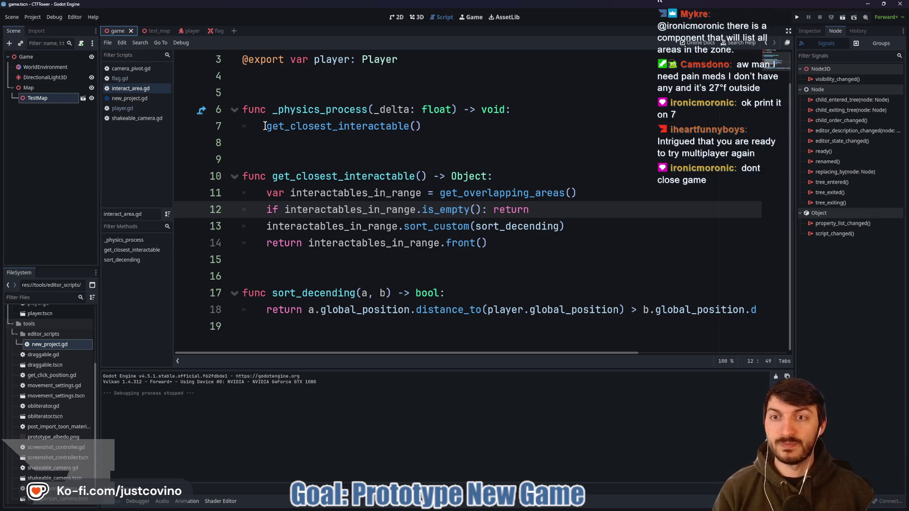
Step: Wrap the get_closest_interactable() call on line 7 in print(), save, and run with F5
click(471, 133)
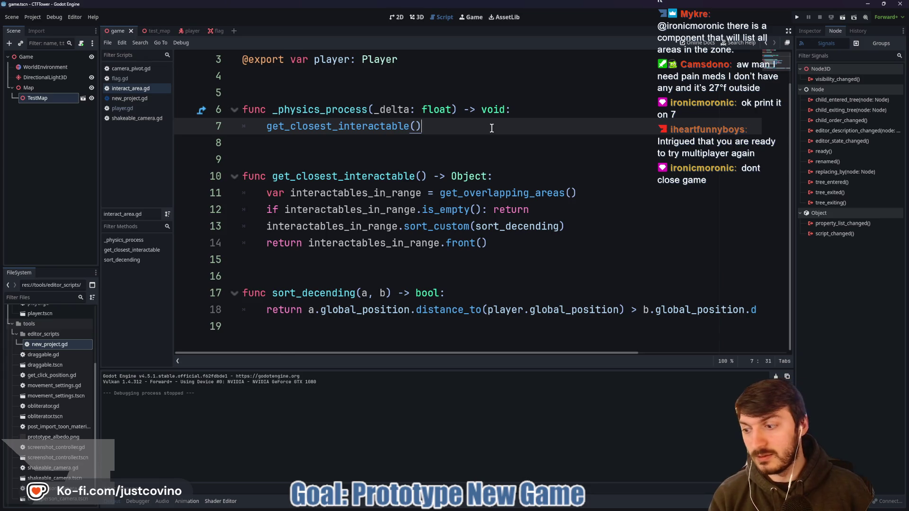
key(ctrl+Left)
key(ctrl+Left)
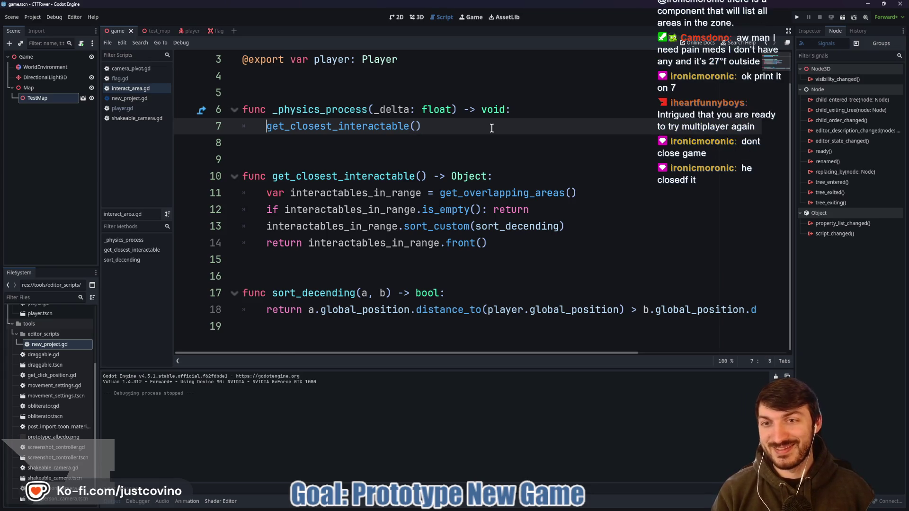
text(print()
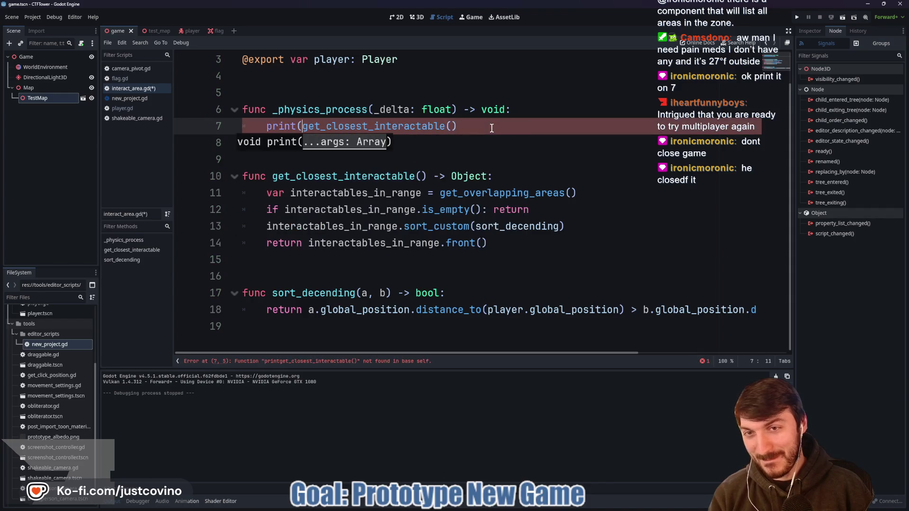
click(485, 130)
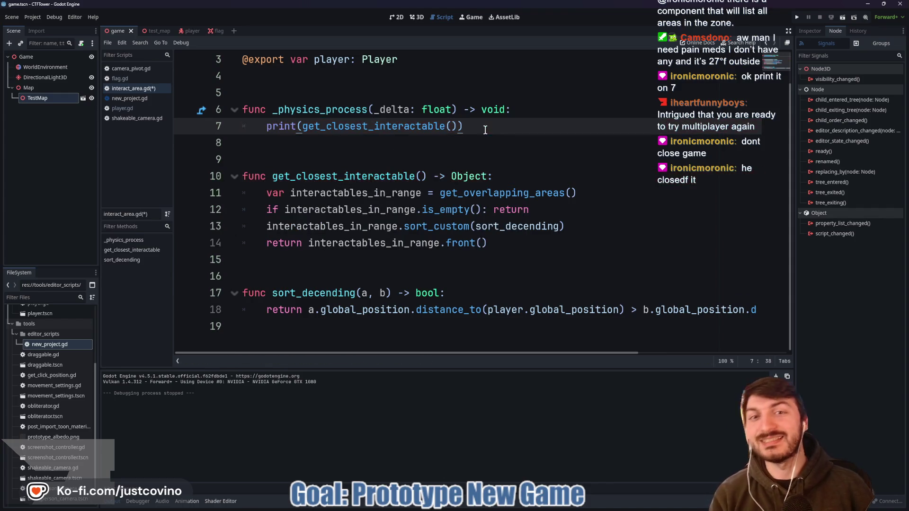
key(ctrl+s)
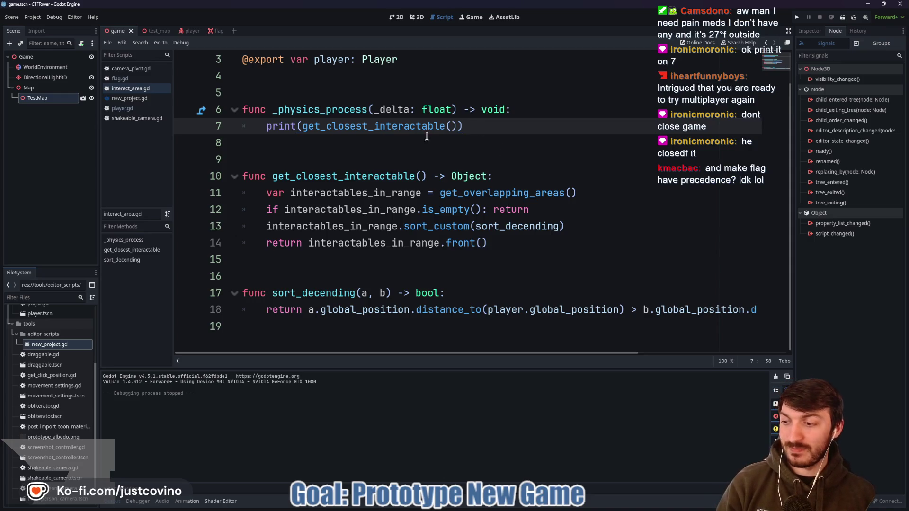
click(427, 176)
key(F5)
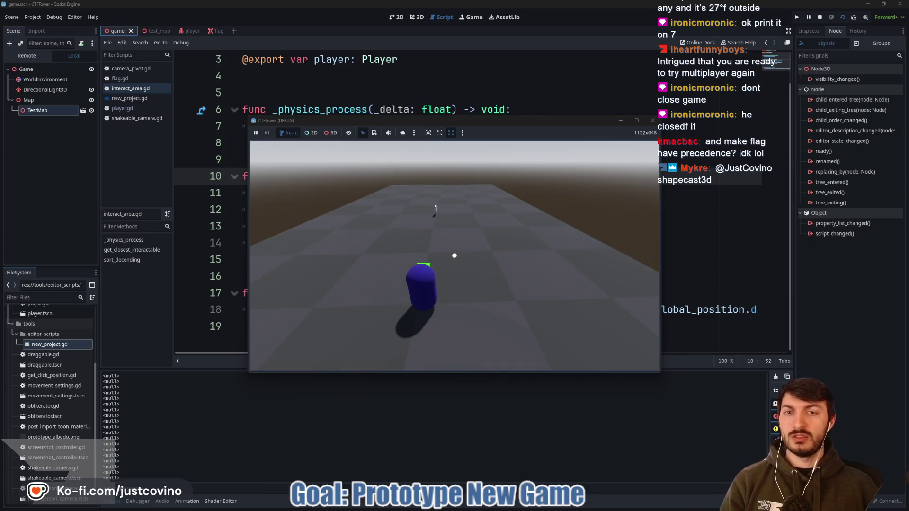
Step: Walk the player to the flag, jump, pick it up with E, then close the game and open test_map
key(w)
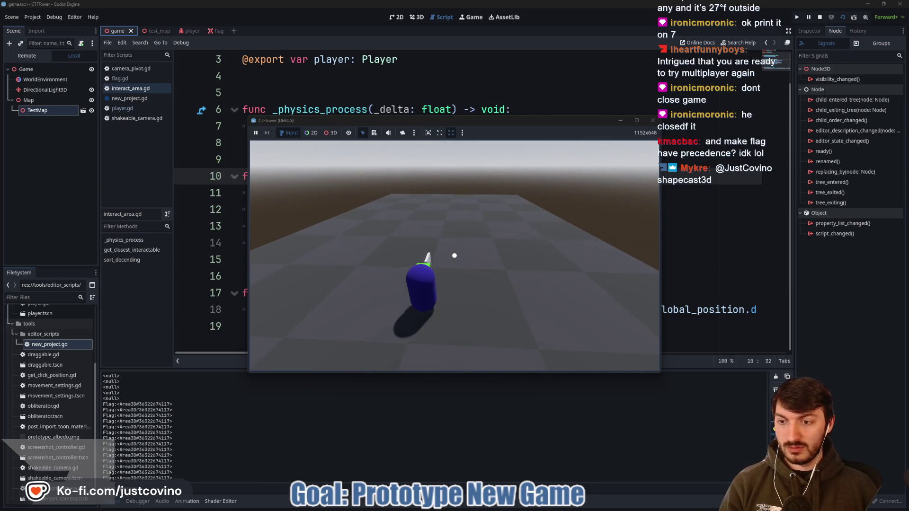
key(s)
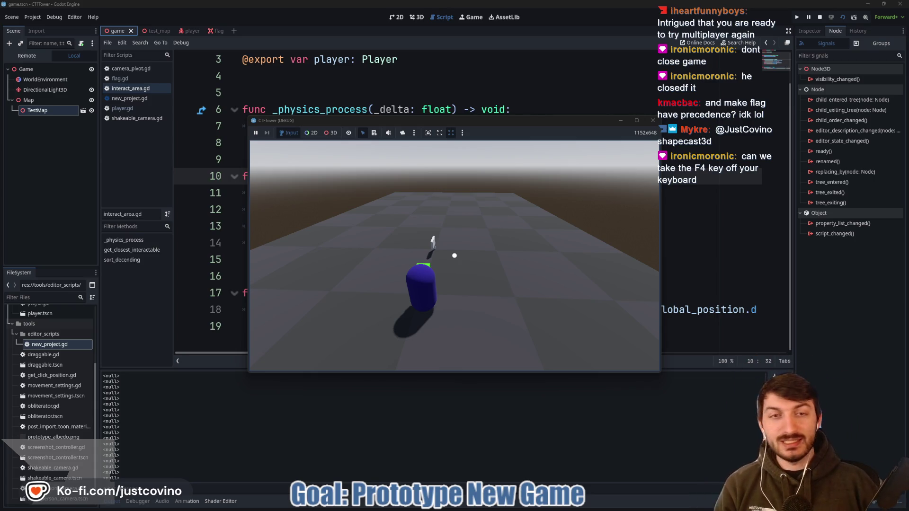
key(w)
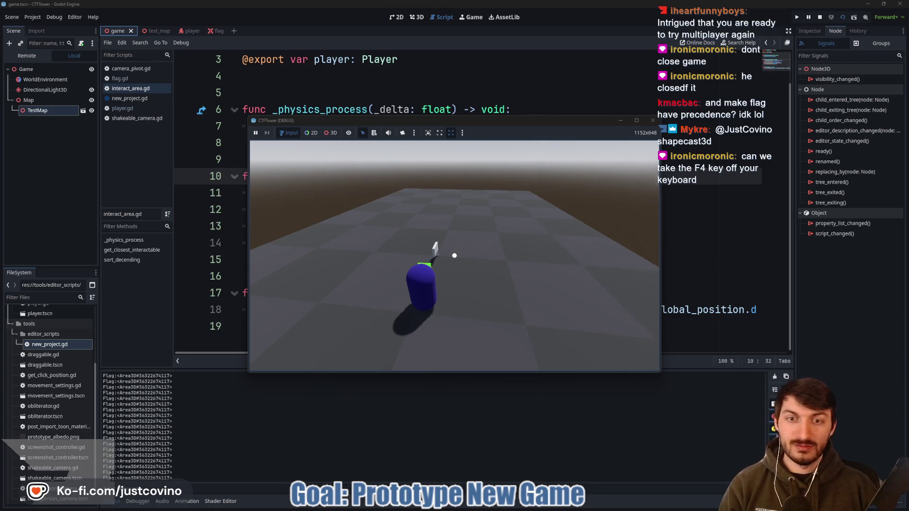
key(space)
key(e)
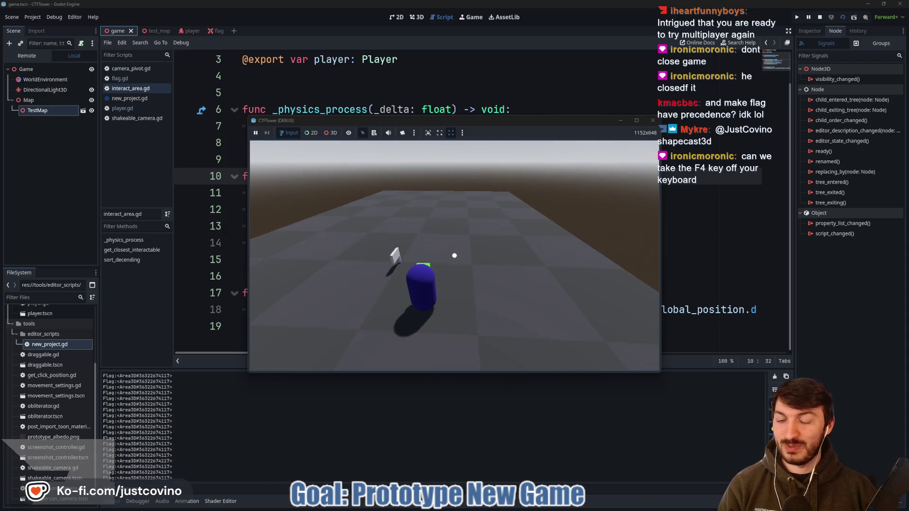
key(alt+F4)
click(363, 159)
click(150, 30)
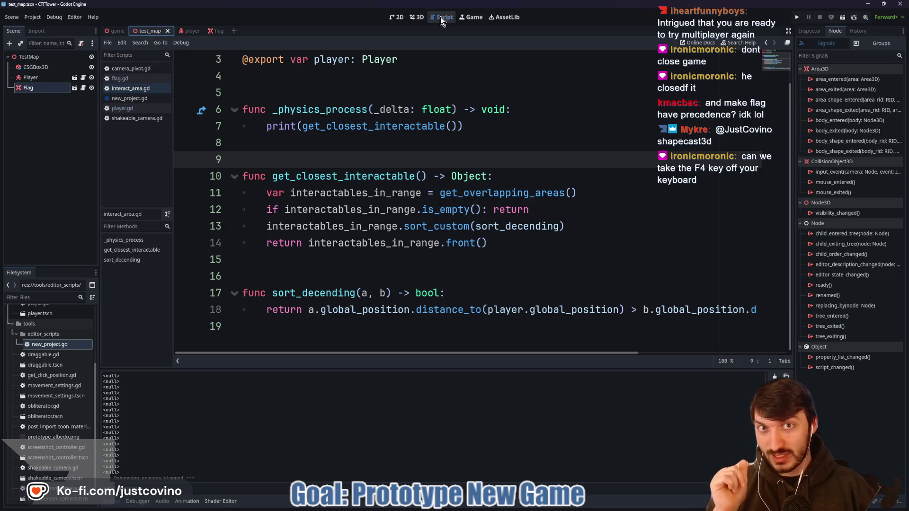
Step: In the 3D view, duplicate the Flag and move Flag2 along the X axis
click(419, 17)
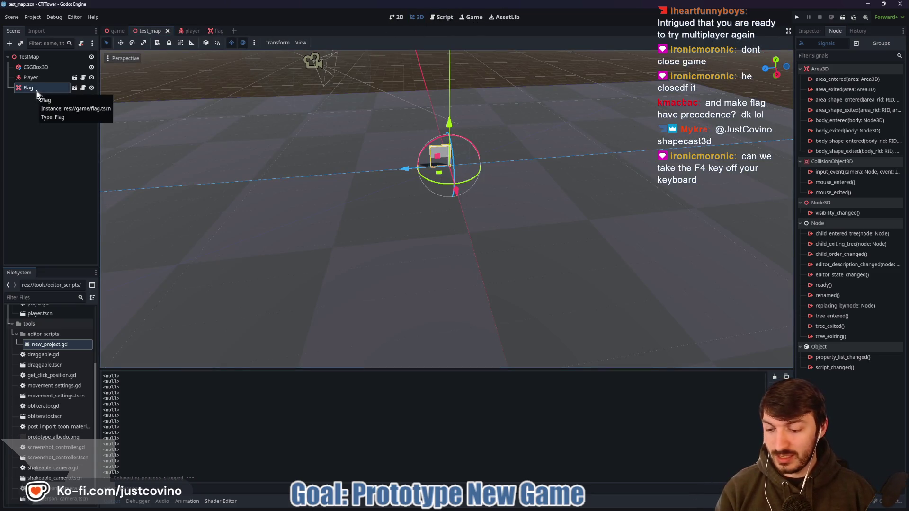
key(ctrl+d)
drag(453, 193, 464, 223)
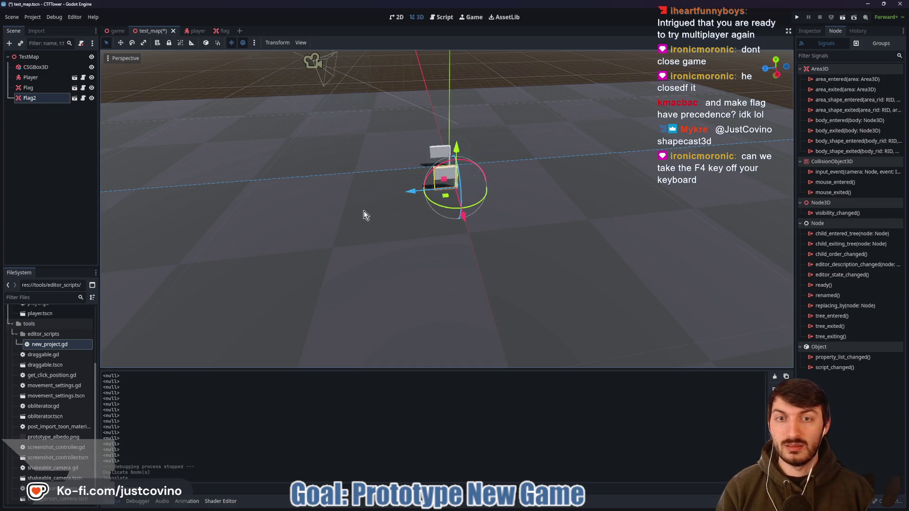
mouse_move(316, 213)
mouse_down()
mouse_move(406, 223)
mouse_move(366, 237)
mouse_move(296, 225)
mouse_move(260, 256)
mouse_move(263, 267)
mouse_up()
Step: Duplicate a third flag, place it beside the others, save test_map, and open the player scene
key(ctrl+d)
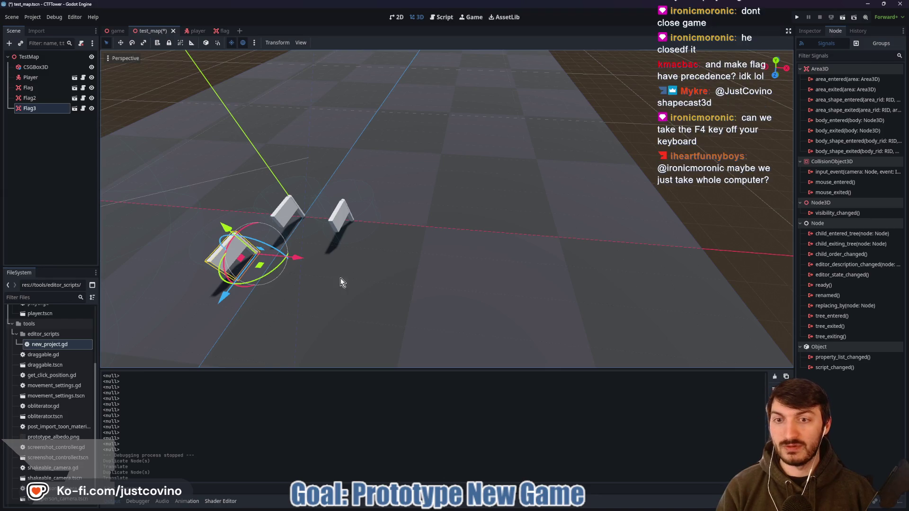
key(ctrl+s)
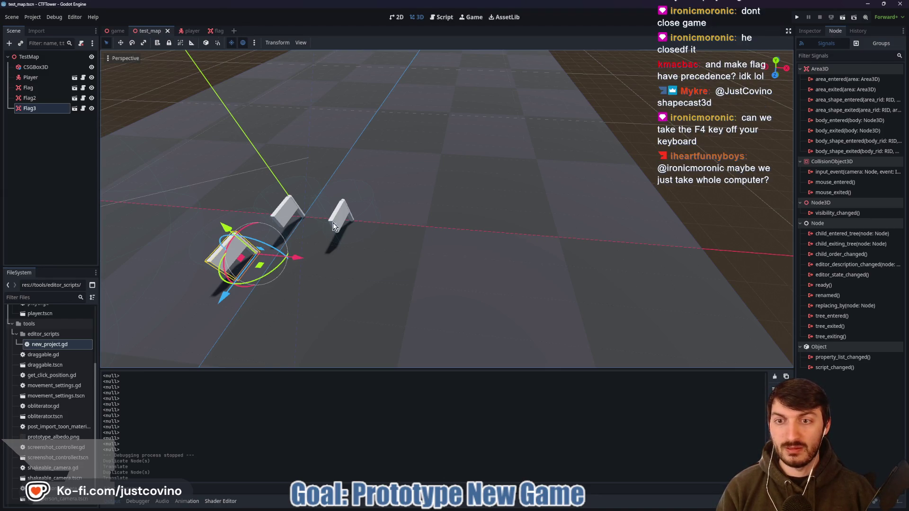
mouse_move(260, 265)
mouse_down()
mouse_move(303, 246)
mouse_move(336, 215)
mouse_move(327, 201)
mouse_up()
key(ctrl+s)
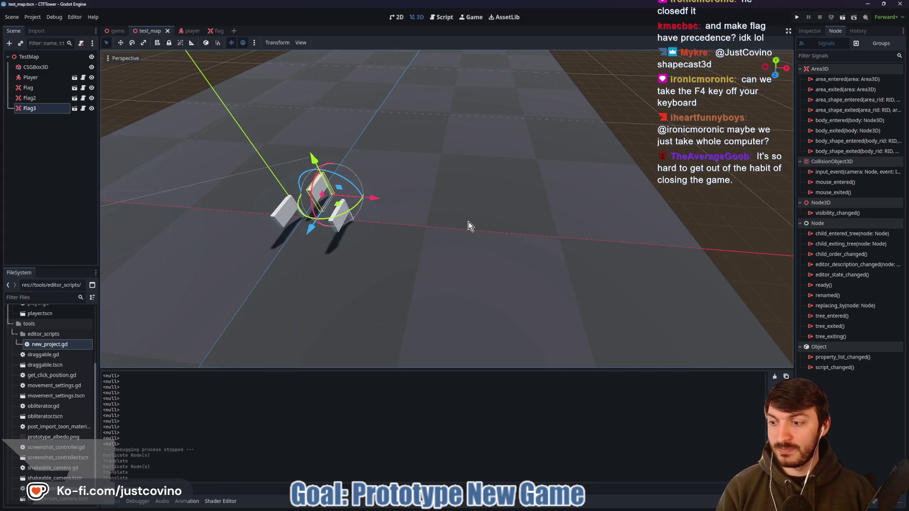
click(210, 32)
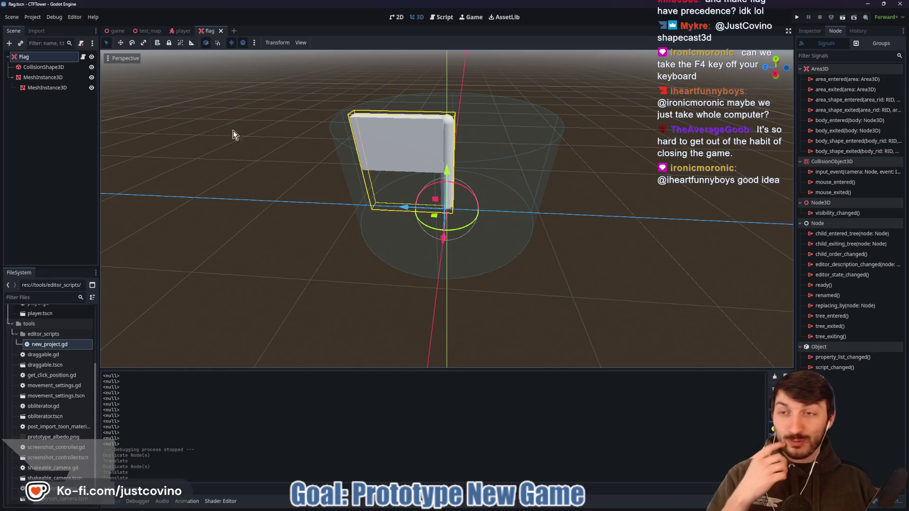
click(182, 31)
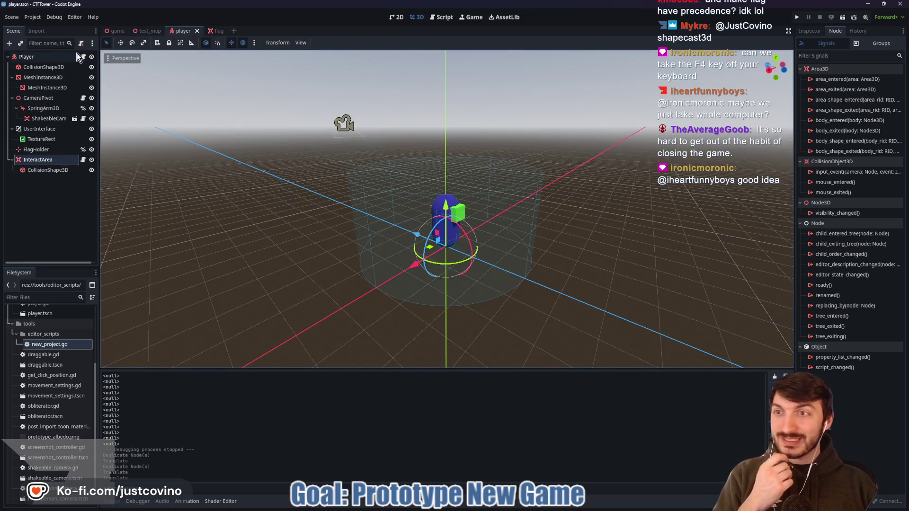
Step: Open player.gd and review the flag pickup code around lines 47–50
click(83, 57)
scroll(362, 251, down, 3)
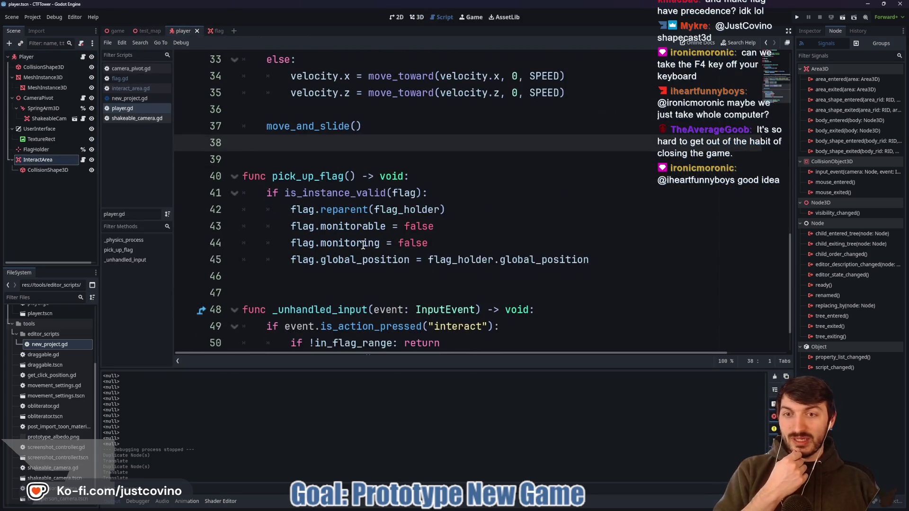
scroll(382, 192, down, 1)
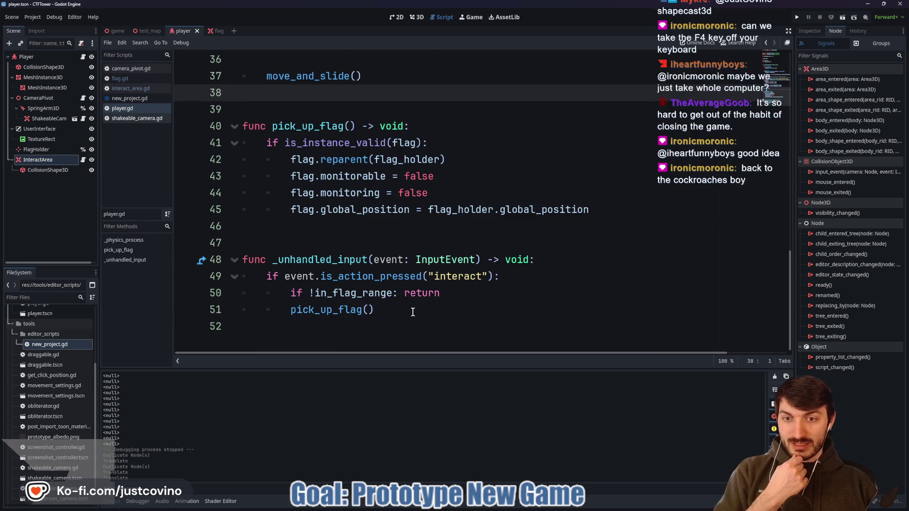
click(443, 298)
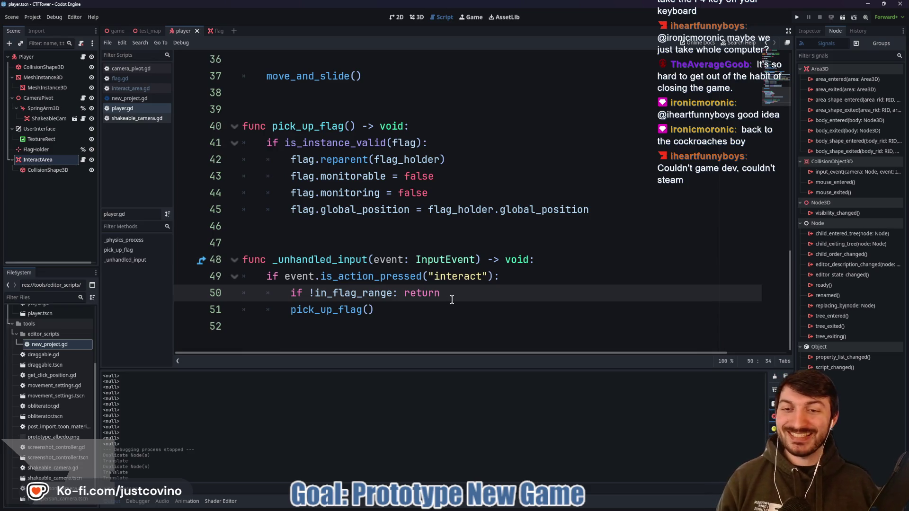
click(374, 236)
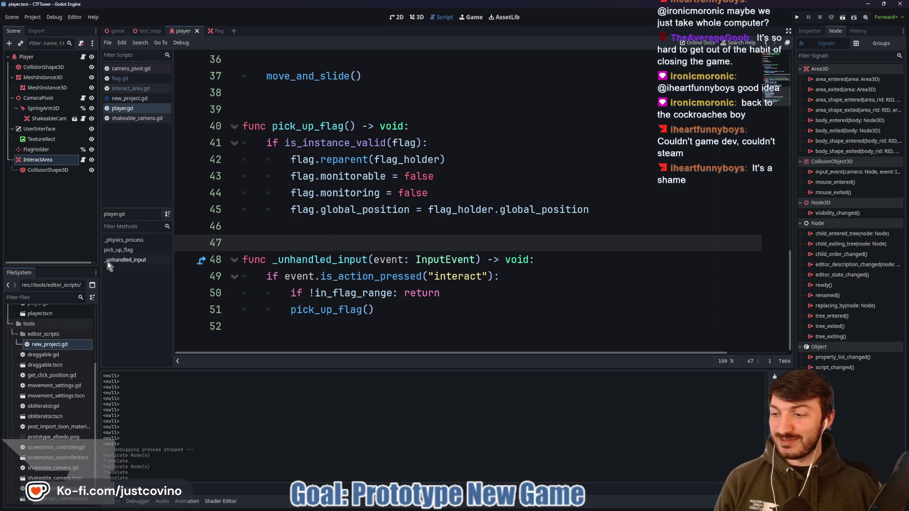
Step: Check interactables_in_range in interact_area.gd, then return to player.gd
click(83, 160)
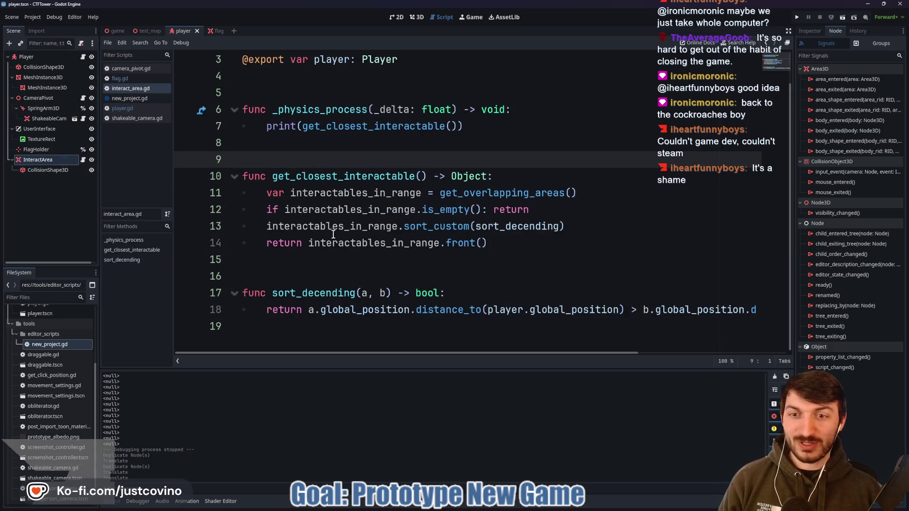
click(351, 264)
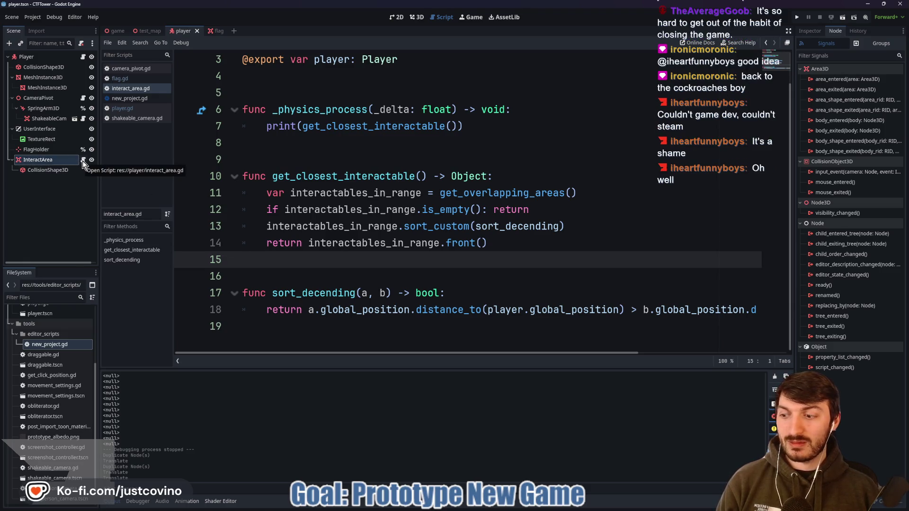
click(371, 244)
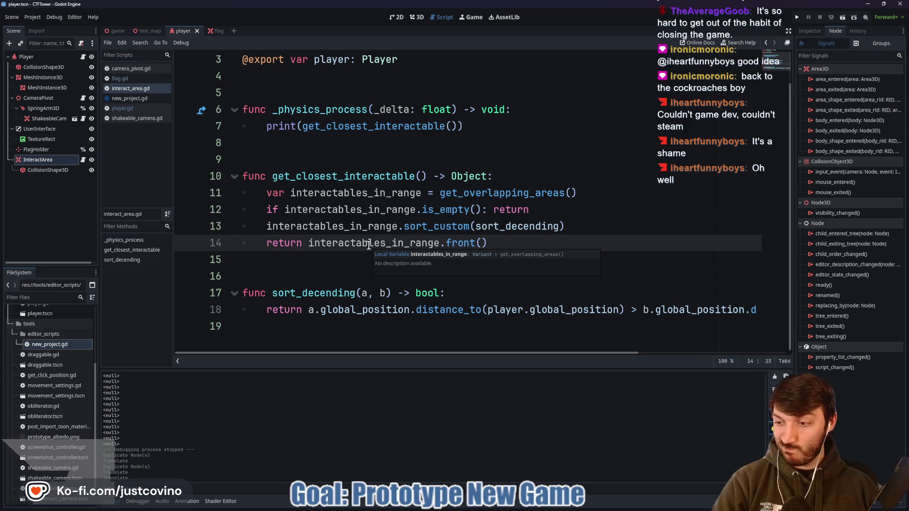
click(369, 245)
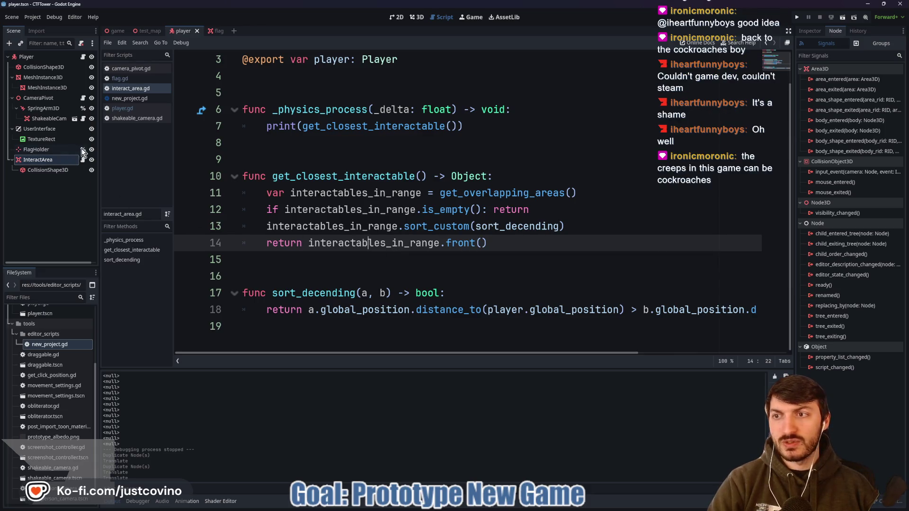
click(84, 56)
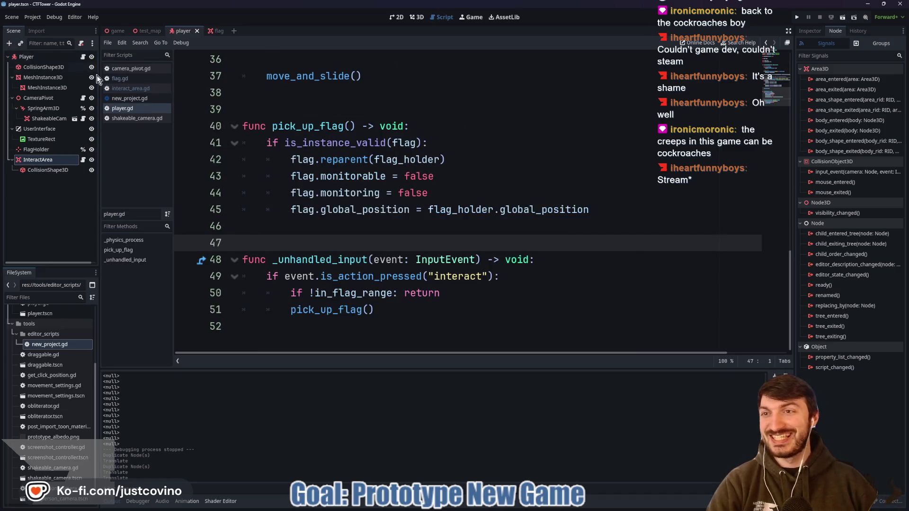
mouse_move(349, 199)
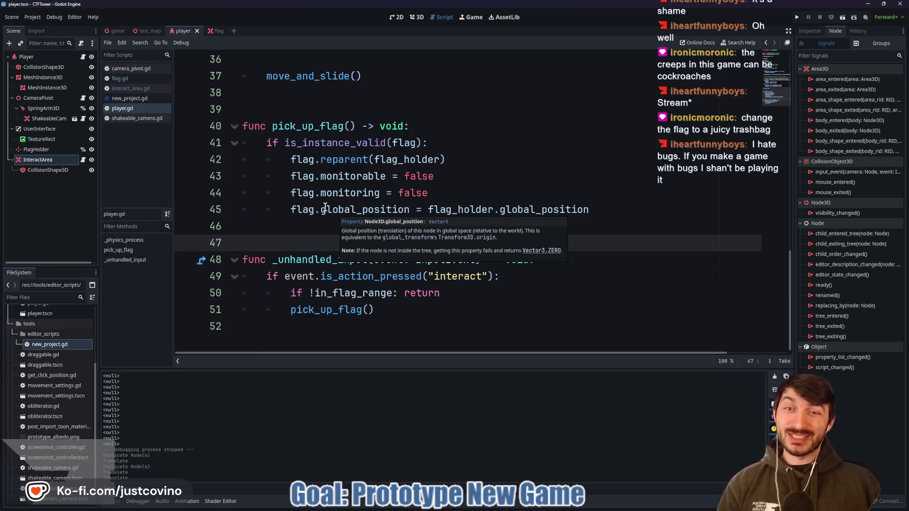
click(334, 228)
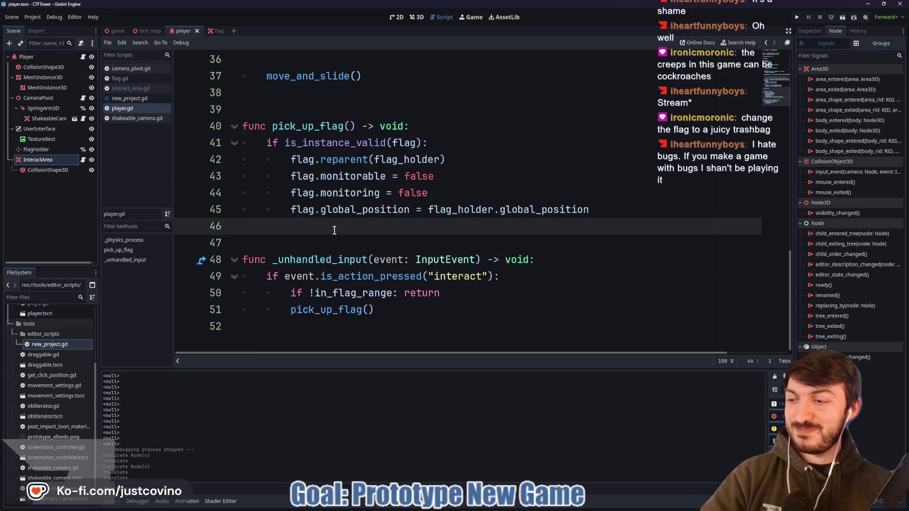
mouse_move(293, 173)
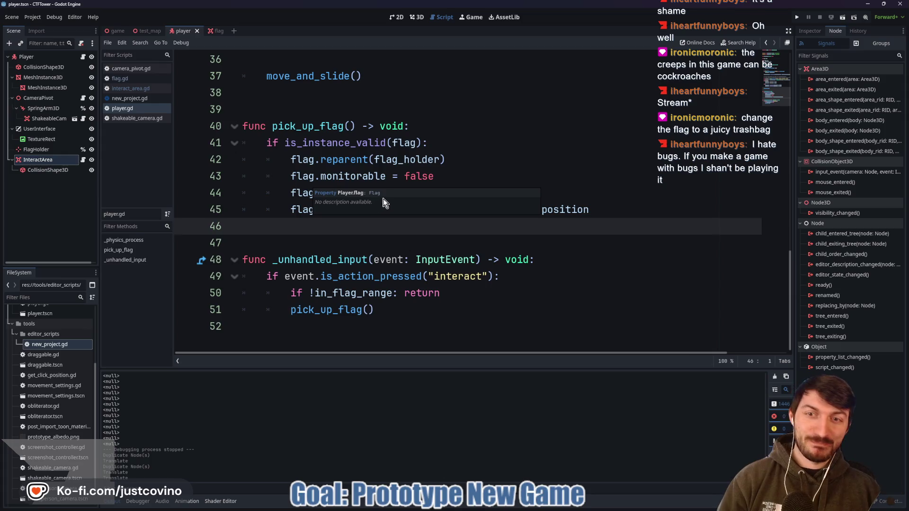
click(425, 143)
Step: Rename line 9's 'flag: Flag' declaration to closest_interactable and select flag in line 41's is_instance_valid
scroll(431, 164, up, 5)
scroll(408, 171, up, 8)
drag(338, 191, 267, 192)
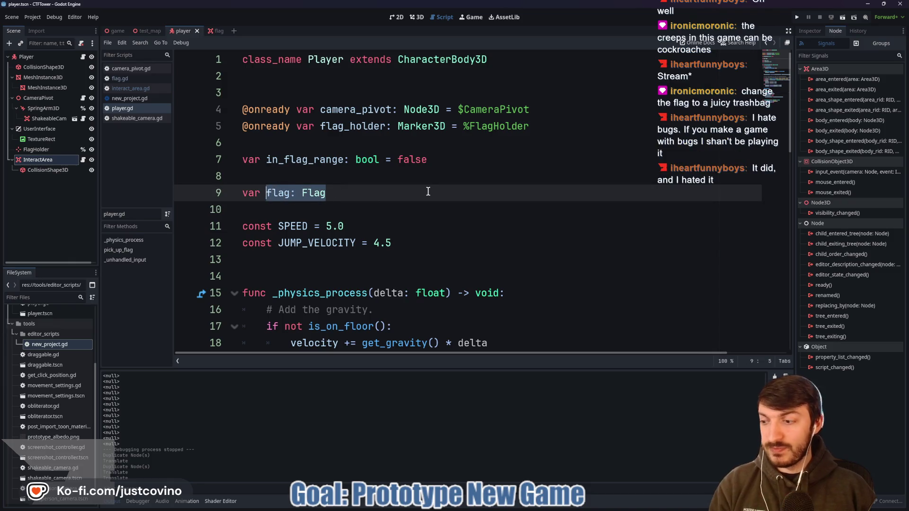
text(clos)
key(BackSpace)
key(BackSpace)
text(sest_interactable)
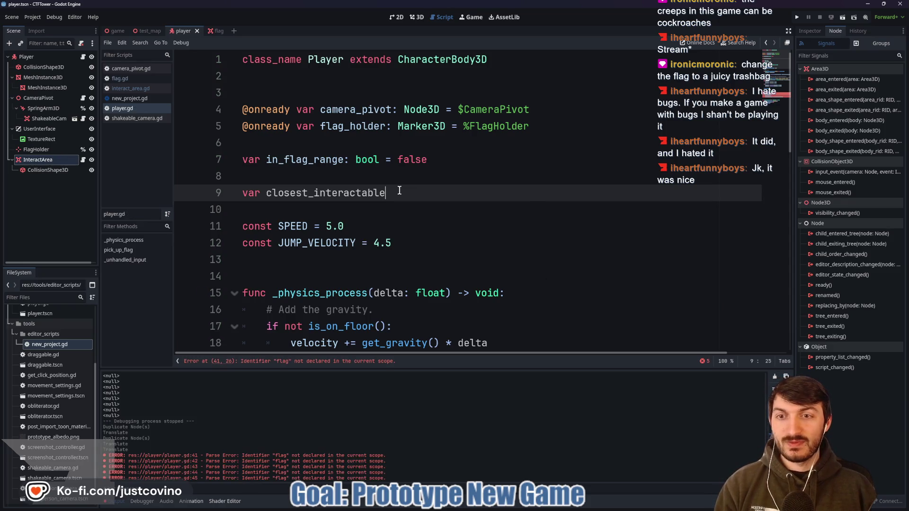
scroll(399, 190, down, 10)
drag(414, 143, 393, 143)
Step: Replace flag with closest_interactable in is_instance_valid and every reference on lines 42–45
text(closest)
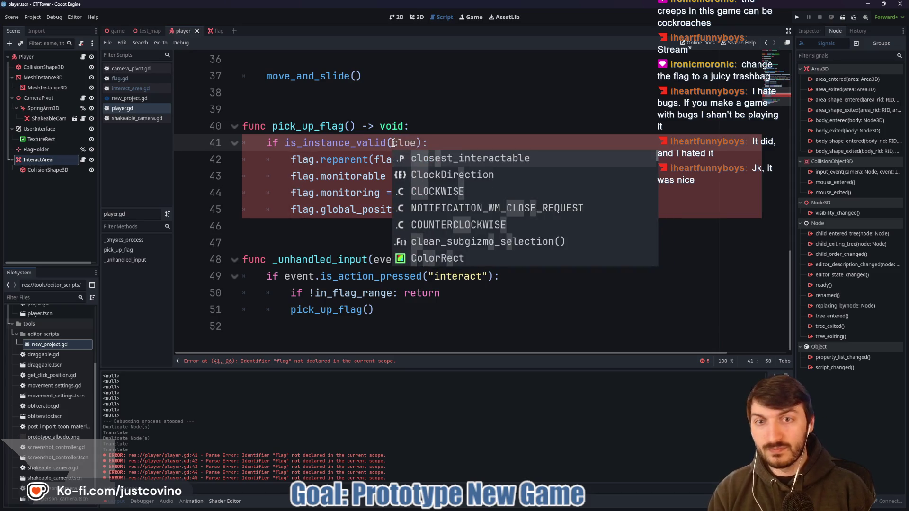
key(Return)
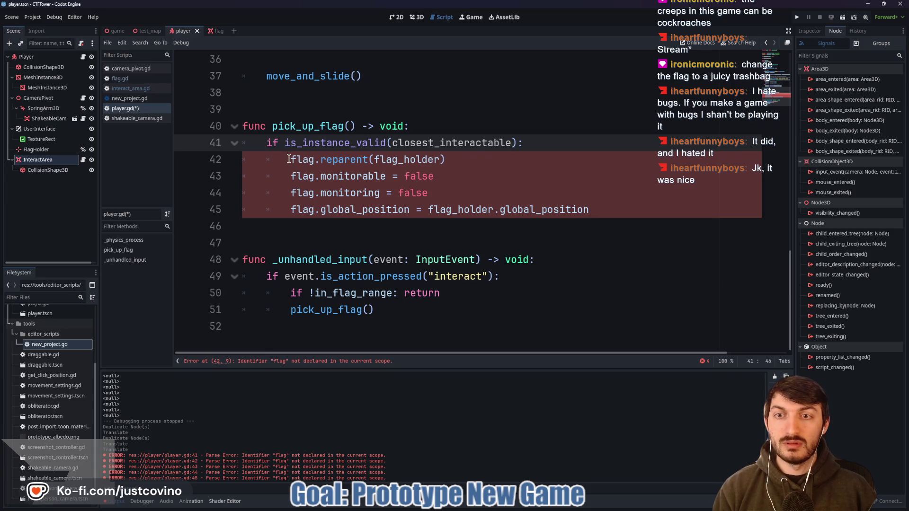
drag(289, 159, 315, 159)
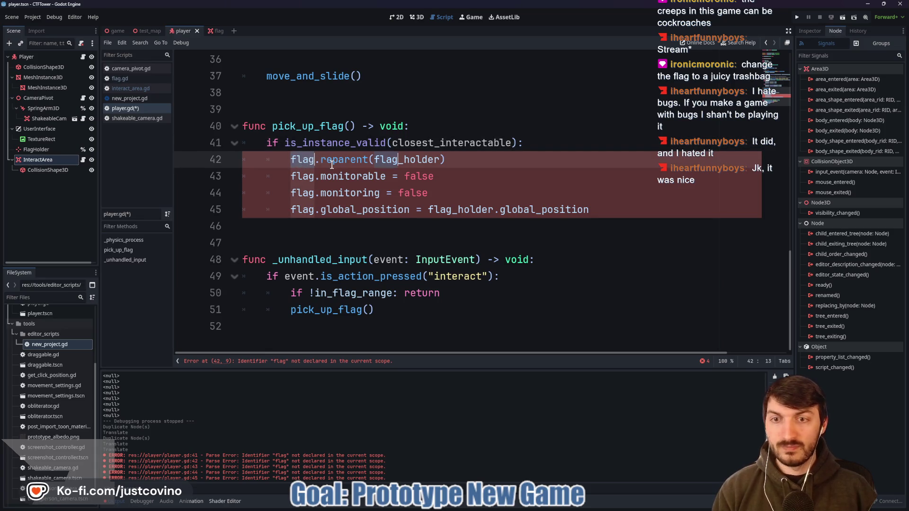
key(ctrl+d)
key(ctrl+d)
key(ctrl+d)
text(clo)
key(Return)
click(506, 159)
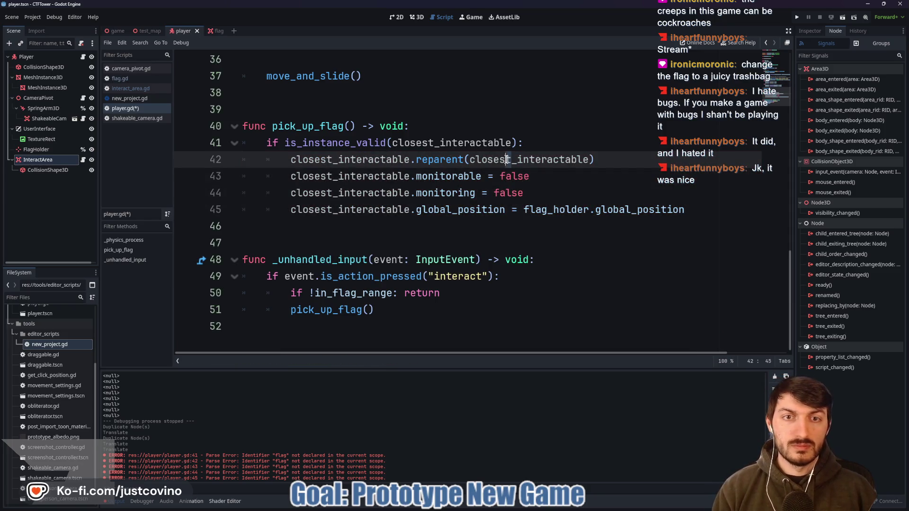
Step: Make pick_up_flag reparent the interactable to flag_holder and save player.gd
drag(591, 160, 471, 160)
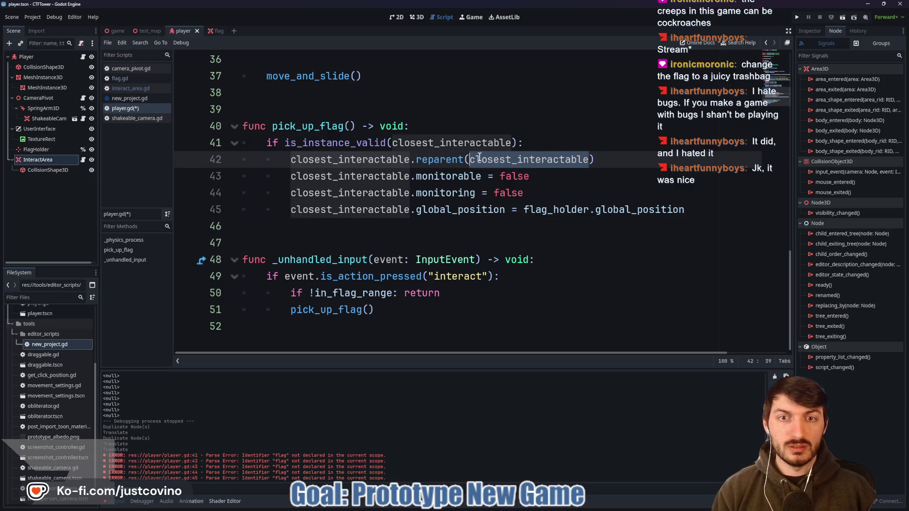
text(flag_)
key(Return)
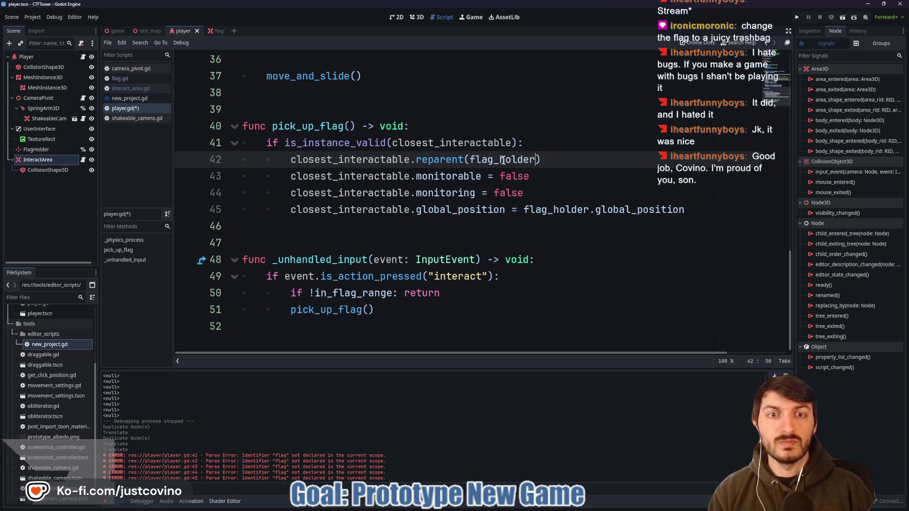
click(525, 194)
key(ctrl+s)
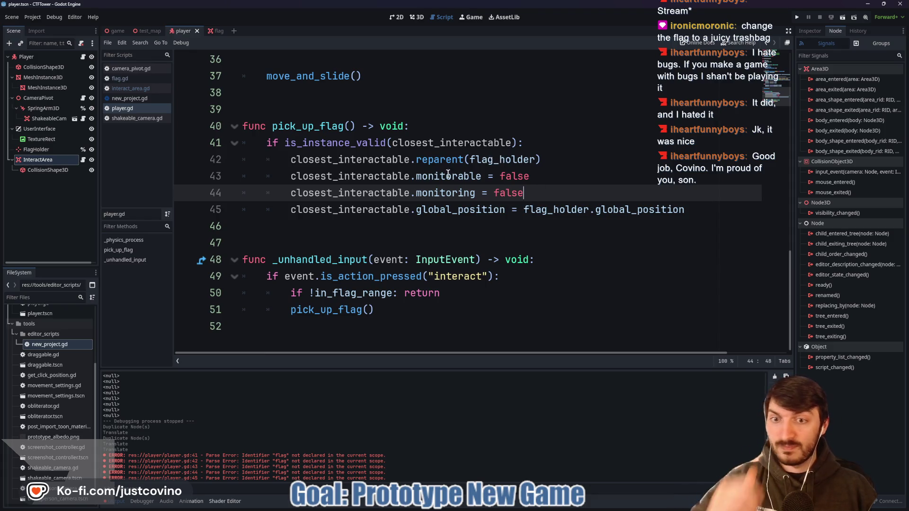
Step: Rewrite line 50's in_flag_range guard as !is_instance_valid(closest_interactable)
drag(441, 294, 257, 295)
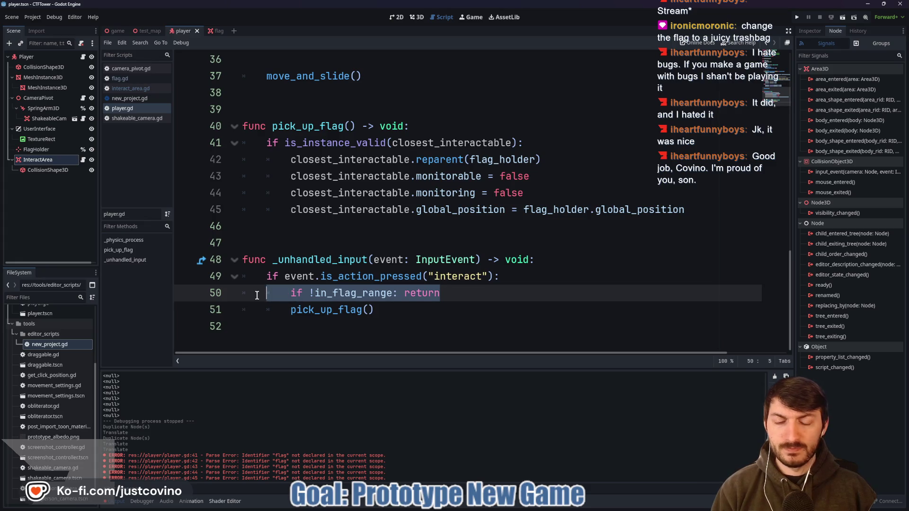
click(444, 292)
key(BackSpace)
key(BackSpace)
key(BackSpace)
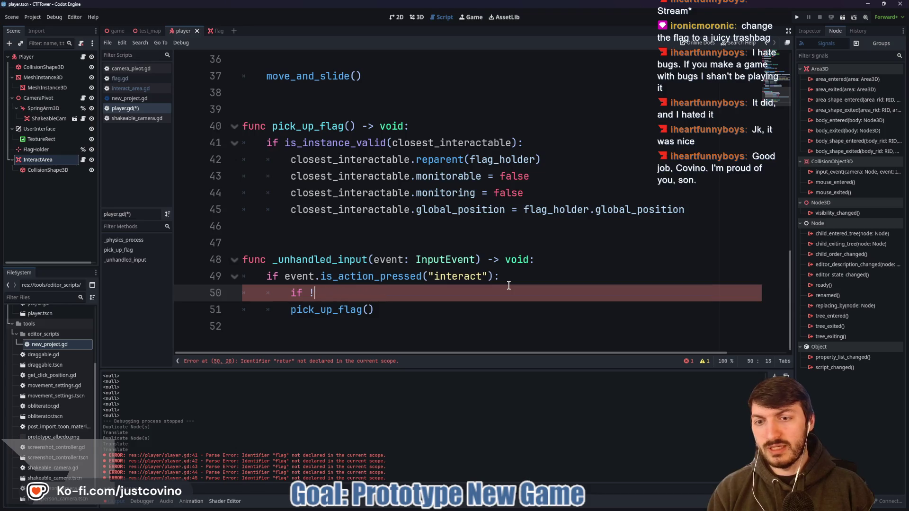
key(BackSpace)
text(!is_instance)
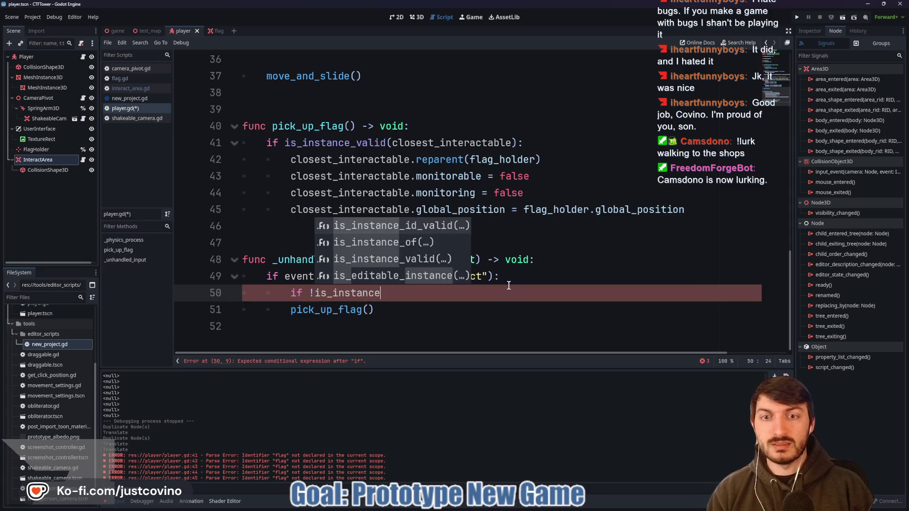
key(Down)
key(Down)
key(Return)
text(cloe))
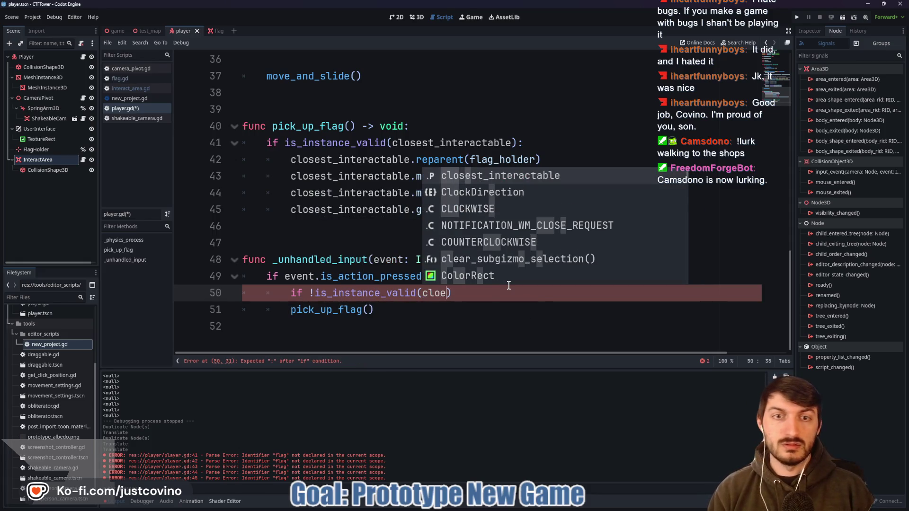
key(Return)
Step: Finish line 50 with ': return' and add player.closest_interactable = get_closest_interactable() in interact_area.gd
text(: return)
click(449, 307)
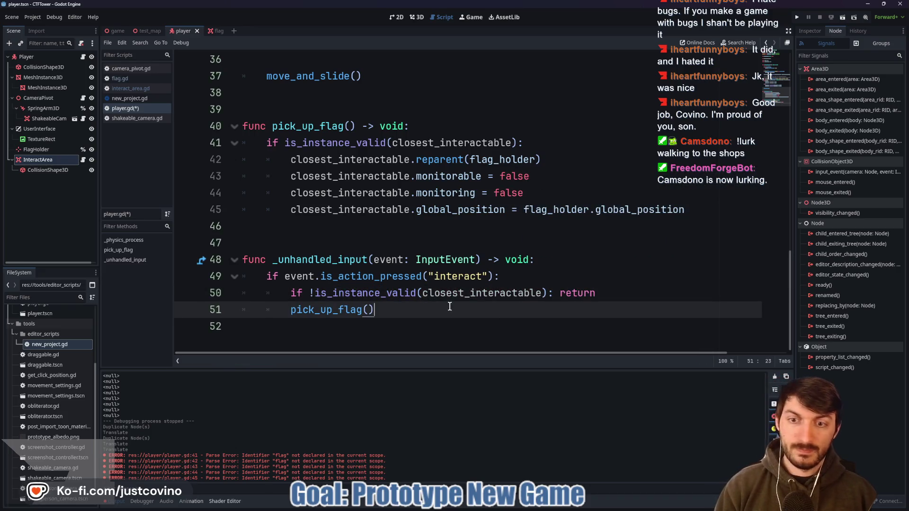
click(83, 159)
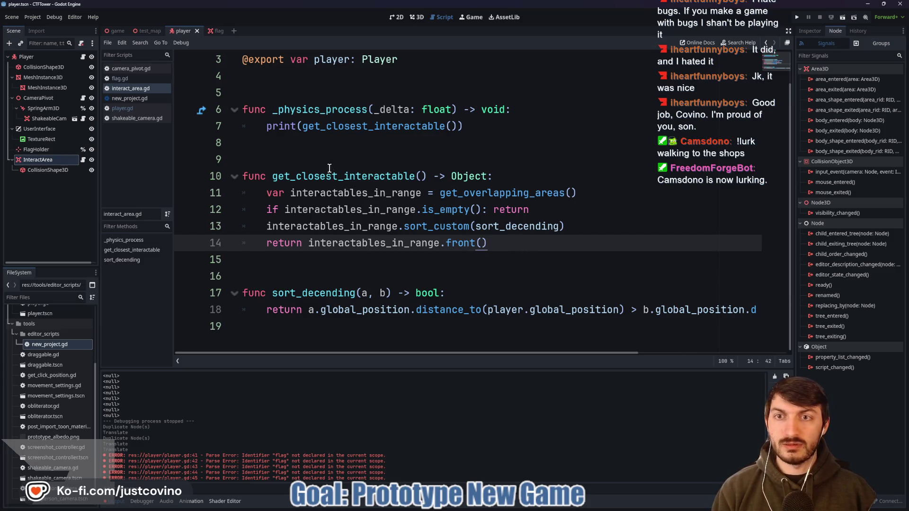
click(399, 217)
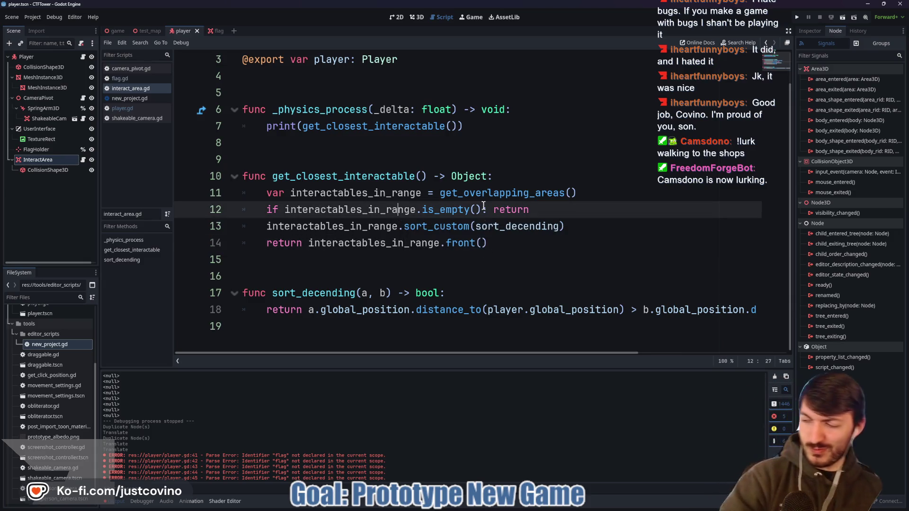
click(521, 250)
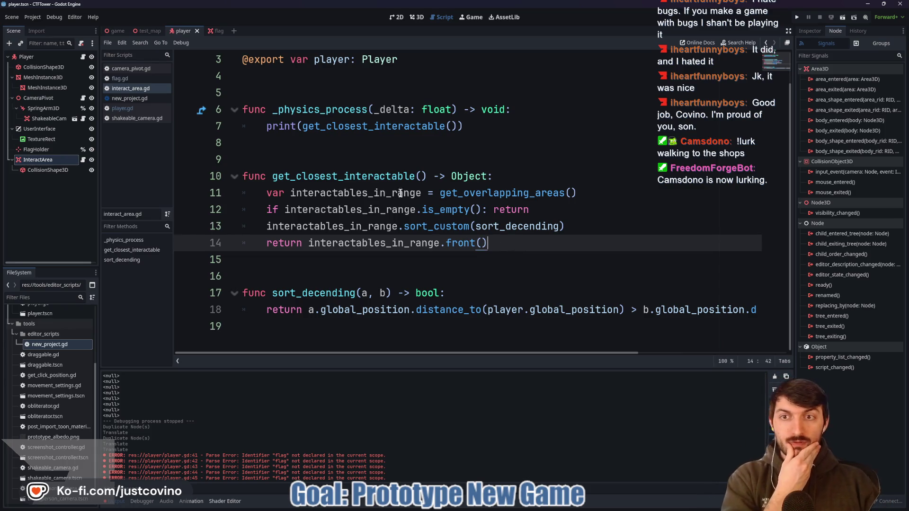
click(482, 130)
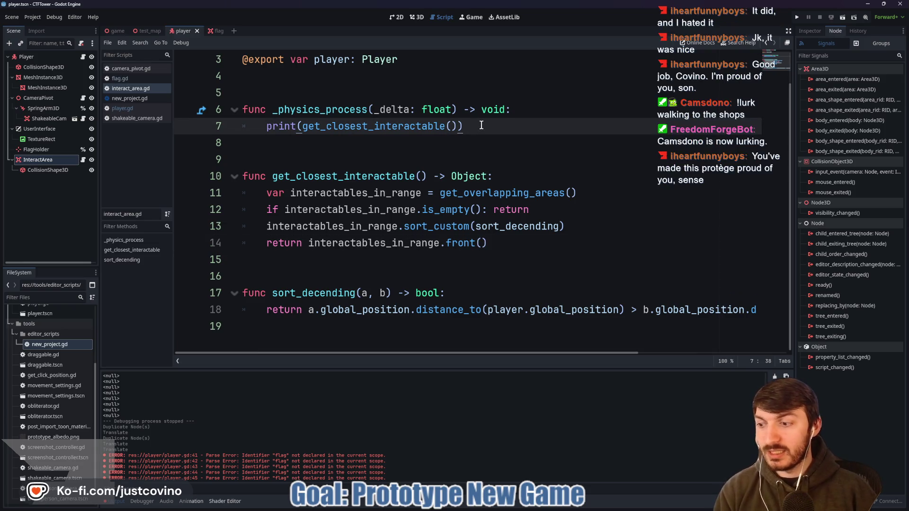
key(Return)
text(player.closest_interactable)
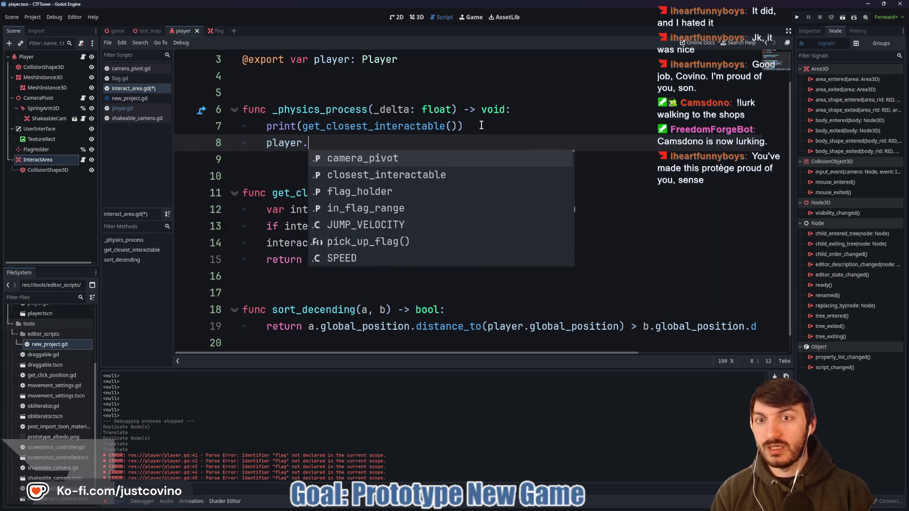
text( = get)
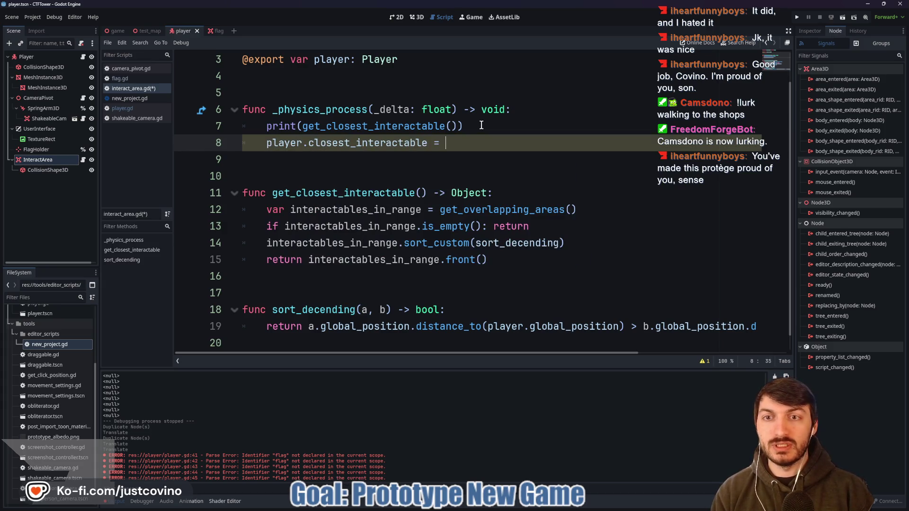
key(Return)
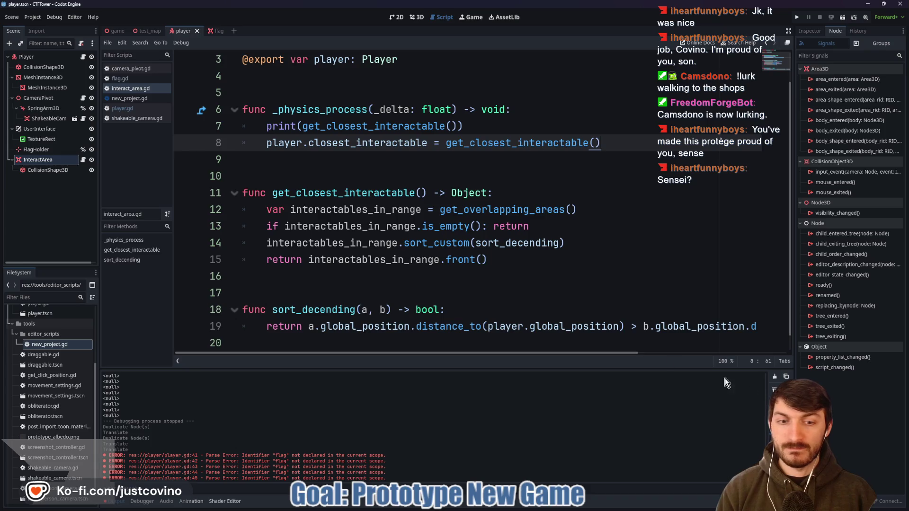
Step: Clear the output log and return to the game scene
click(775, 379)
scroll(486, 275, down, 1)
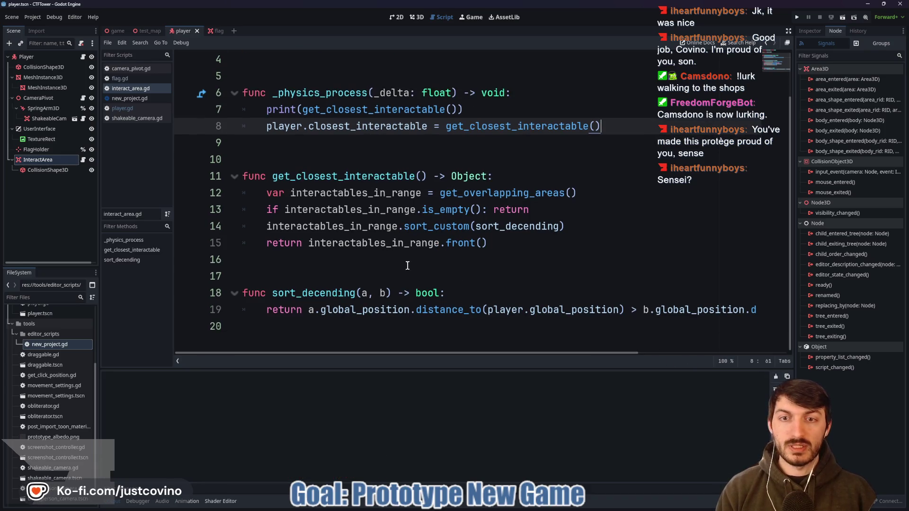
click(399, 261)
click(114, 31)
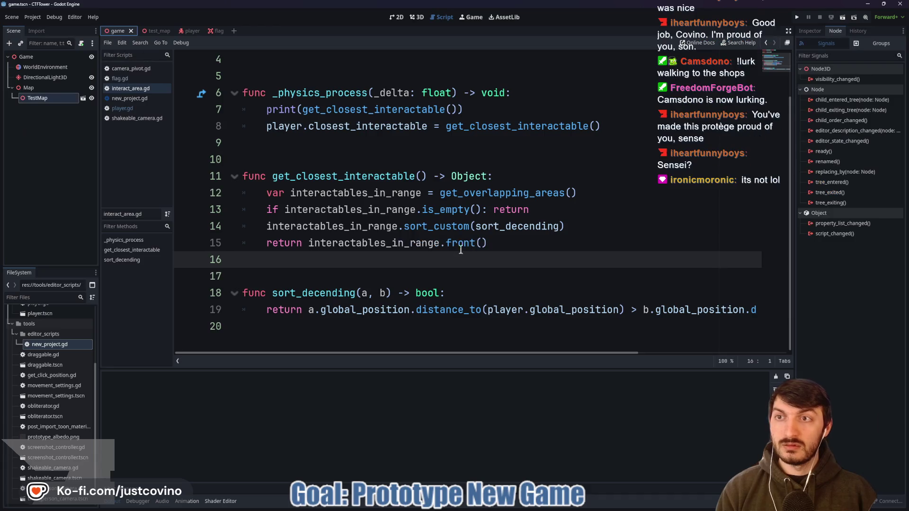
key(F6)
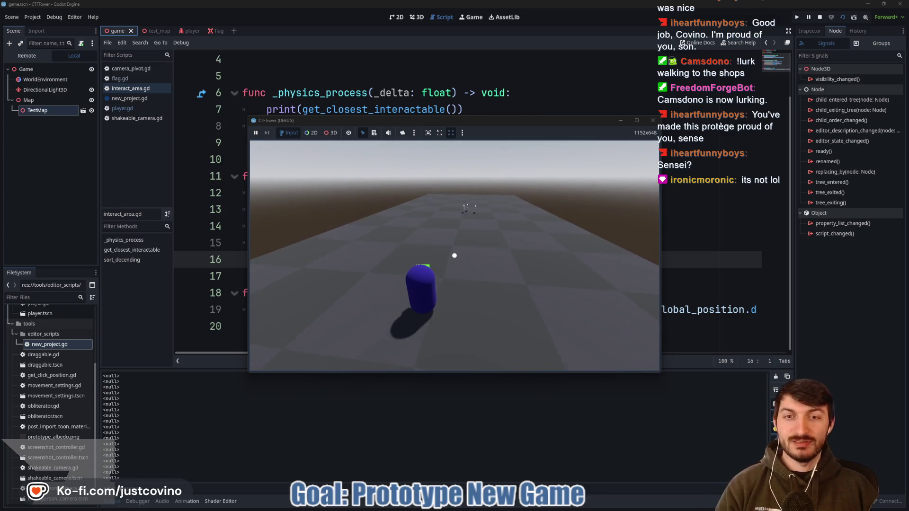
key(w)
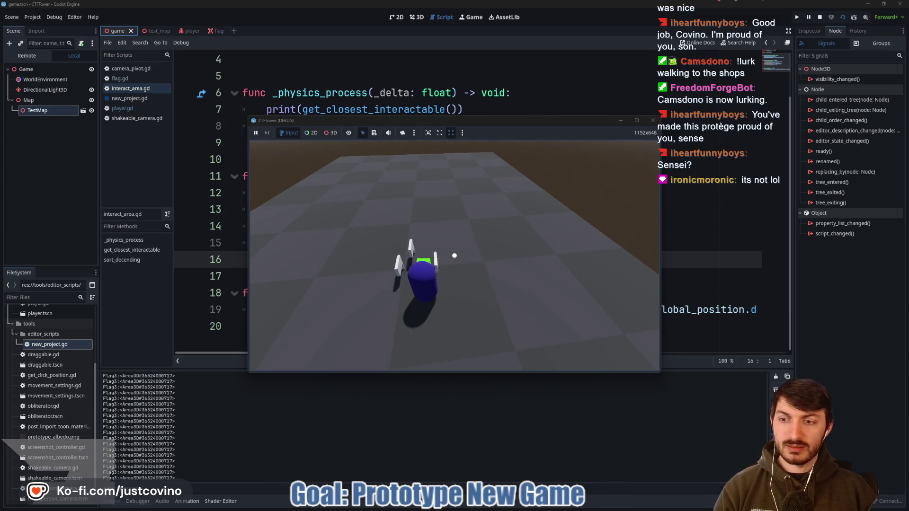
key(a)
key(s)
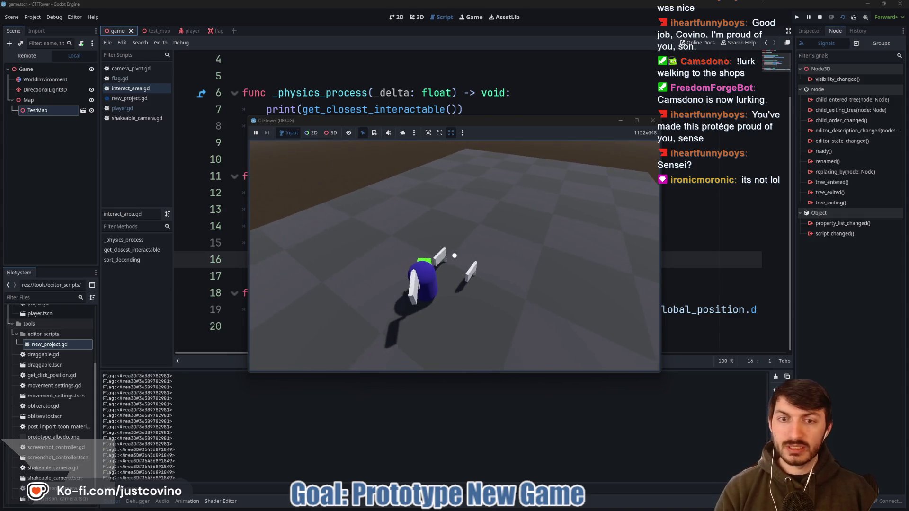
key(s)
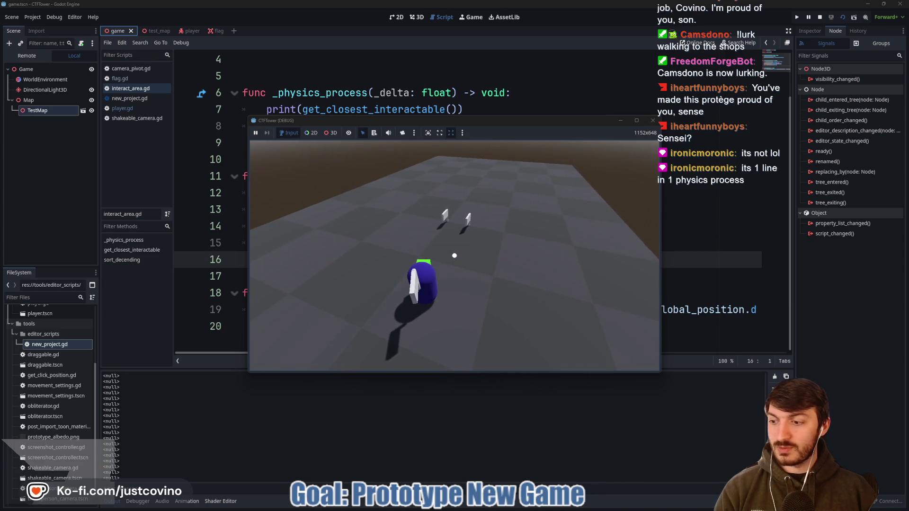
key(w)
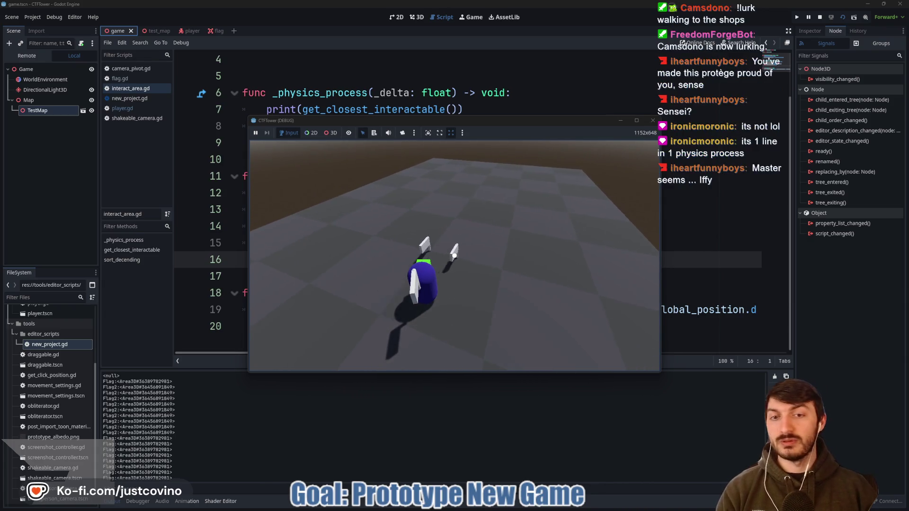
key(s)
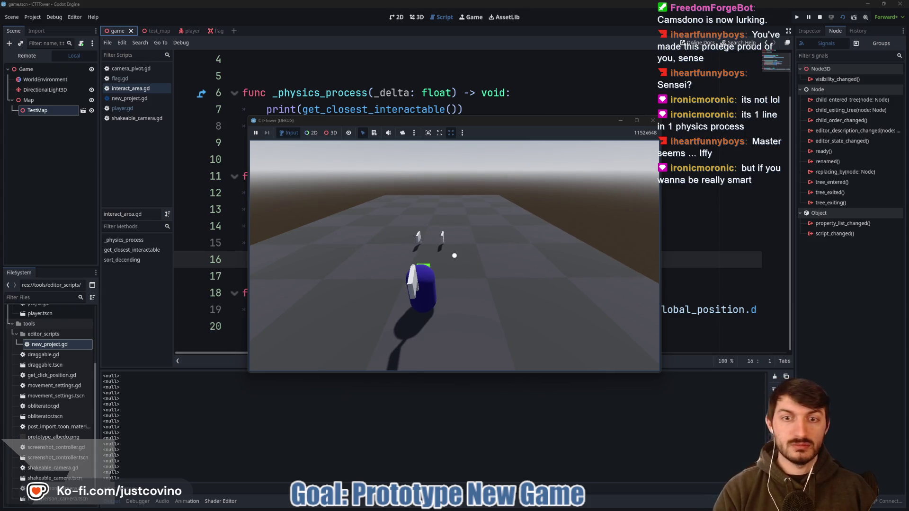
key(Escape)
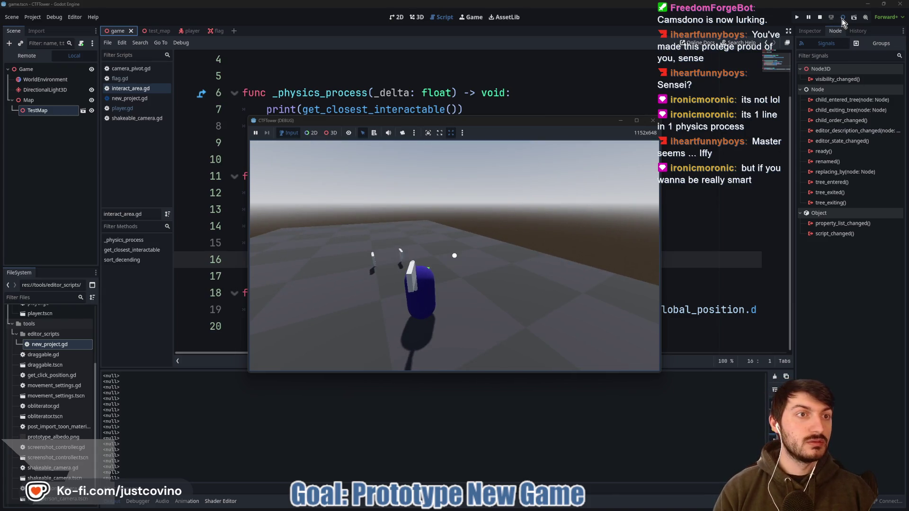
click(843, 20)
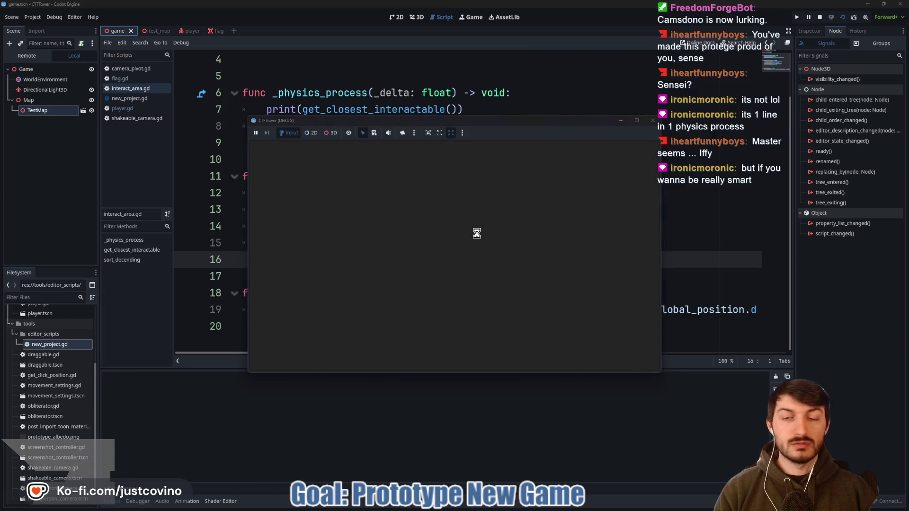
key(w)
key(w)
key(w)
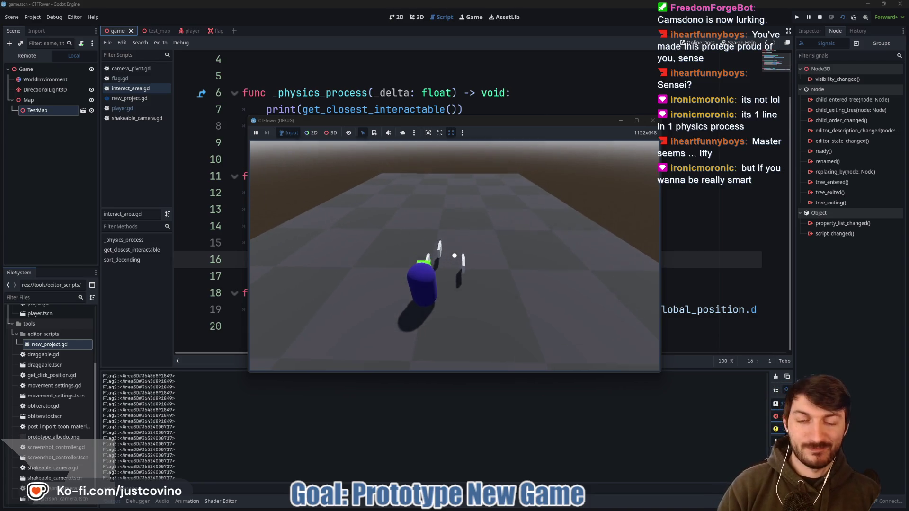
key(w)
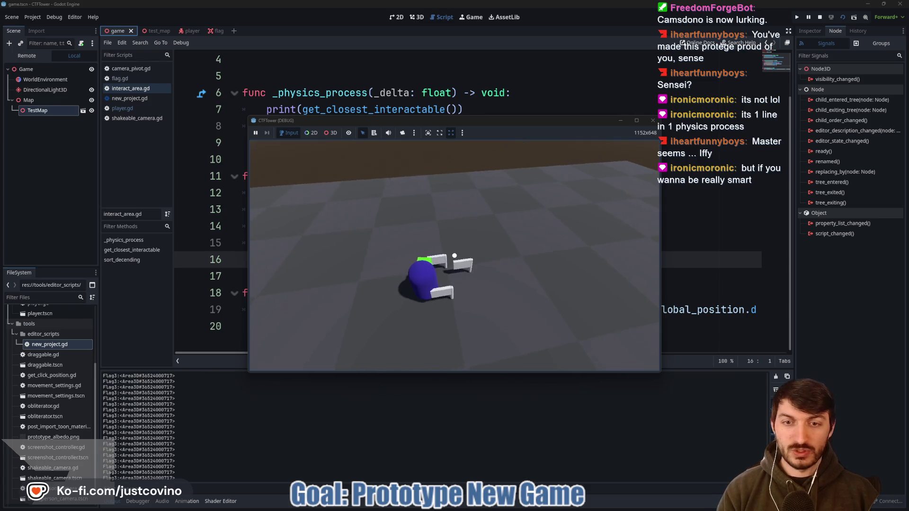
key(w)
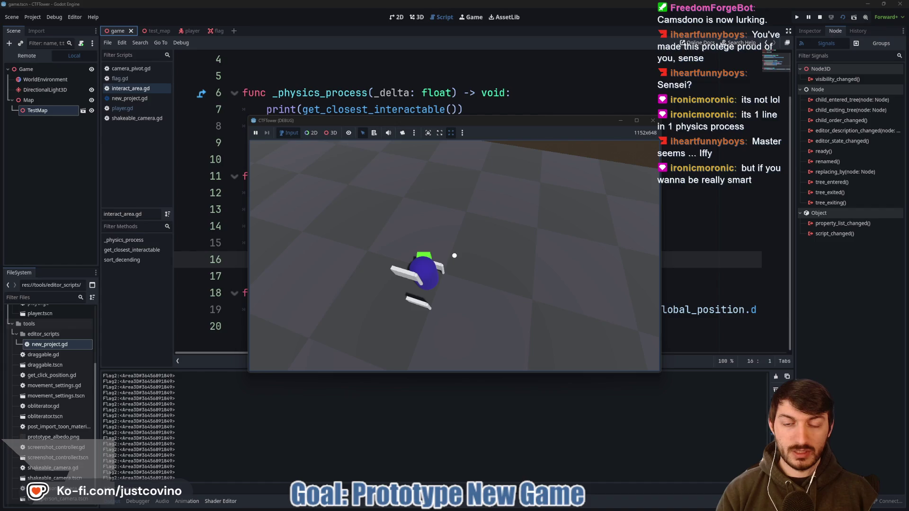
key(w)
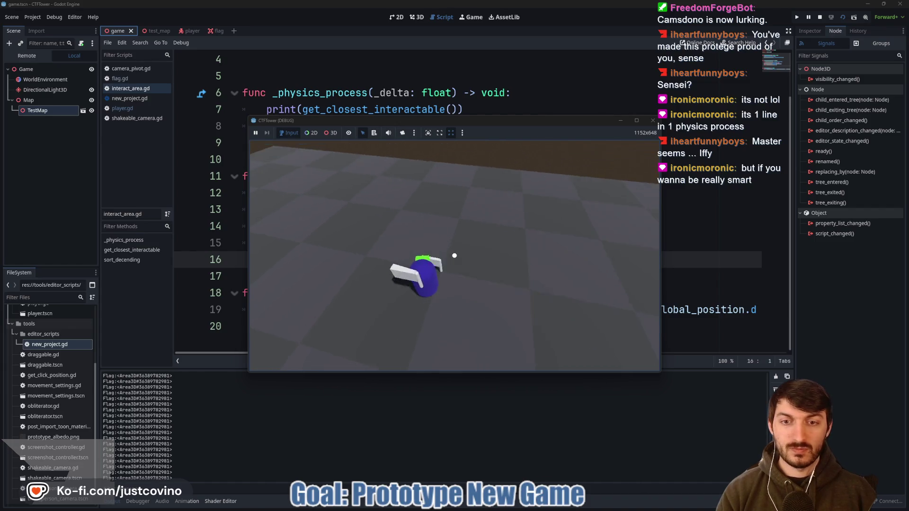
key(a)
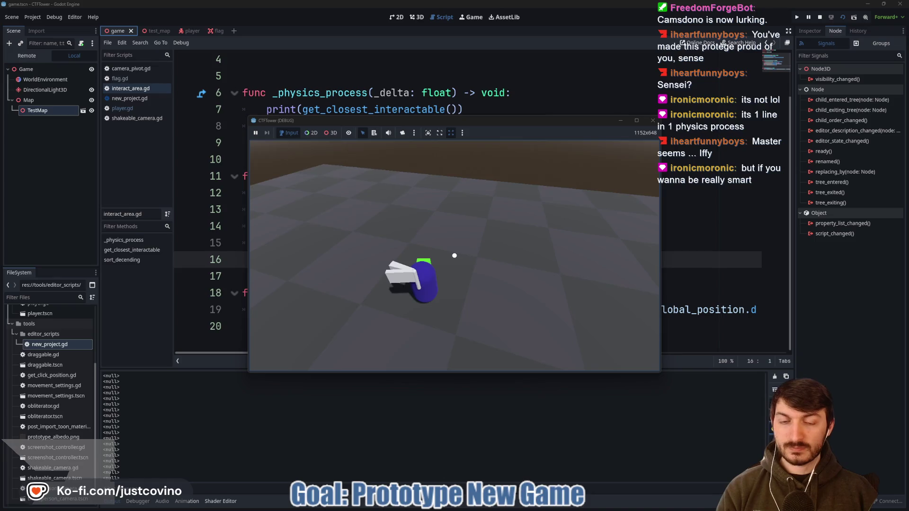
mouse_move(454, 256)
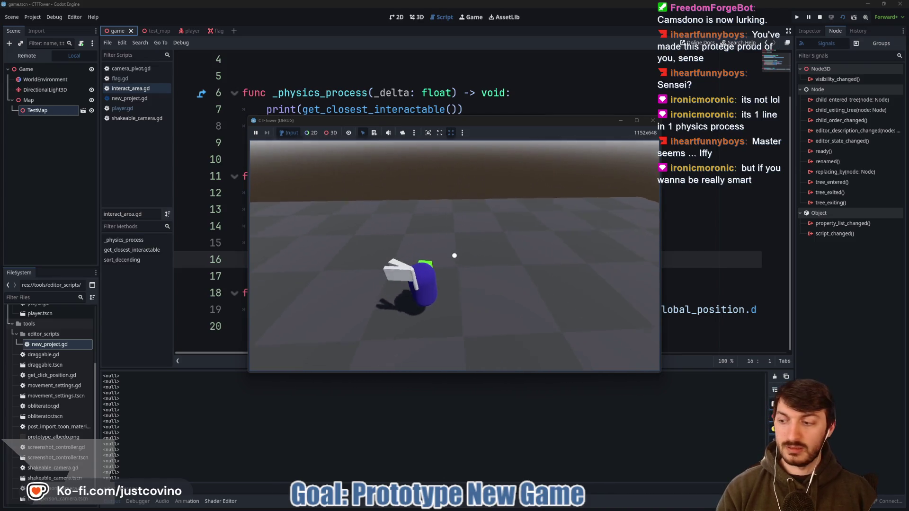
key(Escape)
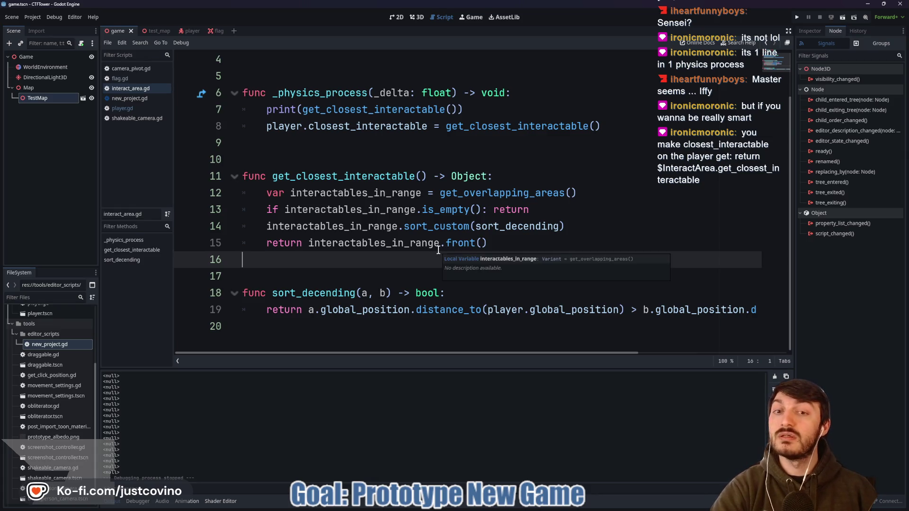
Step: Delete the player.closest_interactable assignment line from interact_area.gd
drag(617, 122, 222, 127)
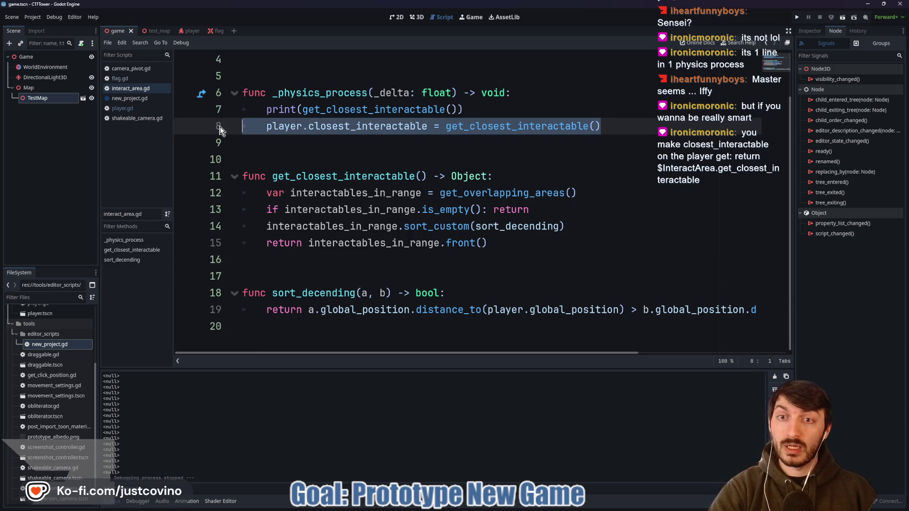
key(BackSpace)
key(Delete)
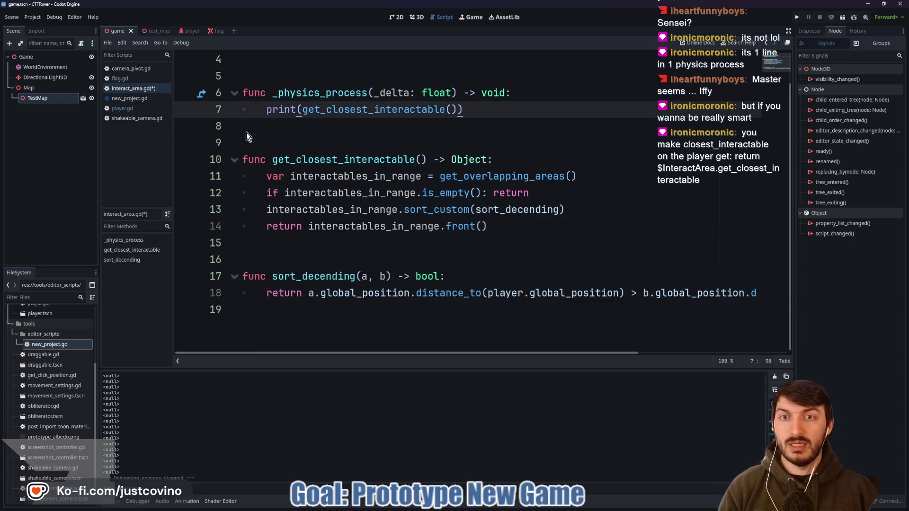
Step: In player.gd, start a get(): return getter for closest_interactable
click(190, 34)
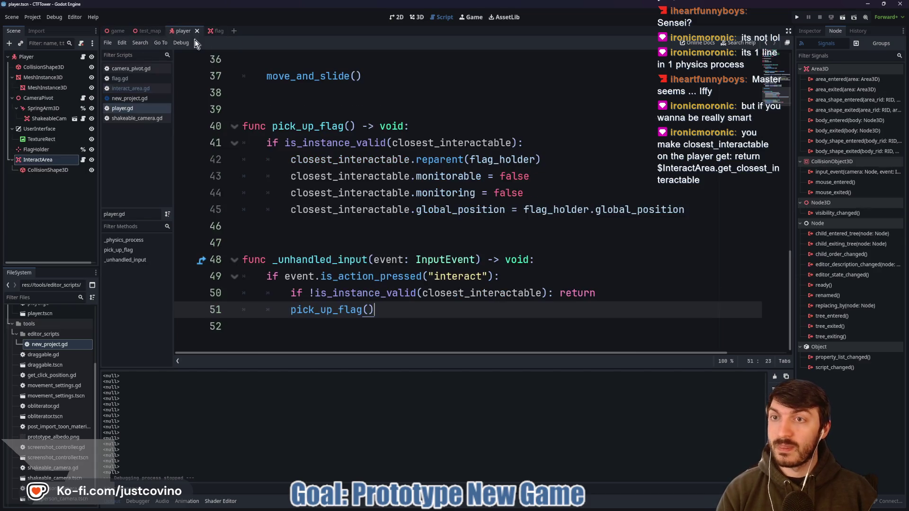
scroll(418, 289, up, 12)
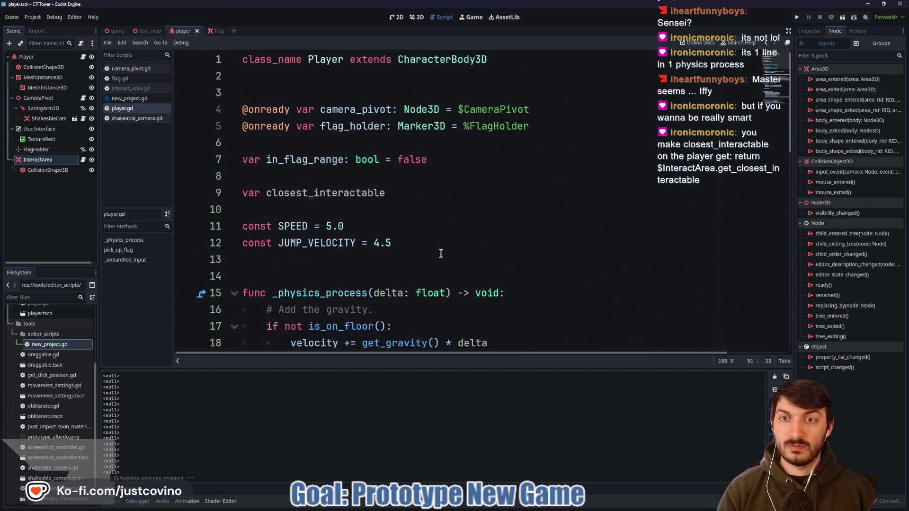
click(401, 193)
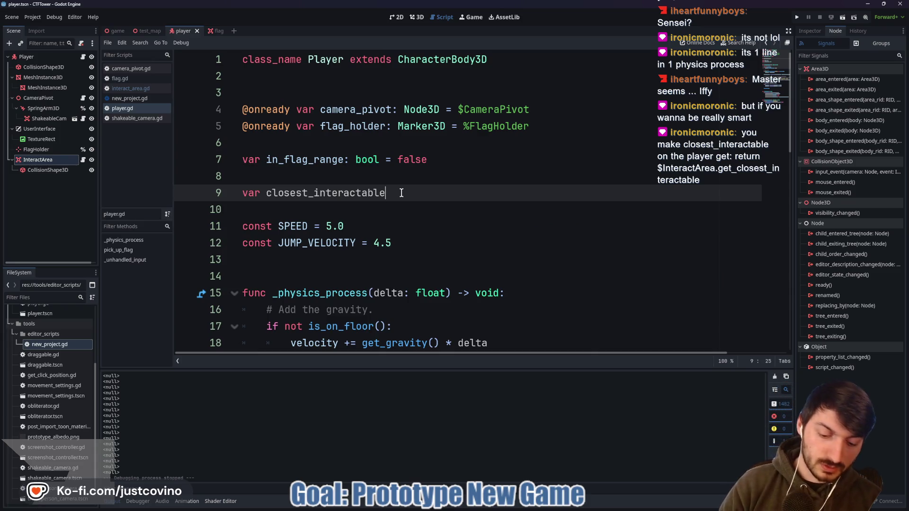
key(Return)
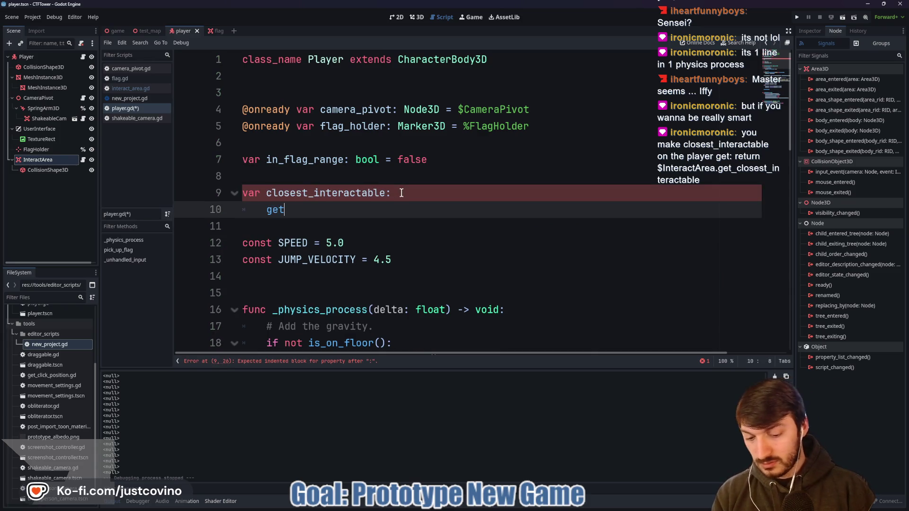
text(:)
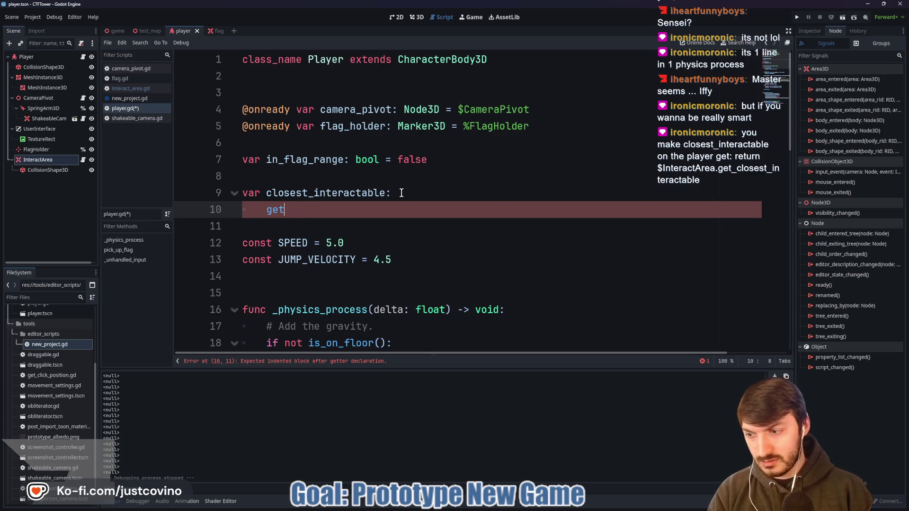
text(()
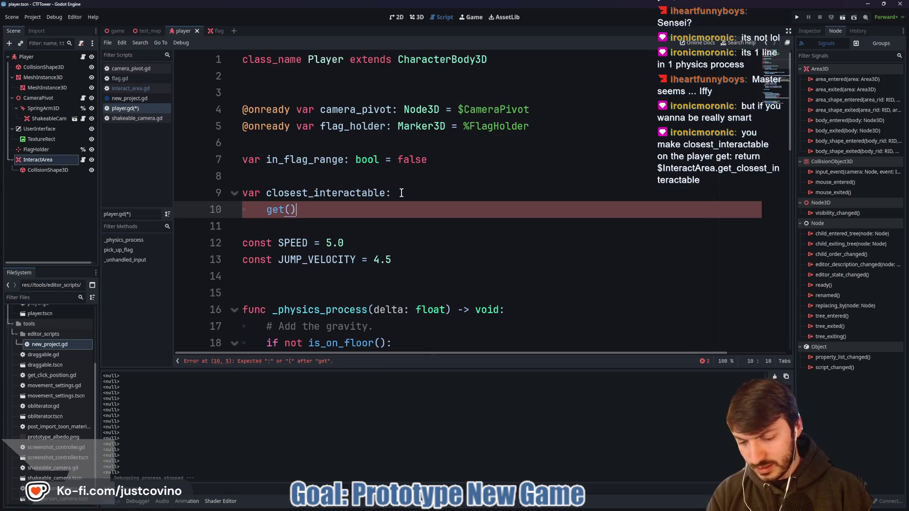
text(): )
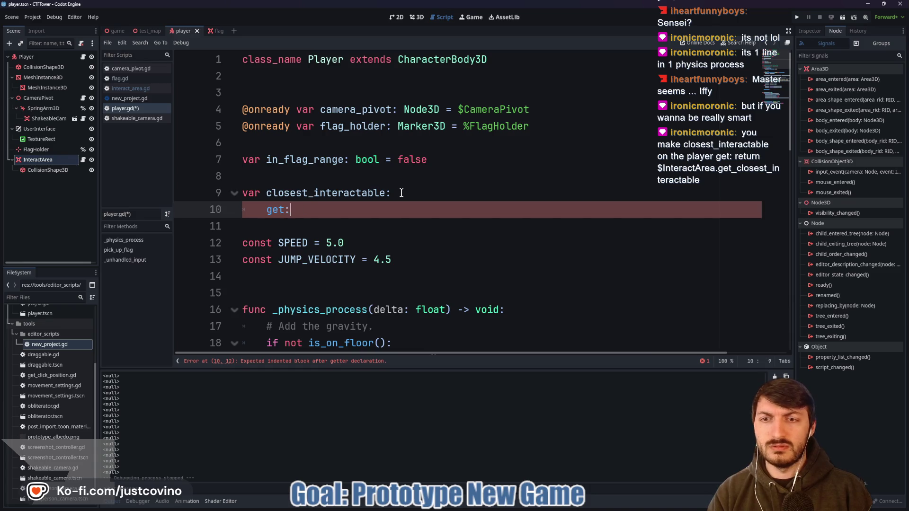
text(return)
key(Escape)
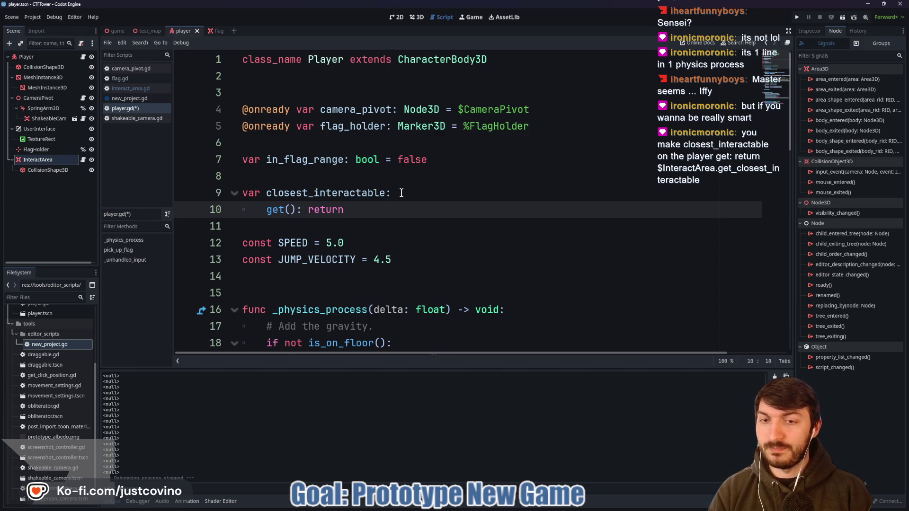
click(582, 121)
key(Return)
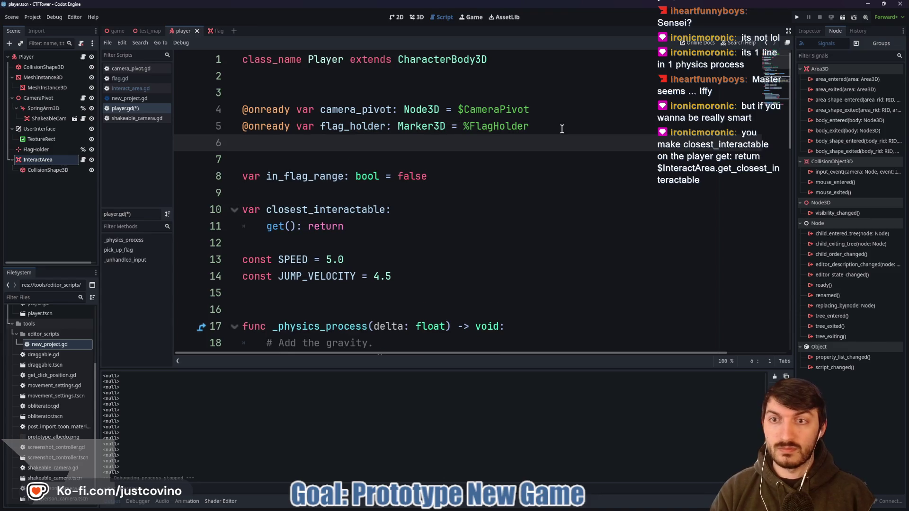
right_click(46, 160)
click(117, 379)
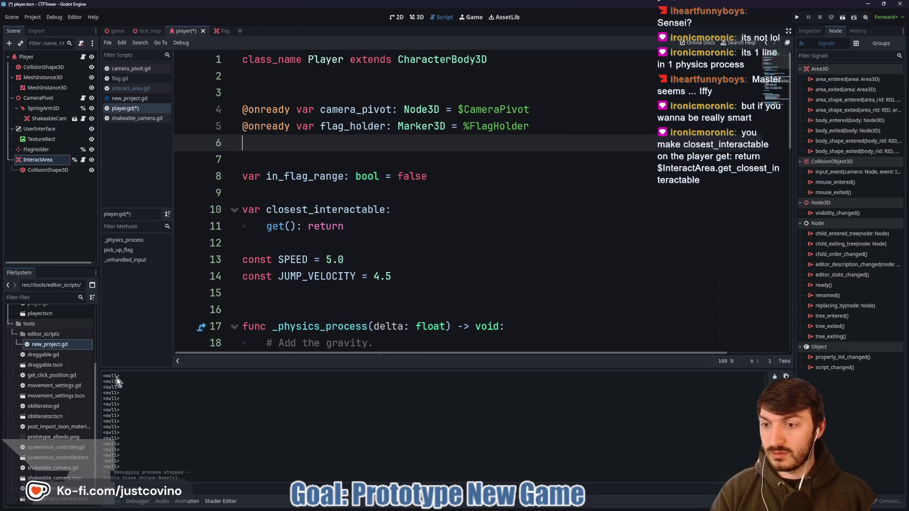
ctrl+click(44, 160)
drag(53, 175, 265, 144)
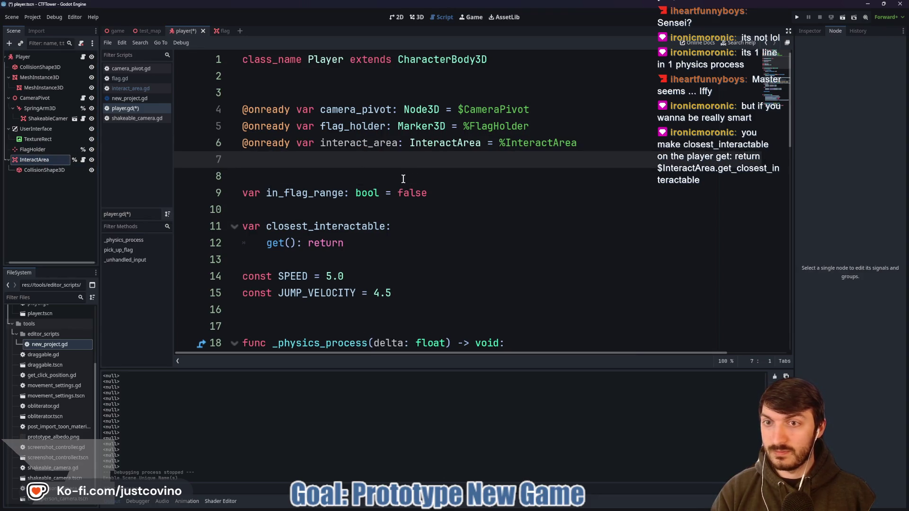
Step: Complete the getter to return interact_area.get_closest_interactable() and save player.gd
click(367, 245)
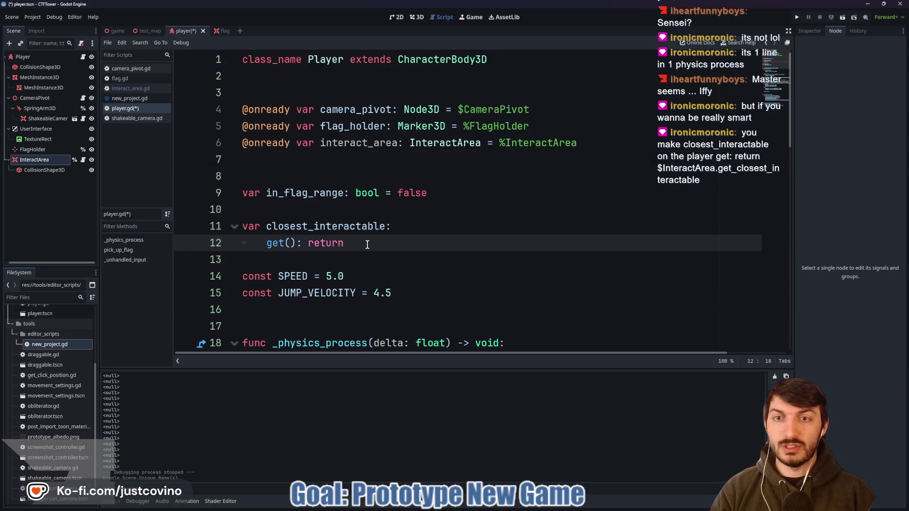
text(nter)
key(Return)
text(.get)
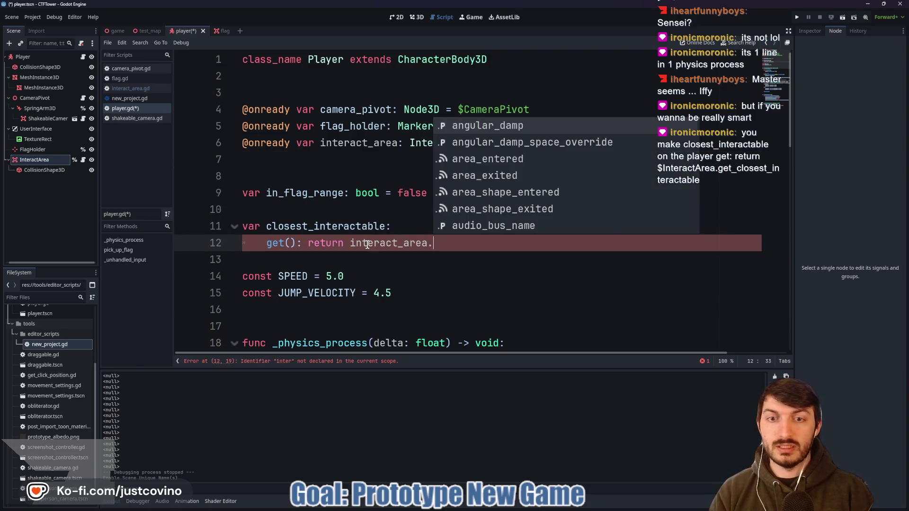
text(_closest)
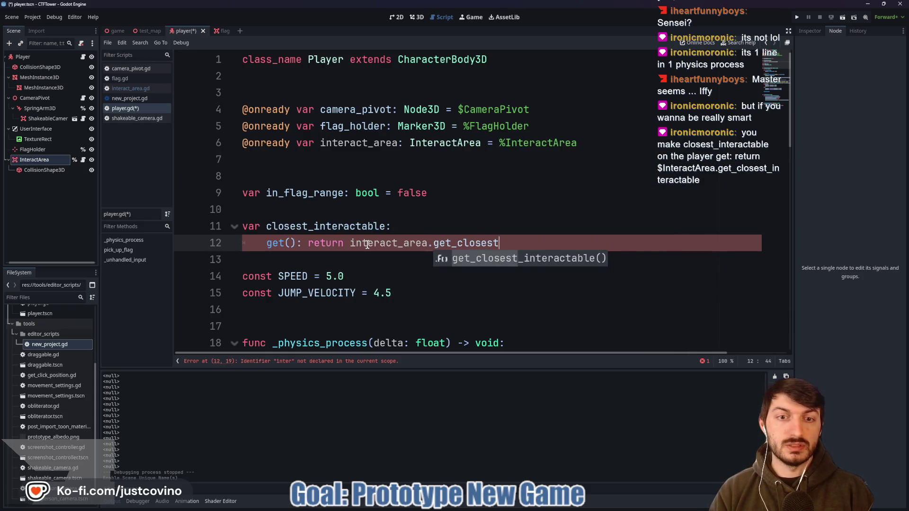
key(Return)
key(ctrl+s)
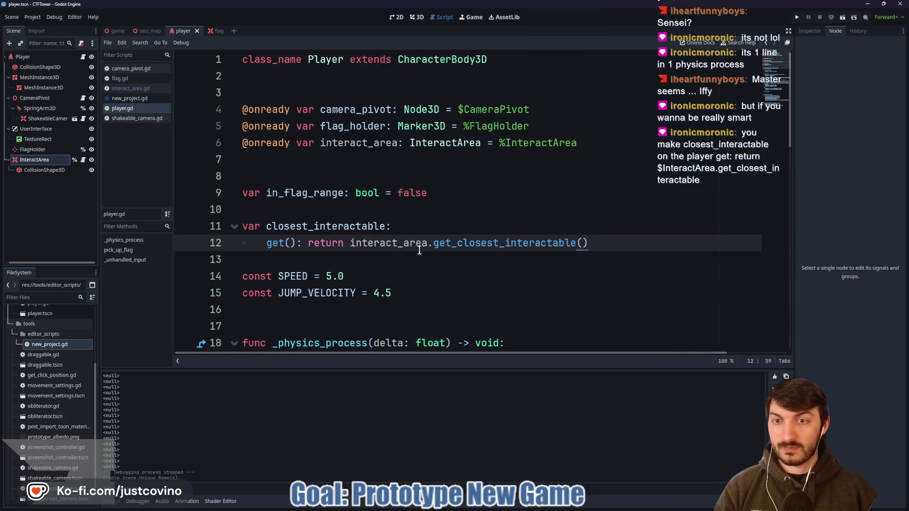
click(419, 253)
scroll(421, 257, down, 12)
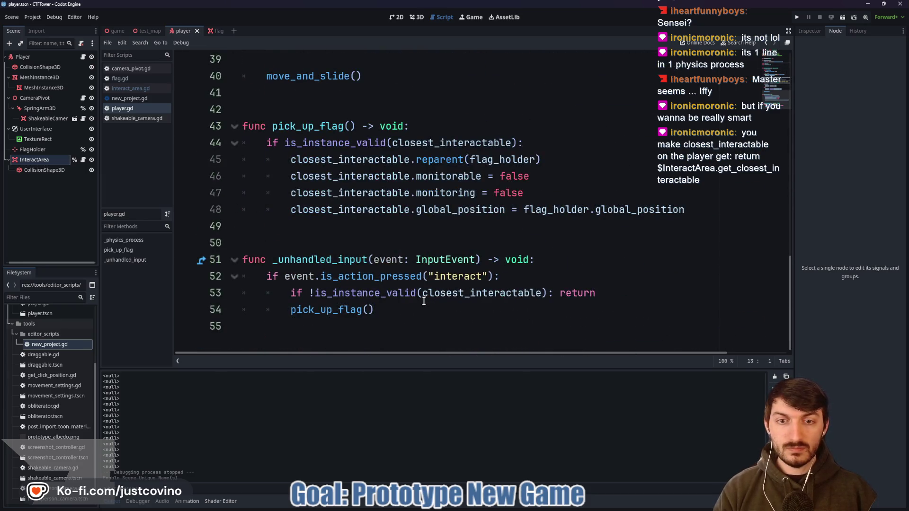
Step: Run the project, walk the player to the flags, press interact, then stop the game
click(425, 312)
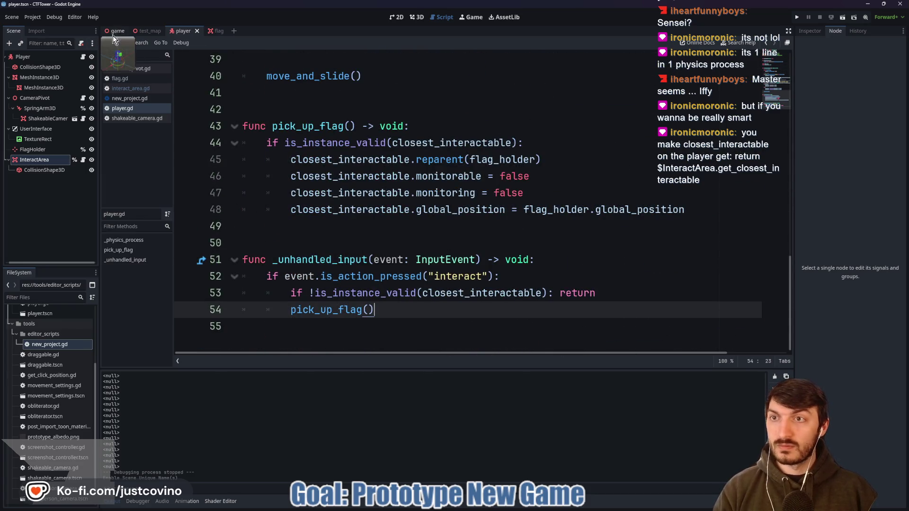
key(F5)
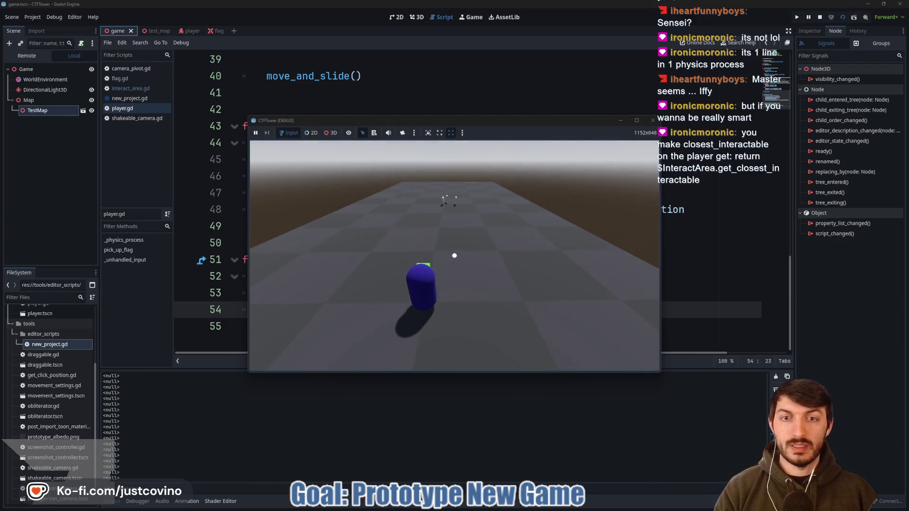
key(w)
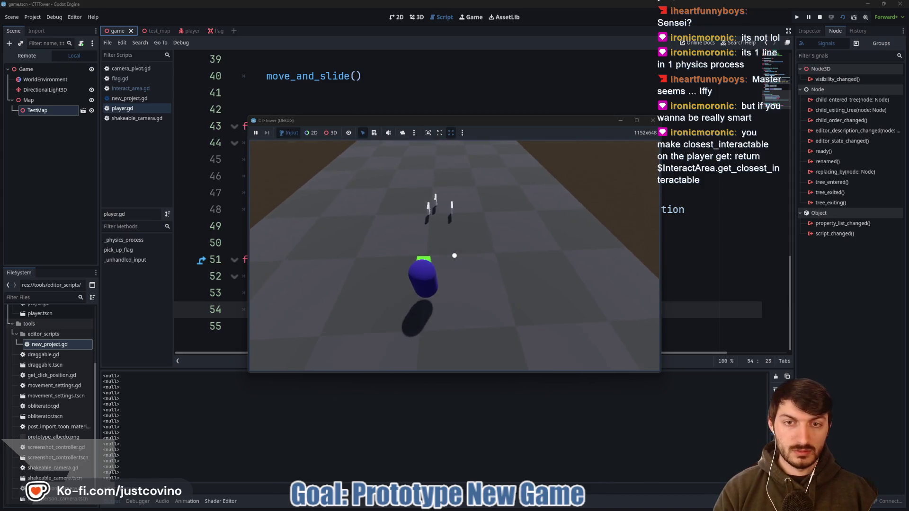
key(w)
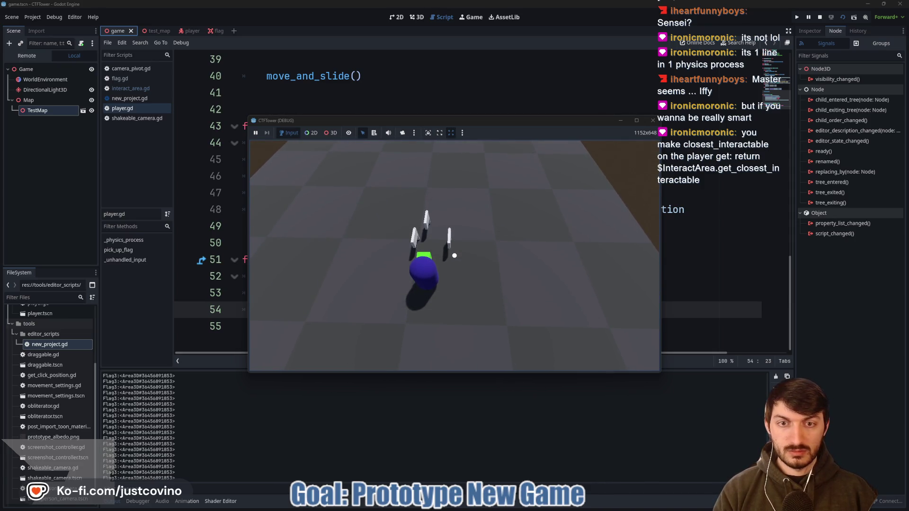
key(d)
key(w)
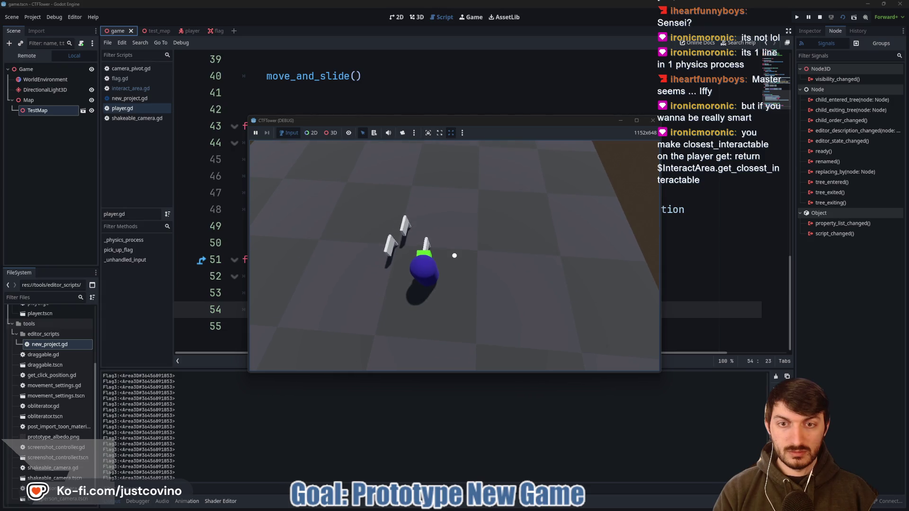
key(e)
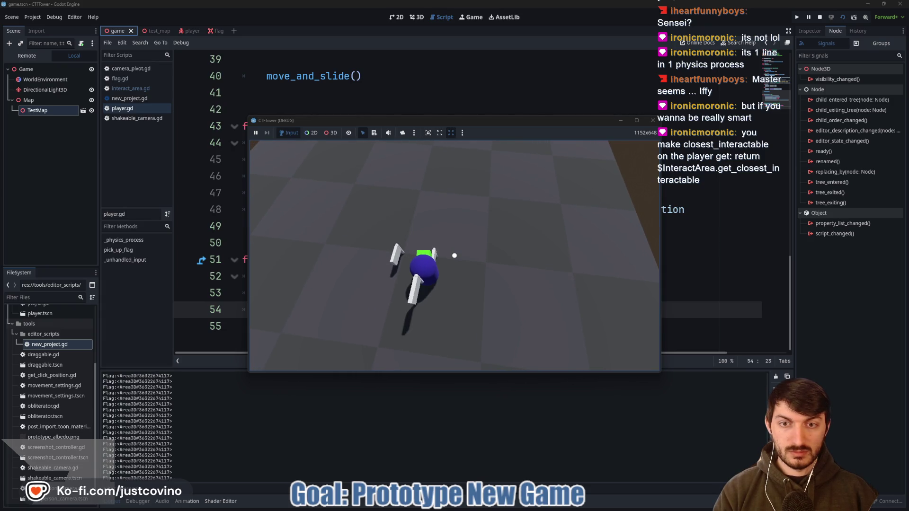
key(F8)
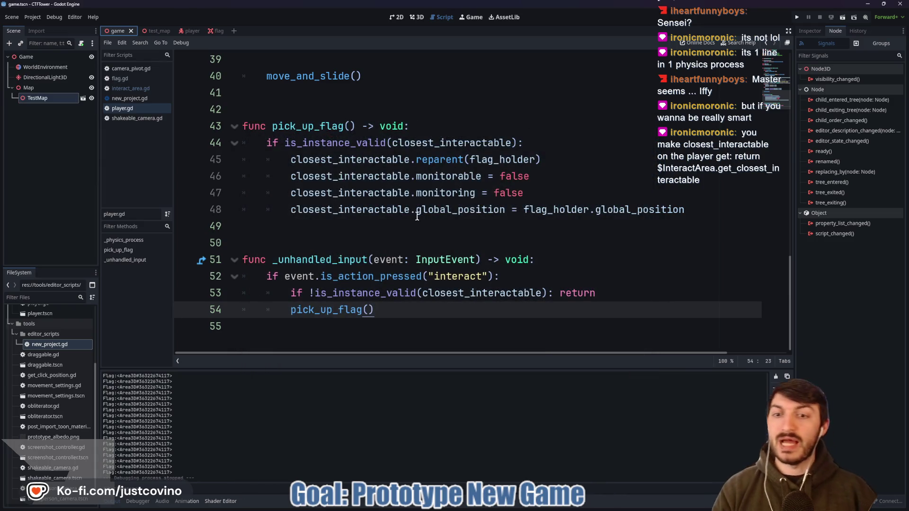
Step: Go back to the player scene and reopen interact_area.gd
click(402, 228)
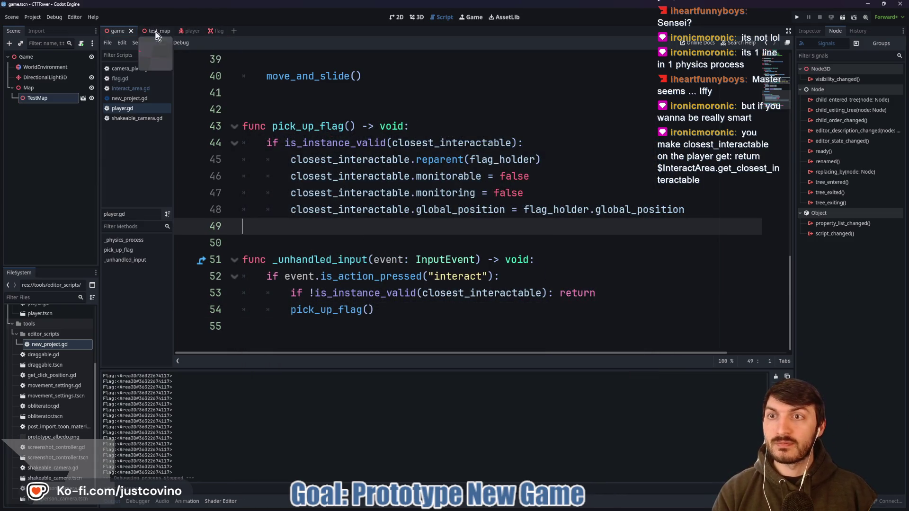
click(144, 34)
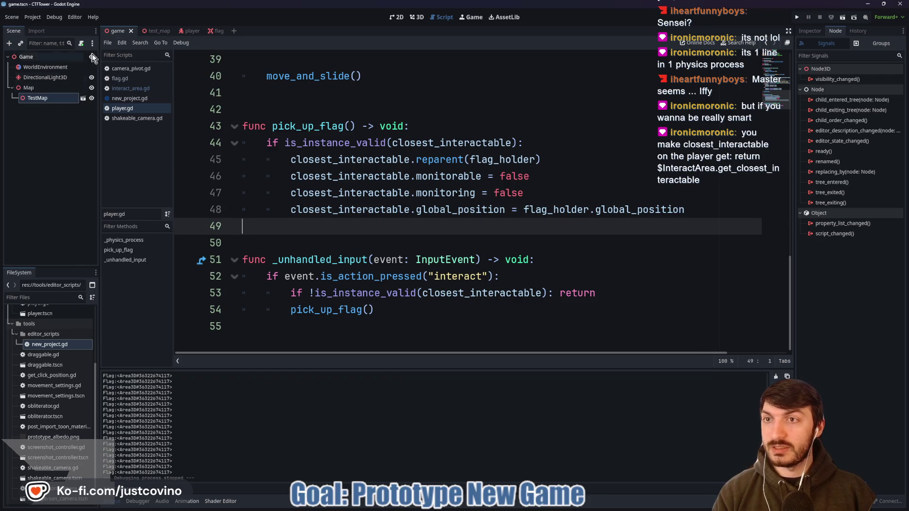
click(189, 30)
click(83, 160)
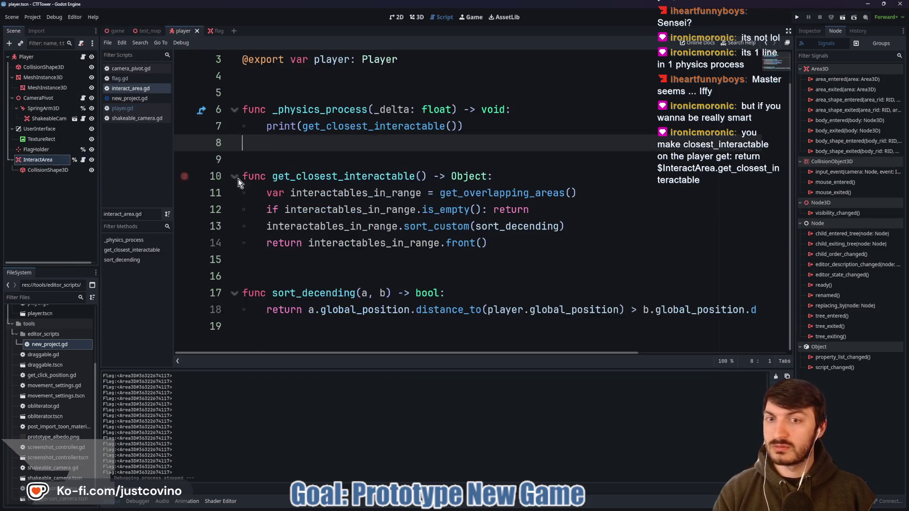
Step: Change sort_decending's distance comparison from > to < and run the game scene
click(638, 310)
key(BackSpace)
text(<)
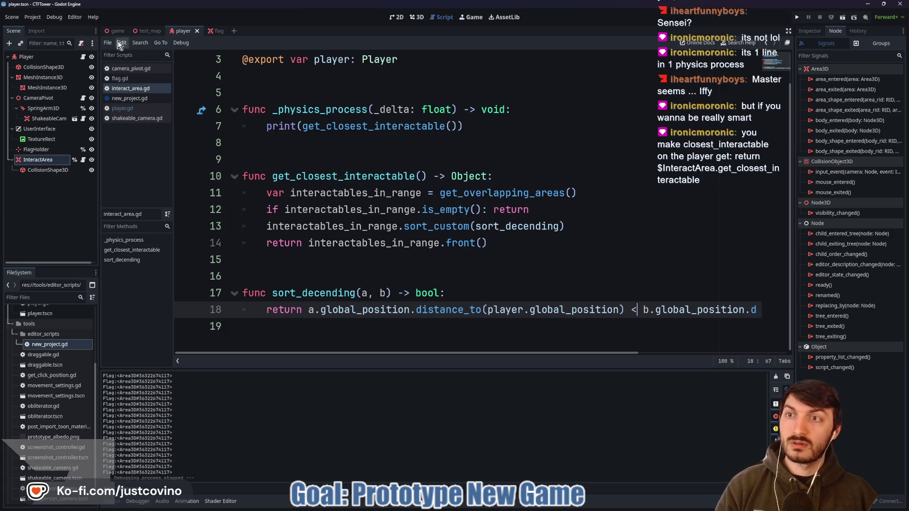
click(116, 31)
key(F6)
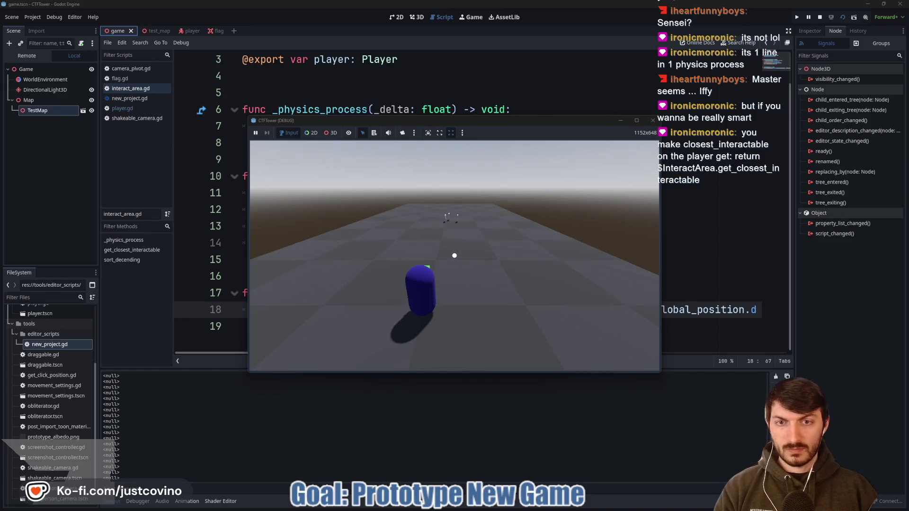
Step: Walk to the flags, pick up the nearest one with E, carry it around, then stop with F8
key(w)
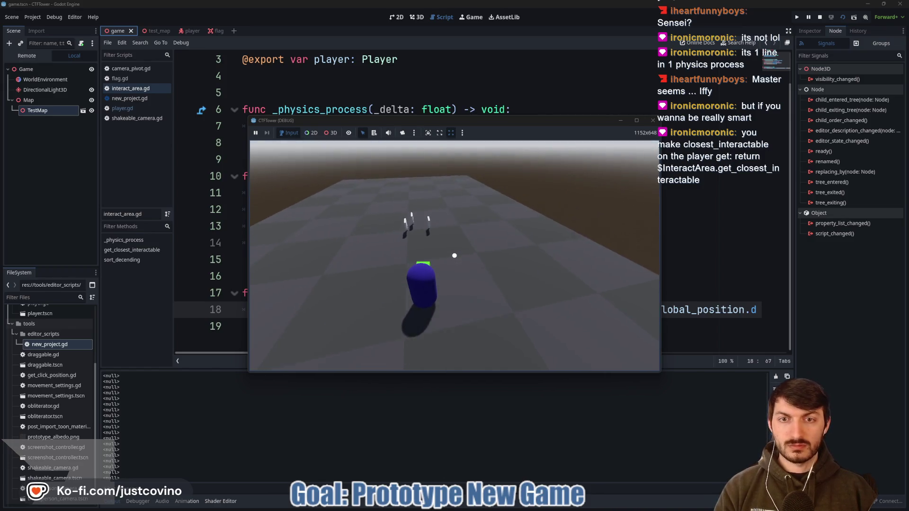
key(w)
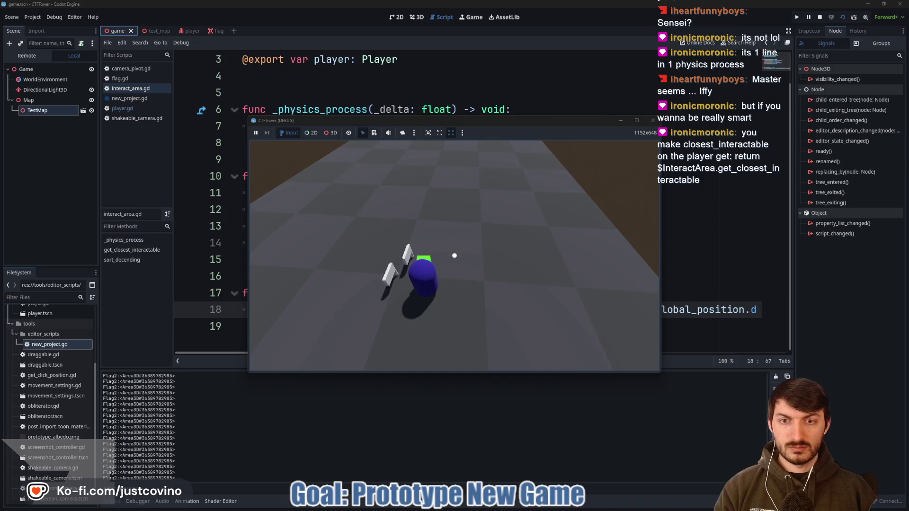
key(e)
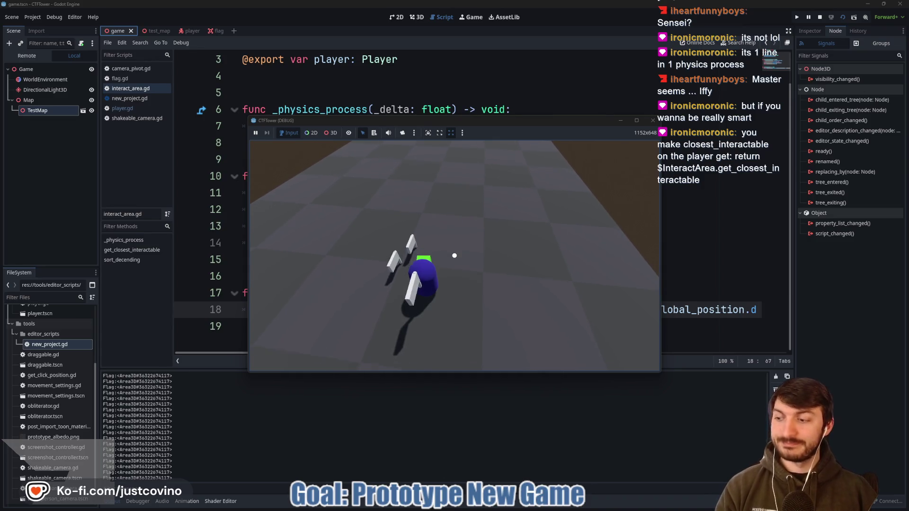
key(w)
key(w)
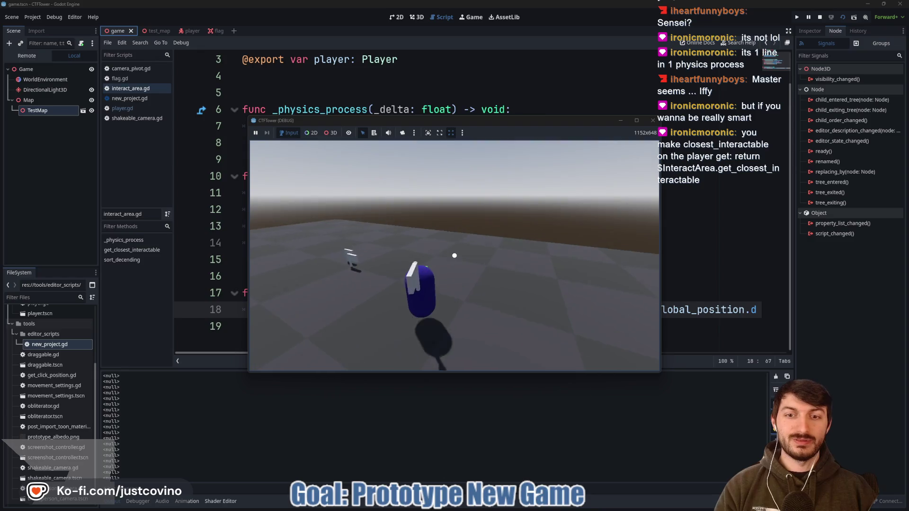
key(w)
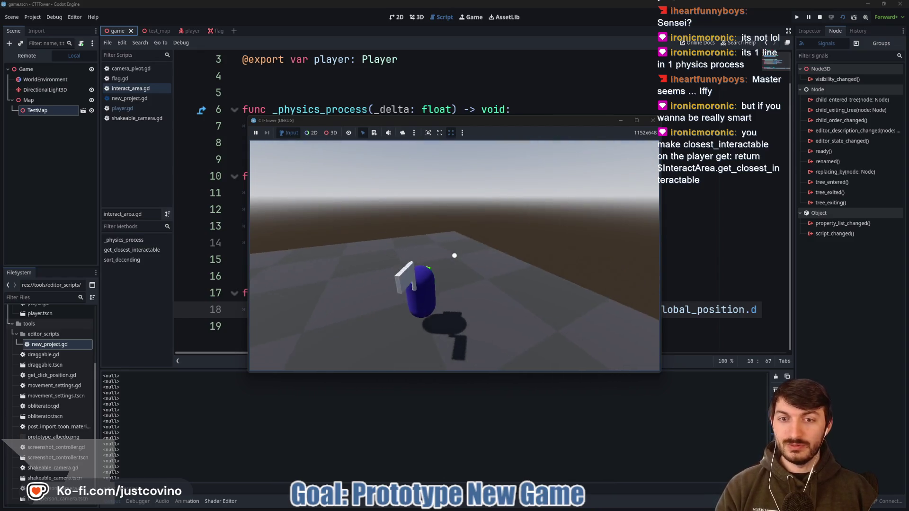
key(w)
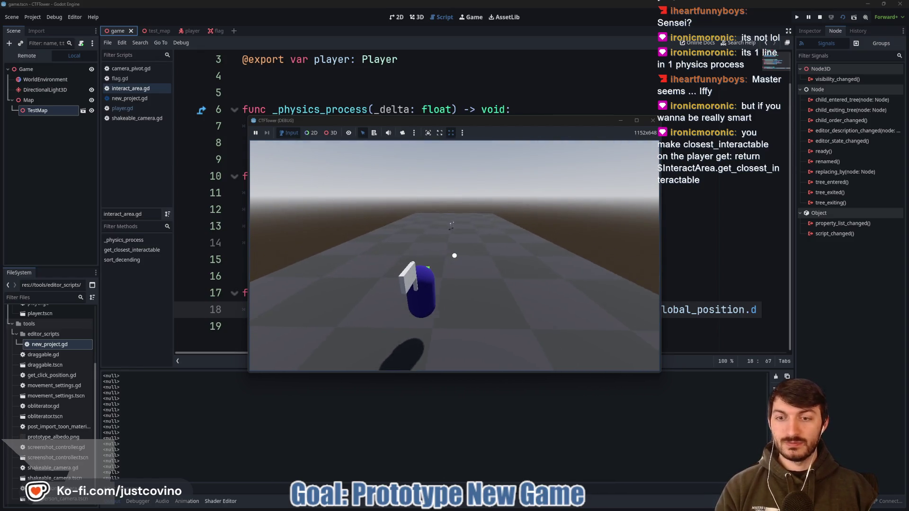
key(w)
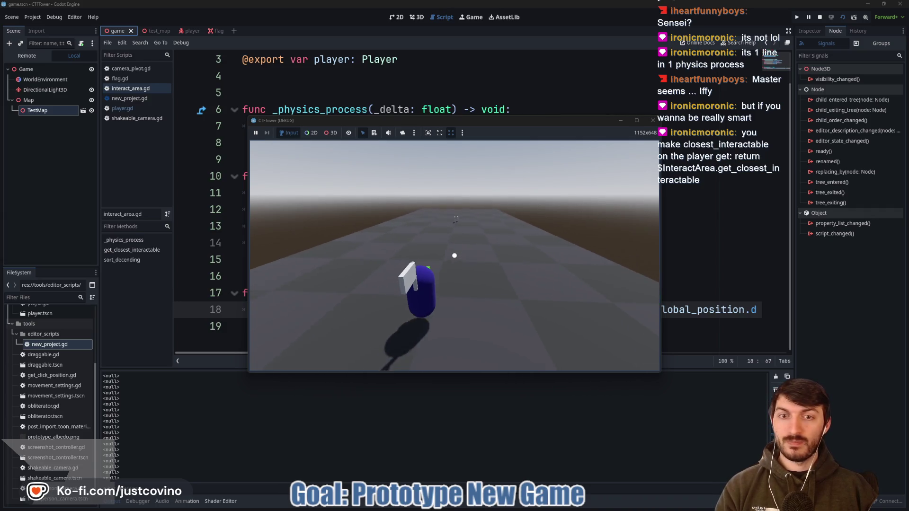
key(w)
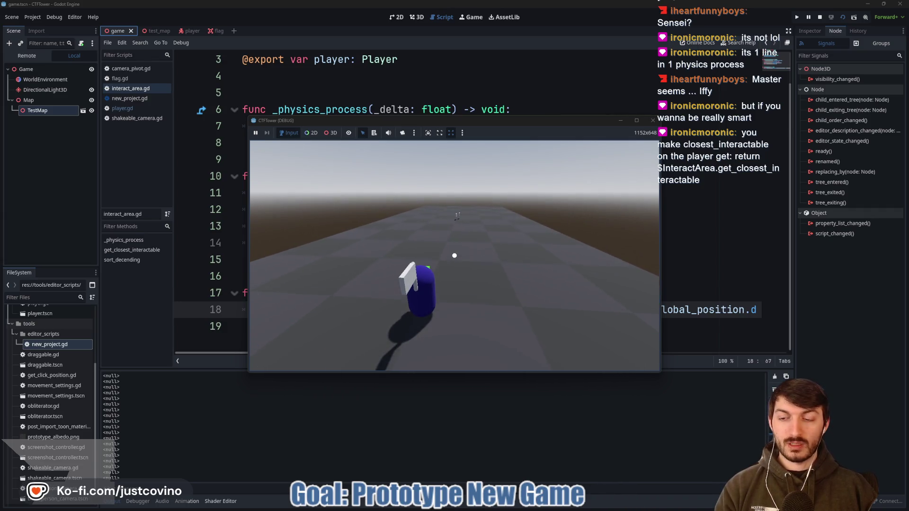
key(w)
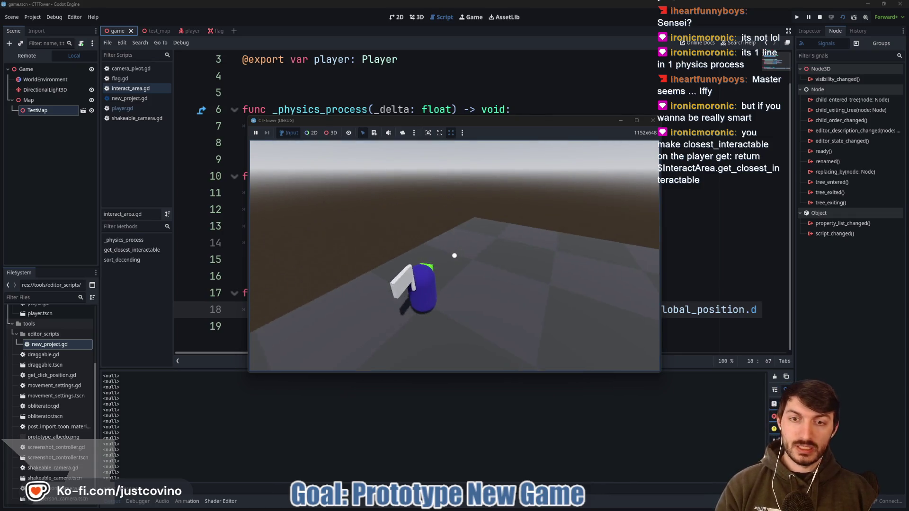
key(w)
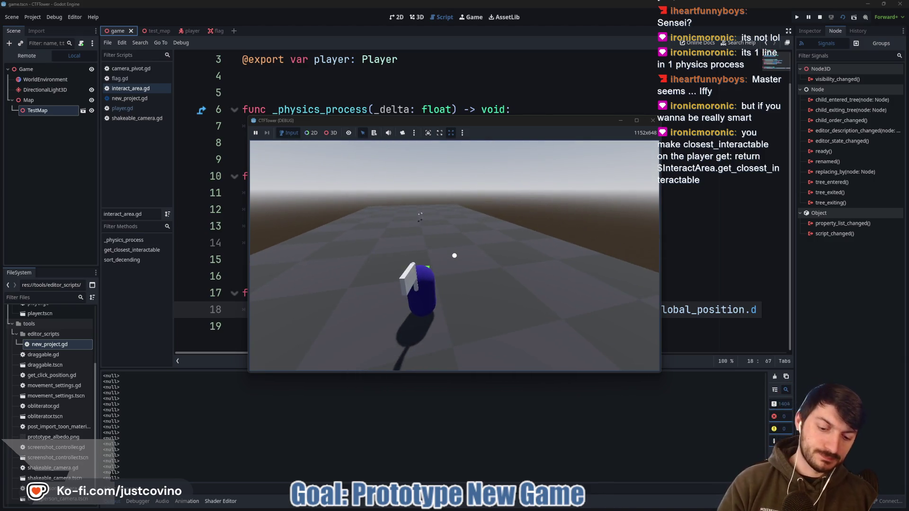
key(F8)
click(454, 259)
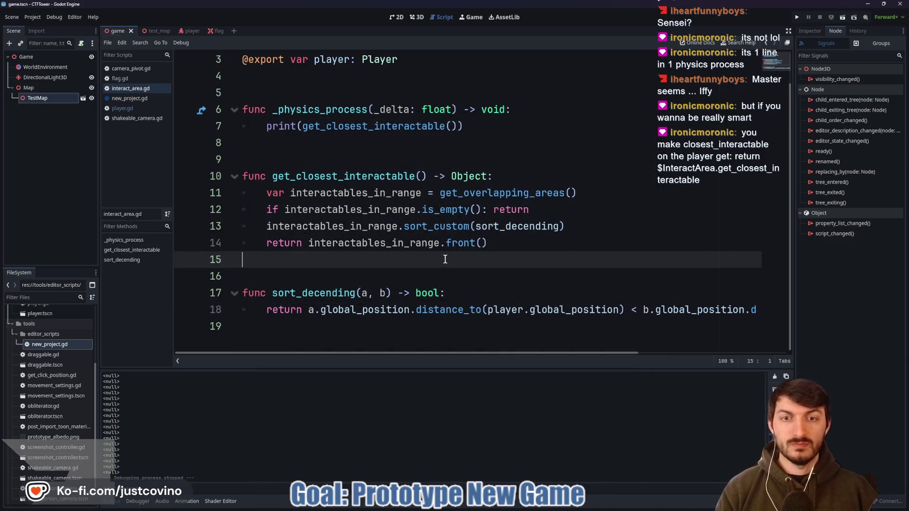
Step: Scroll through player.gd's flag pickup code, then open a new empty scene tab
click(187, 31)
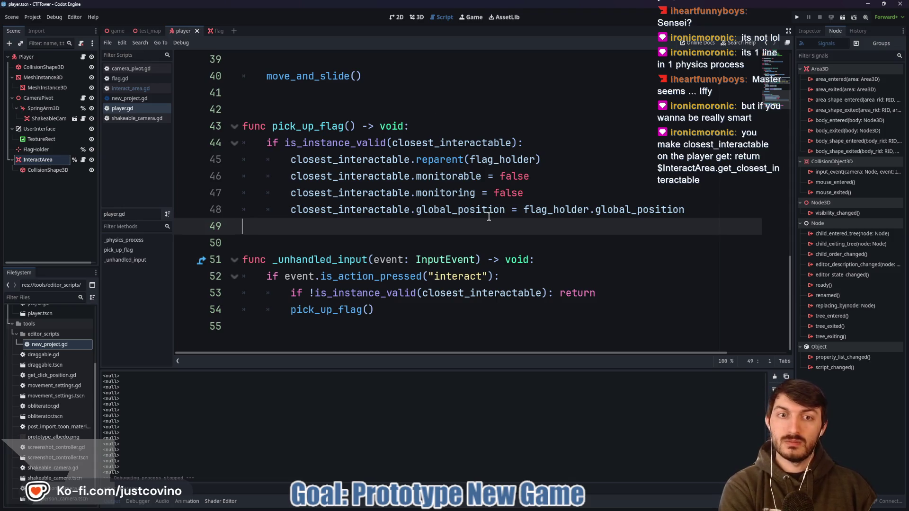
scroll(483, 247, up, 7)
scroll(490, 232, up, 2)
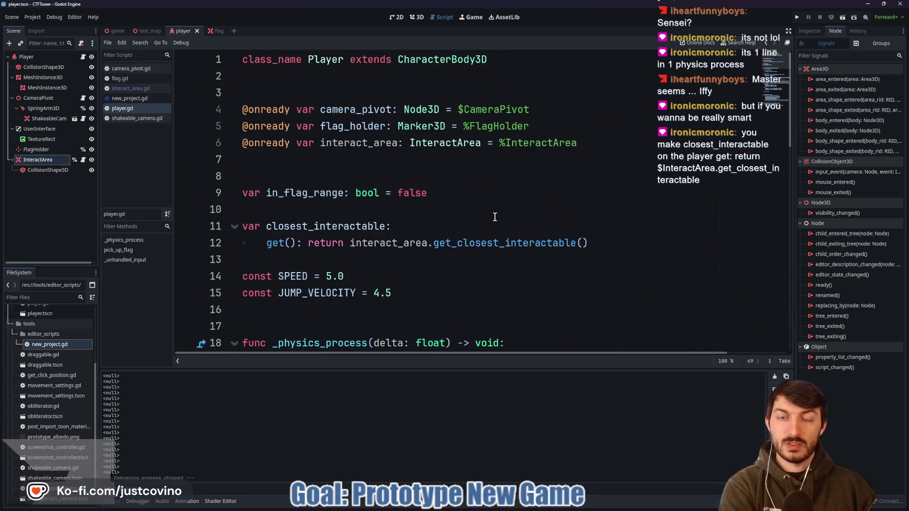
scroll(445, 215, down, 1)
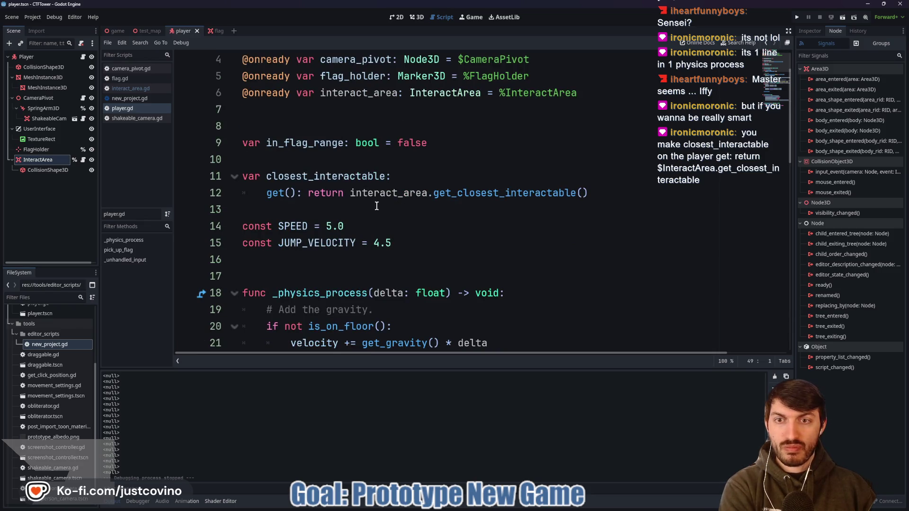
click(358, 206)
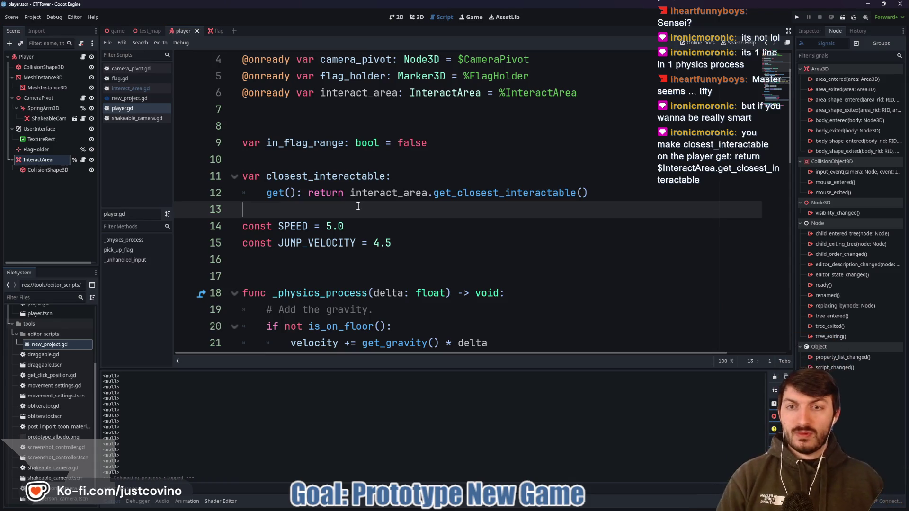
scroll(430, 236, down, 5)
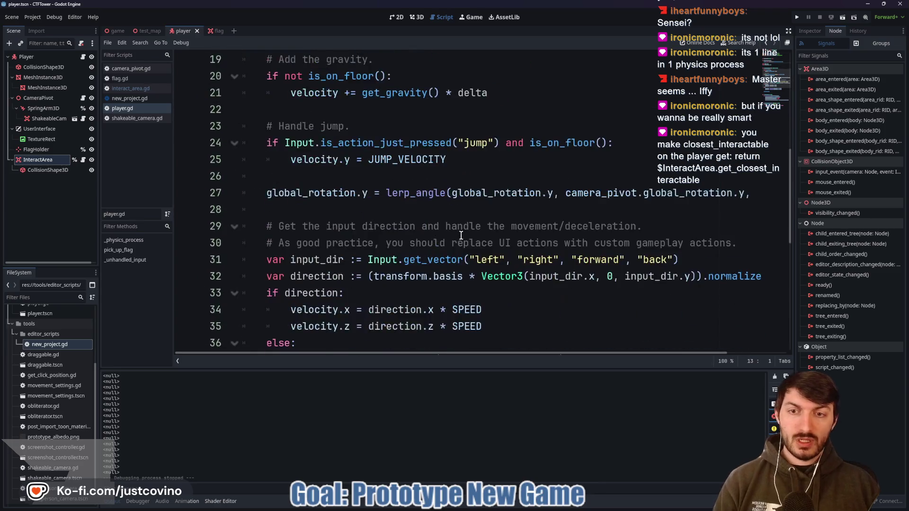
scroll(460, 235, down, 5)
click(358, 191)
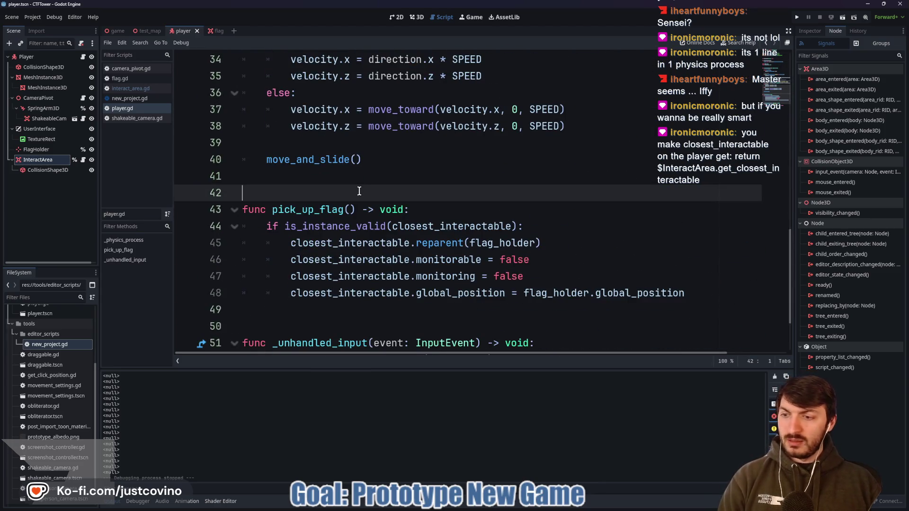
click(234, 31)
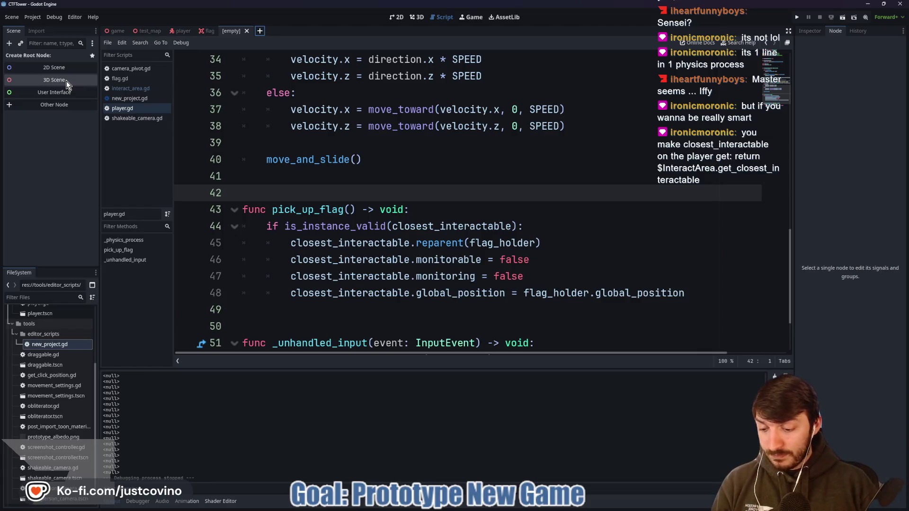
Step: Create an Area3D root node, rename it FlagBase, and view it in the 3D workspace
key(ctrl+a)
key(ctrl+a)
text(area)
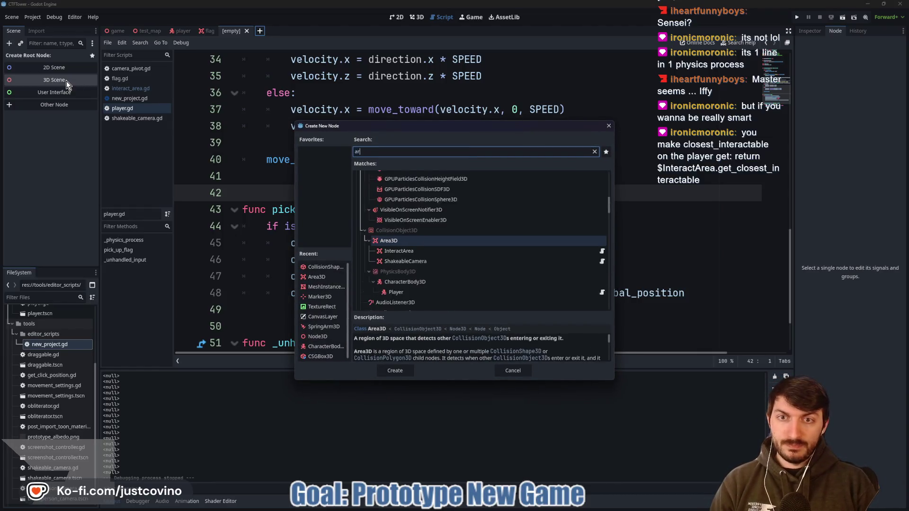
key(Return)
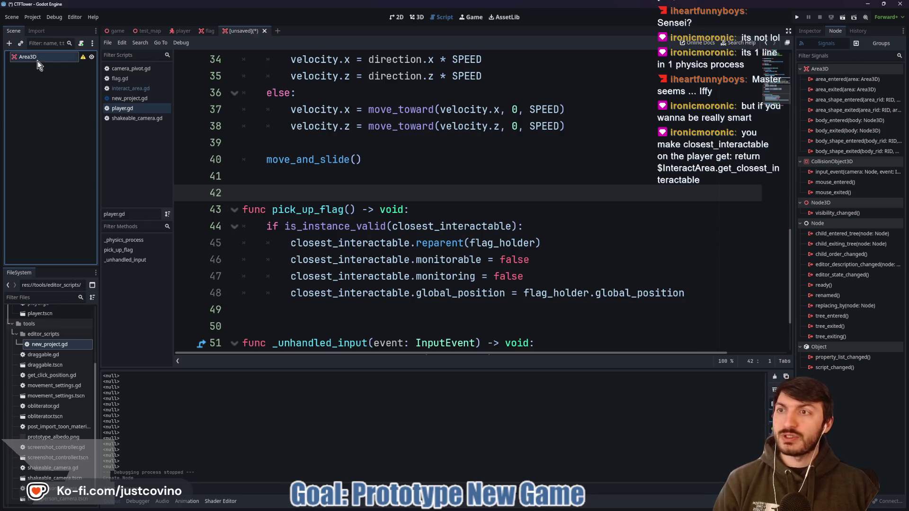
double_click(40, 57)
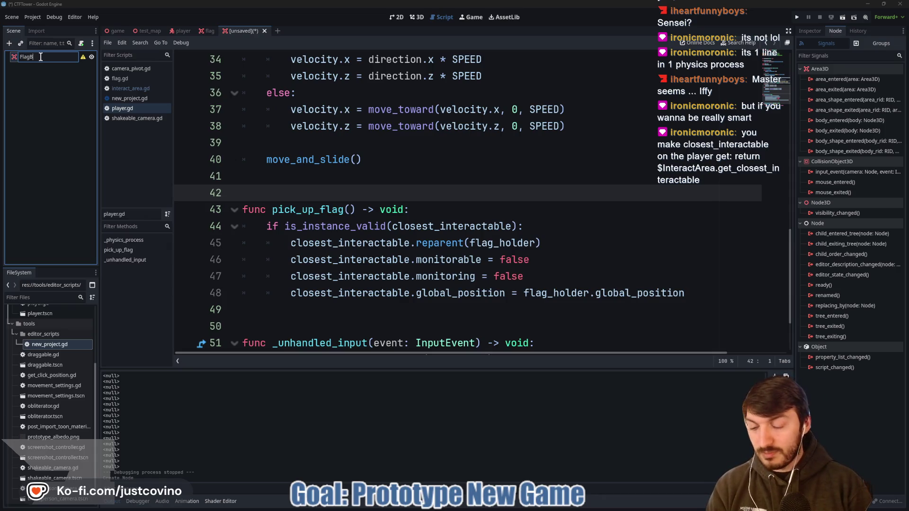
text(e)
key(Return)
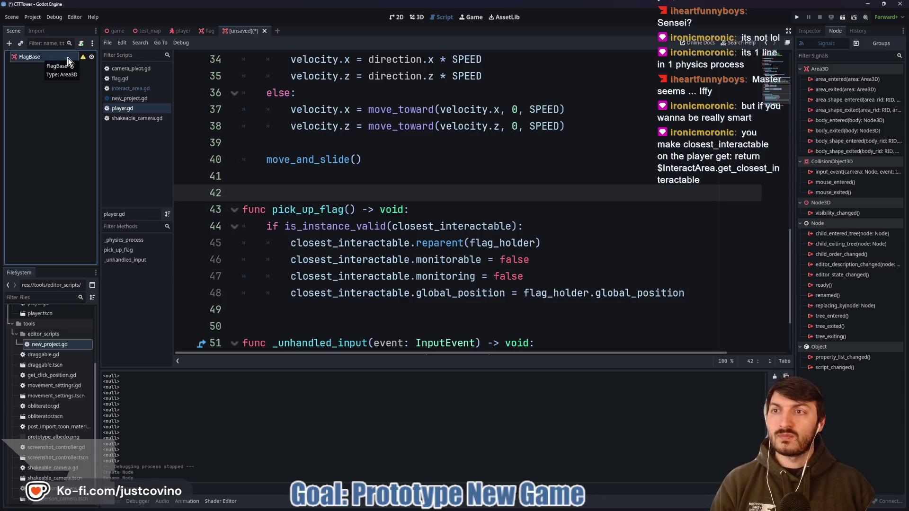
click(417, 17)
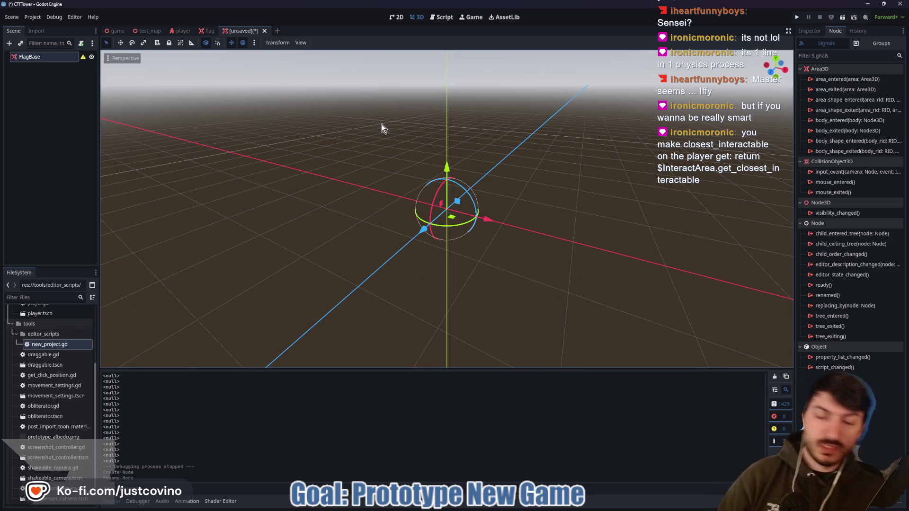
Step: Add a CollisionShape3D child to FlagBase with a cylinder shape
key(ctrl+a)
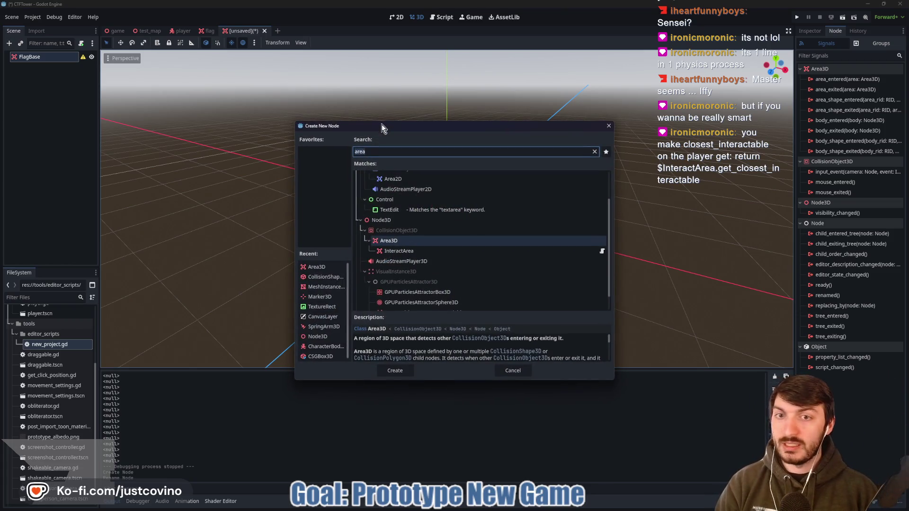
text(olli)
key(Return)
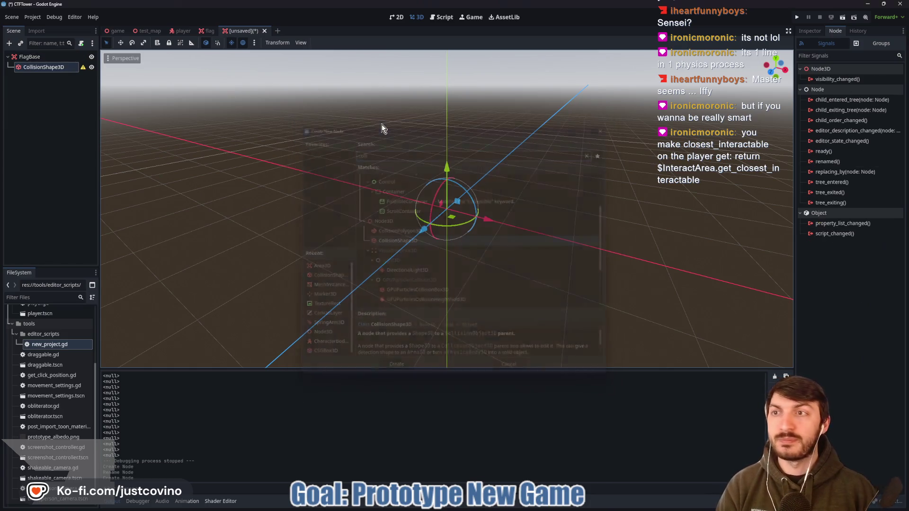
click(807, 32)
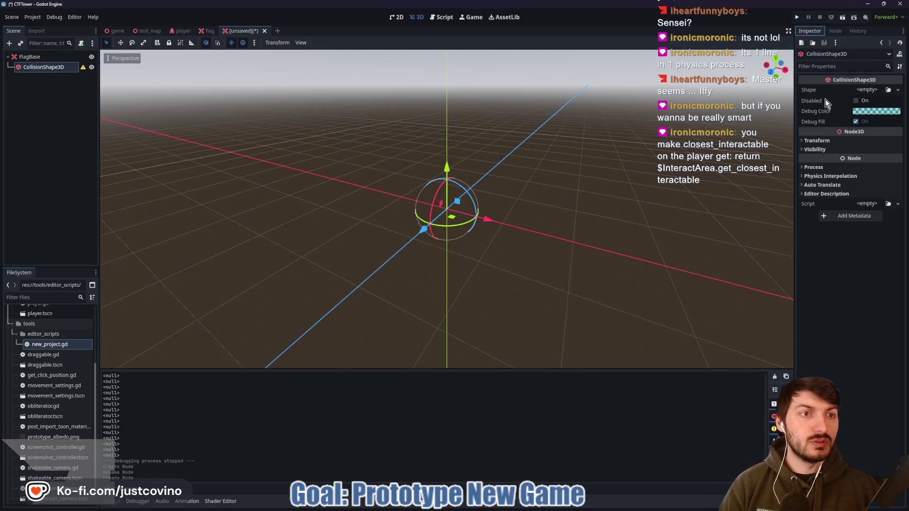
click(833, 141)
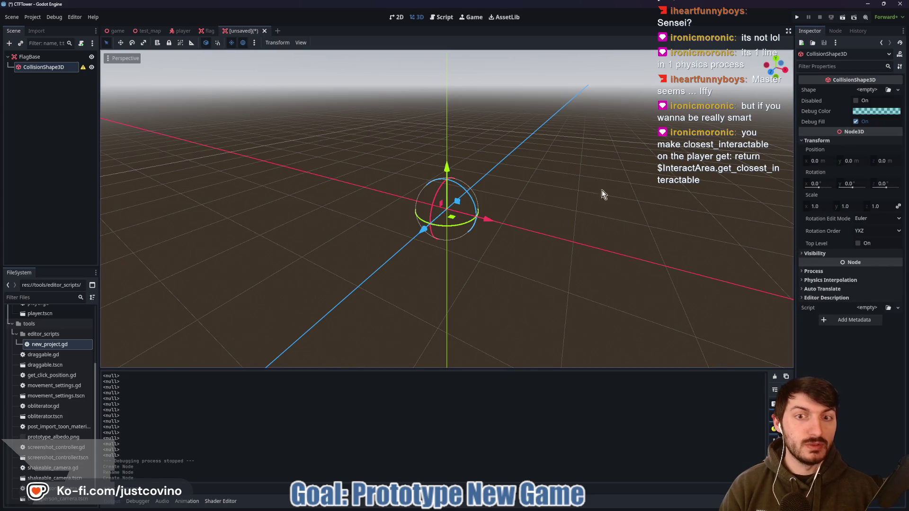
click(868, 90)
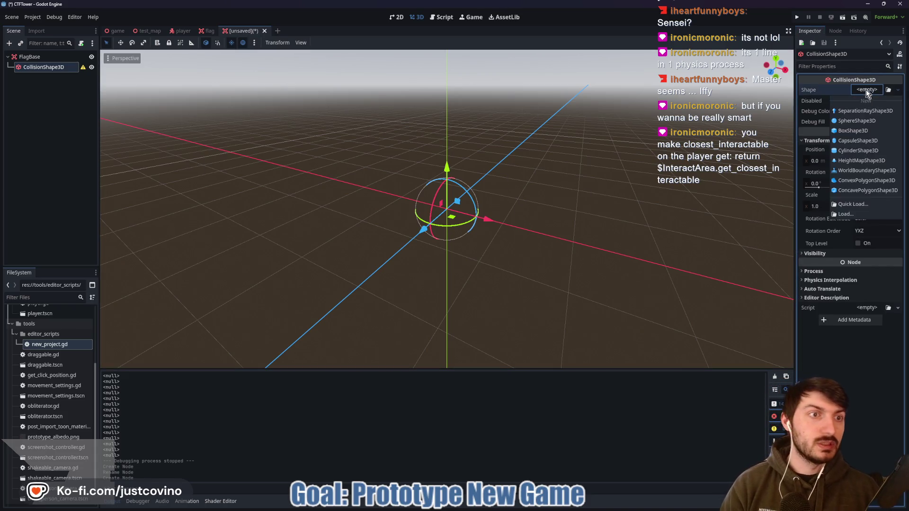
click(873, 156)
Step: Size the cylinder to radius about 0.628 and height 1.584, raised to y 0.776
key(KP_1)
drag(447, 265, 445, 211)
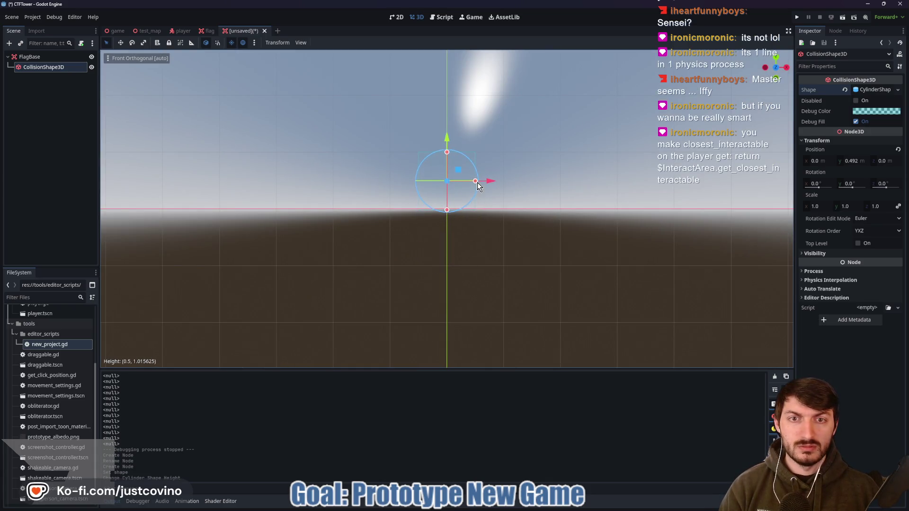
mouse_move(476, 182)
mouse_down()
mouse_move(588, 201)
mouse_move(444, 162)
mouse_move(447, 124)
mouse_up()
mouse_move(568, 168)
mouse_down()
mouse_move(600, 183)
mouse_move(594, 194)
mouse_up()
Step: Save the scene as flag_base.tscn in res://game
key(ctrl+s)
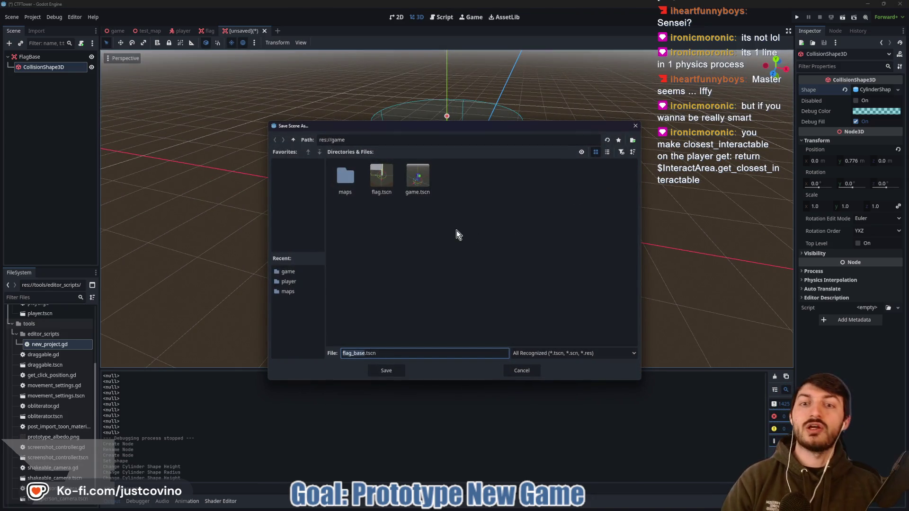
click(393, 373)
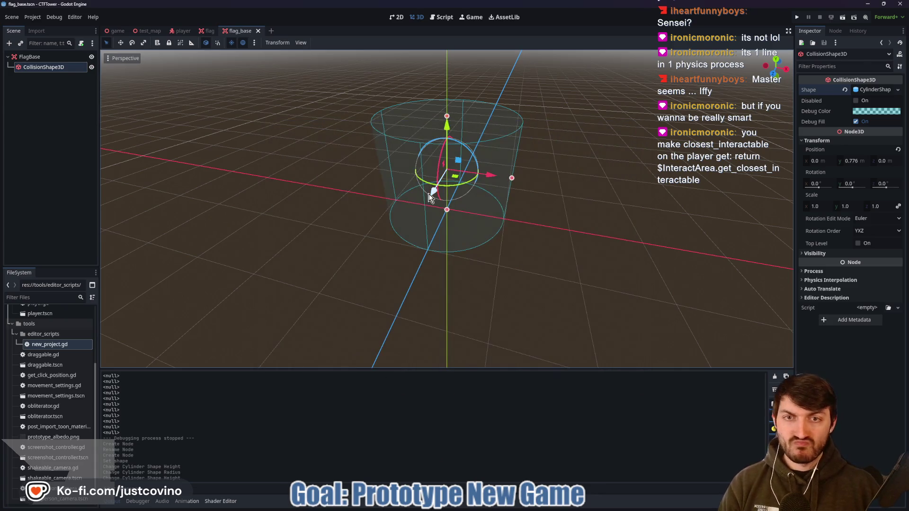
click(29, 56)
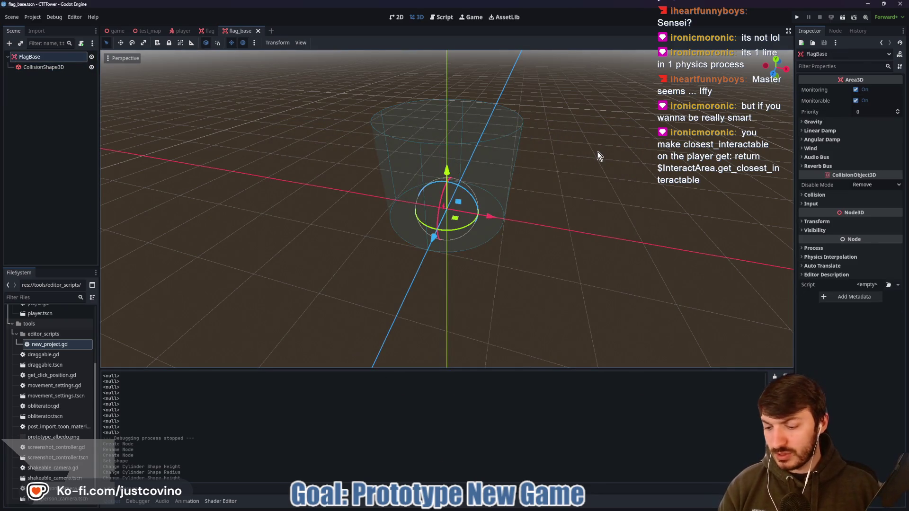
Step: Add a SpotLight3D as a child of FlagBase
key(ctrl+a)
text(omni)
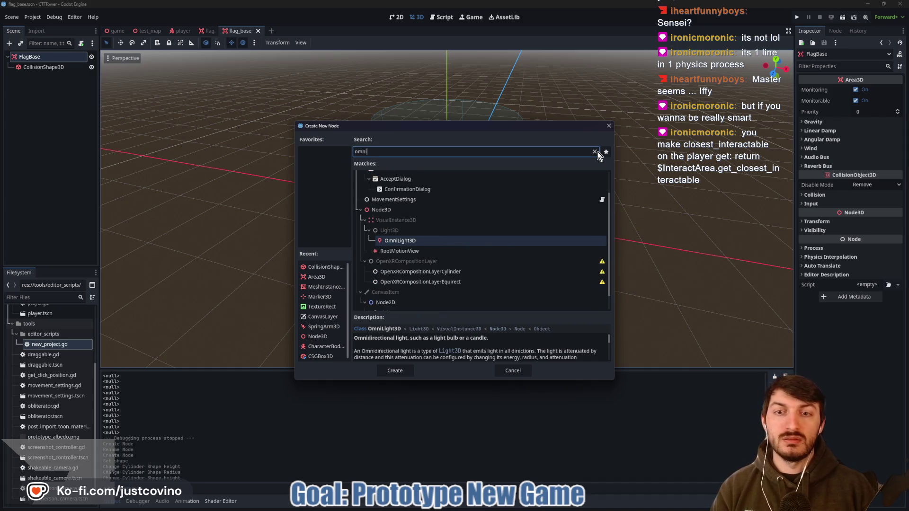
key(BackSpace)
key(BackSpace)
key(BackSpace)
text(spot)
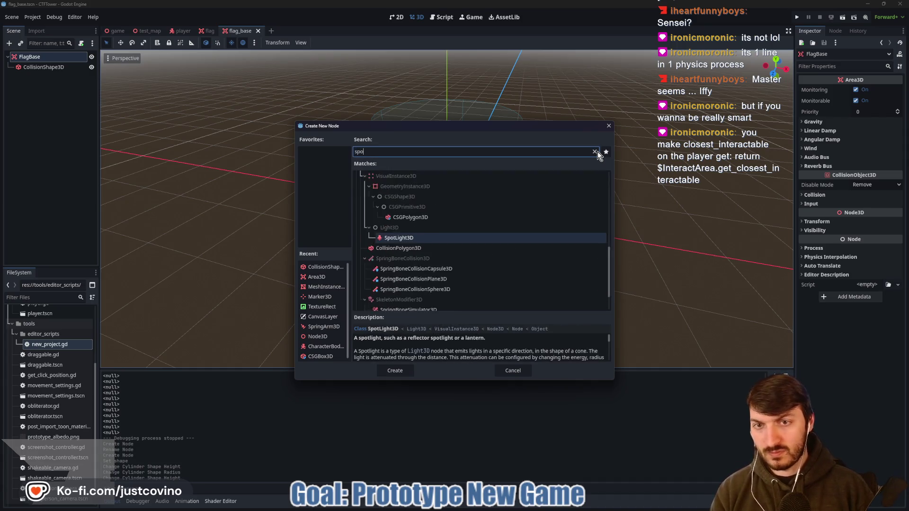
key(Return)
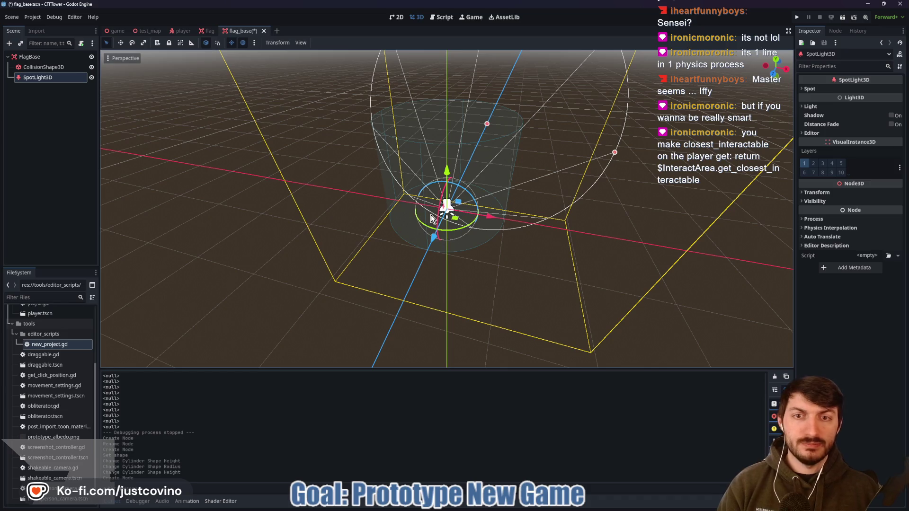
Step: Point the spotlight downward, raise it above the cylinder, and narrow its cone
mouse_move(436, 216)
mouse_down()
mouse_move(530, 201)
mouse_move(500, 208)
mouse_up()
drag(445, 171, 448, 118)
scroll(524, 213, down, 3)
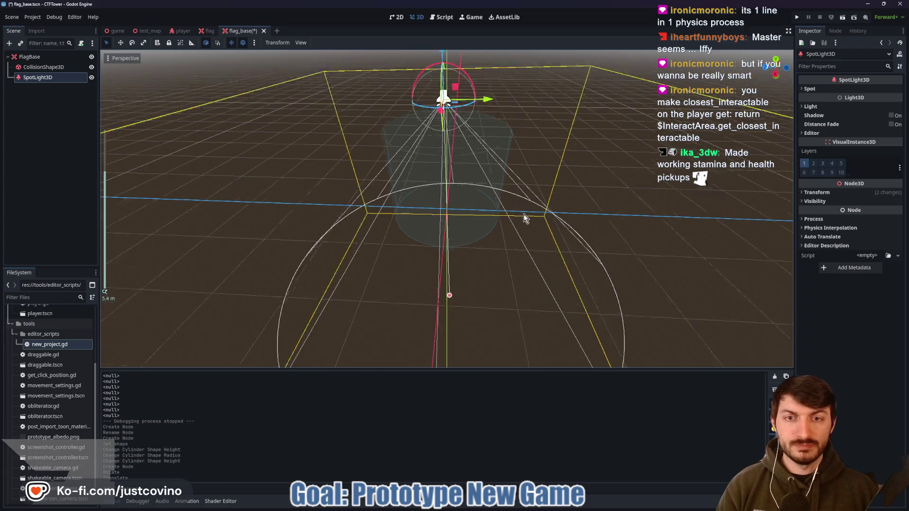
scroll(494, 215, down, 2)
mouse_move(495, 216)
mouse_down()
mouse_move(555, 259)
mouse_move(475, 250)
mouse_up()
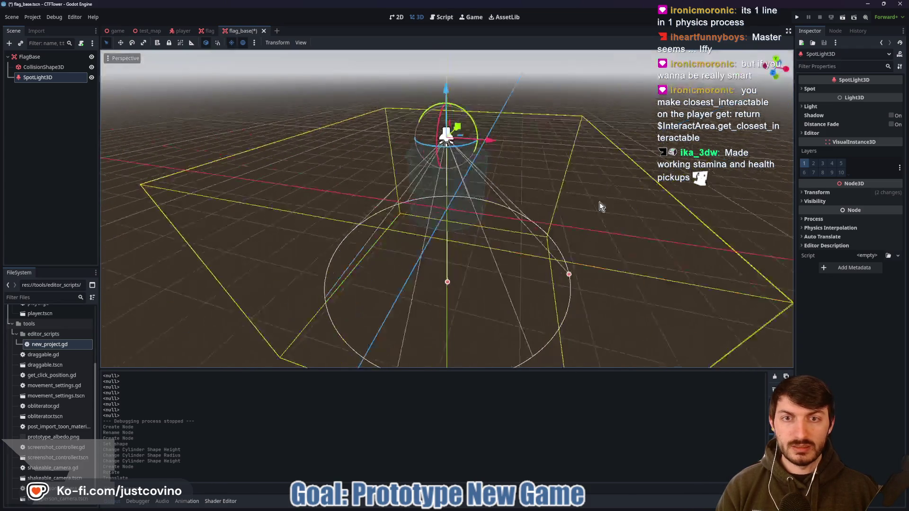
drag(446, 112, 450, 47)
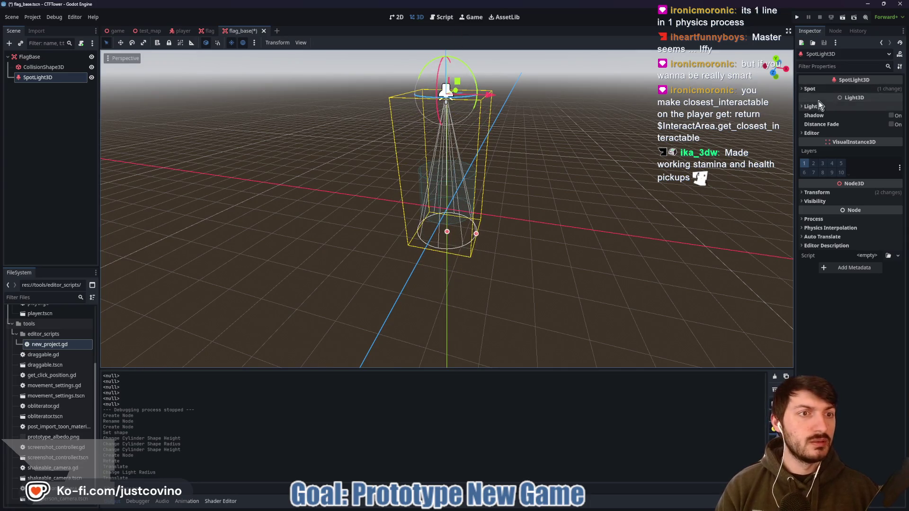
Step: Set the spotlight's colour to pale yellow (fffd92)
click(813, 90)
click(832, 158)
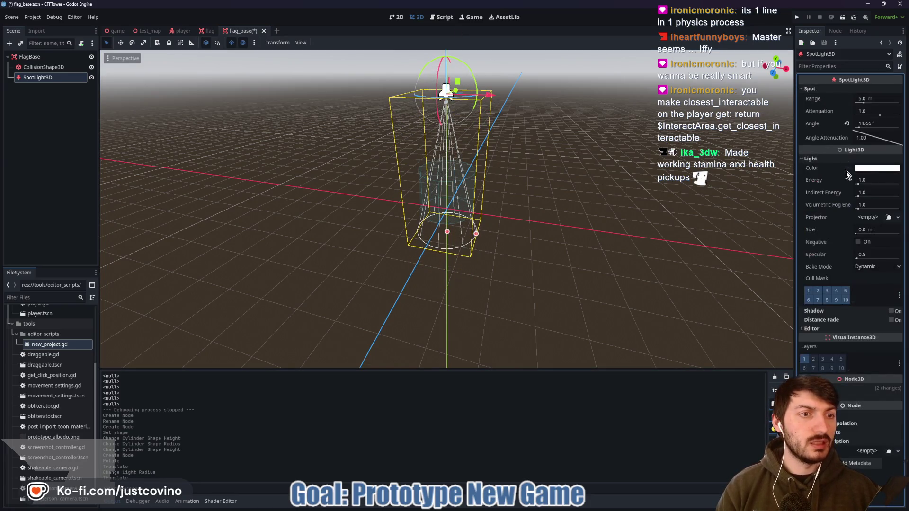
click(866, 169)
click(902, 195)
click(840, 180)
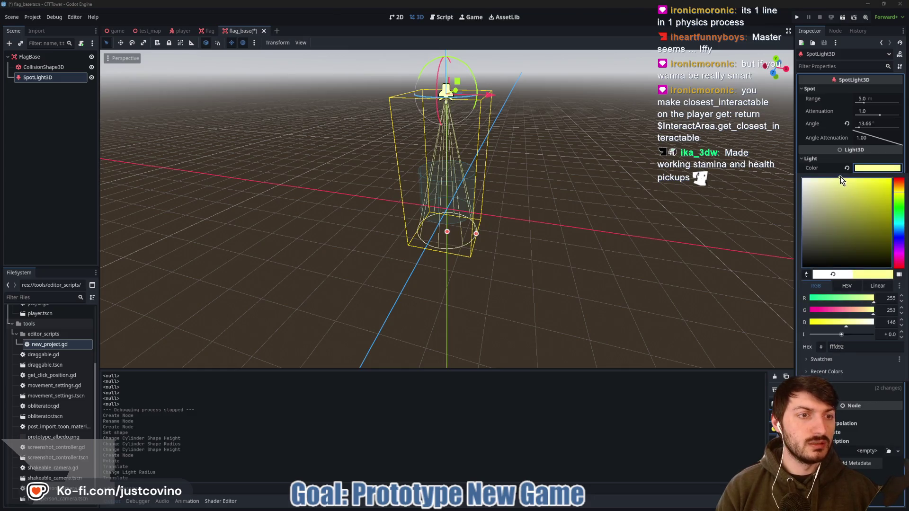
click(898, 191)
Step: Set the spotlight's energy to 10 and save the scene
click(906, 183)
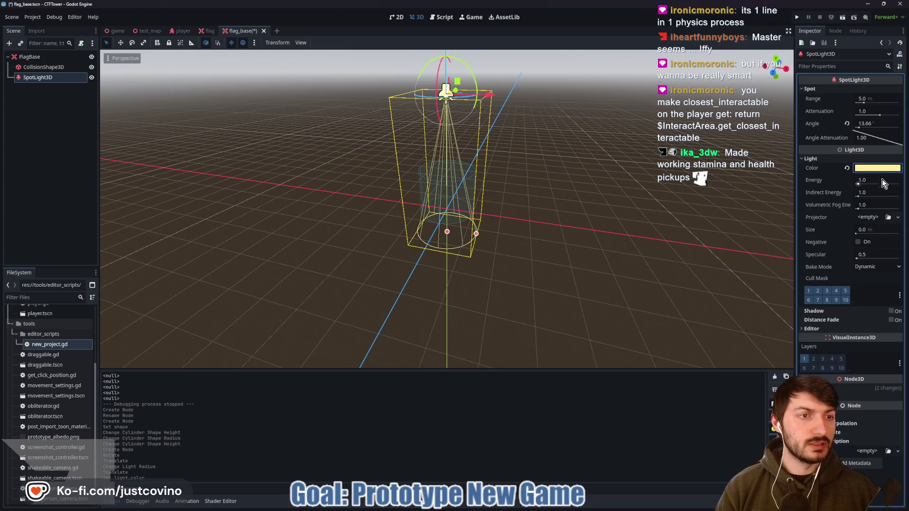
drag(865, 185, 875, 185)
key(ctrl+s)
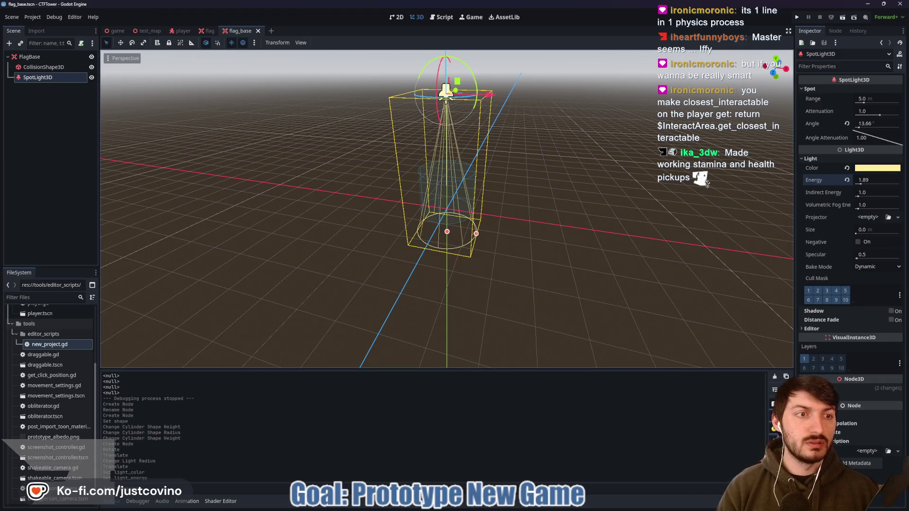
key(Return)
key(ctrl+s)
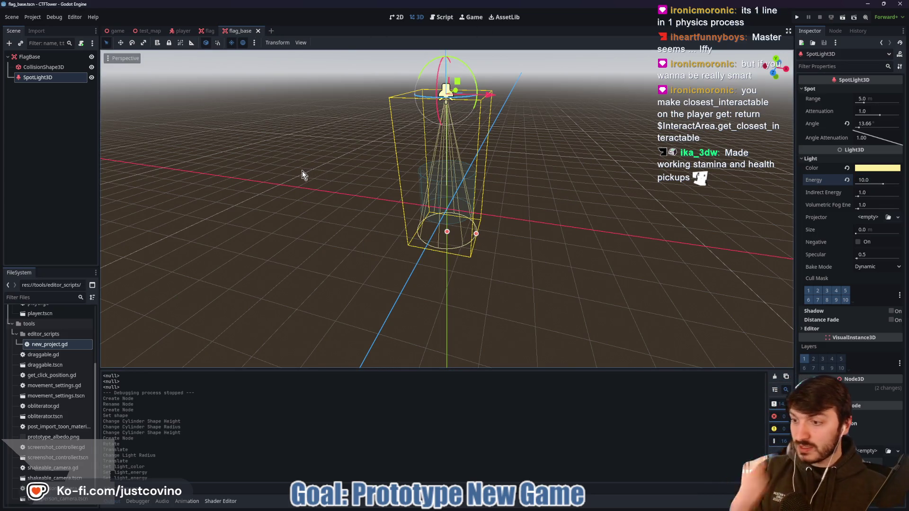
Step: Select FlagBase and change its collision mask to detect layer 2 instead of layer 1
click(29, 56)
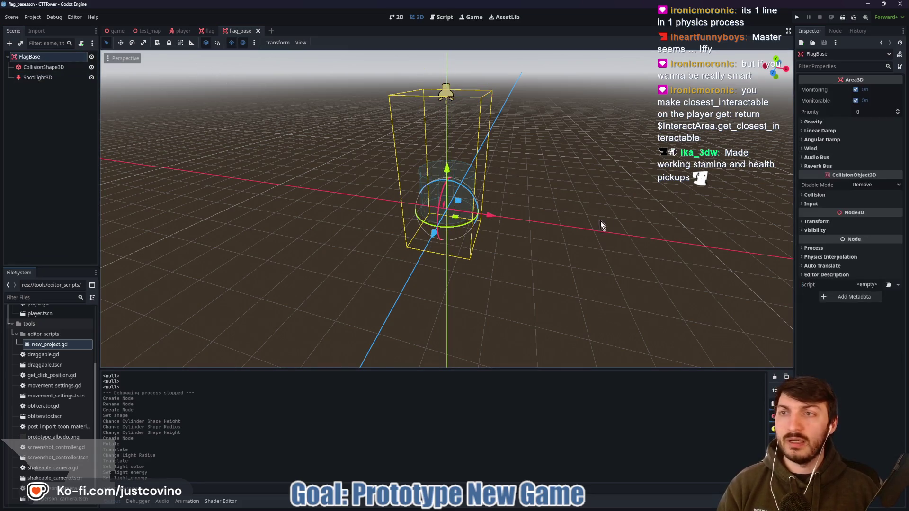
click(814, 195)
click(817, 250)
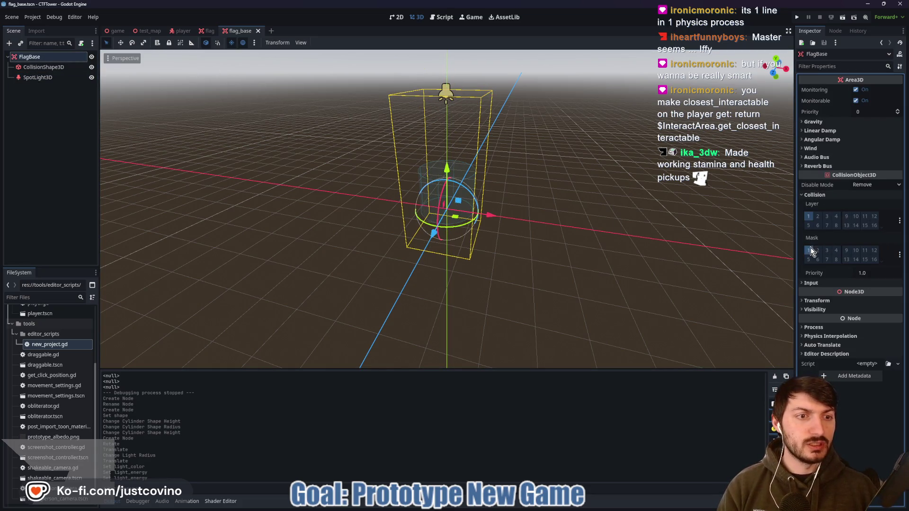
click(808, 250)
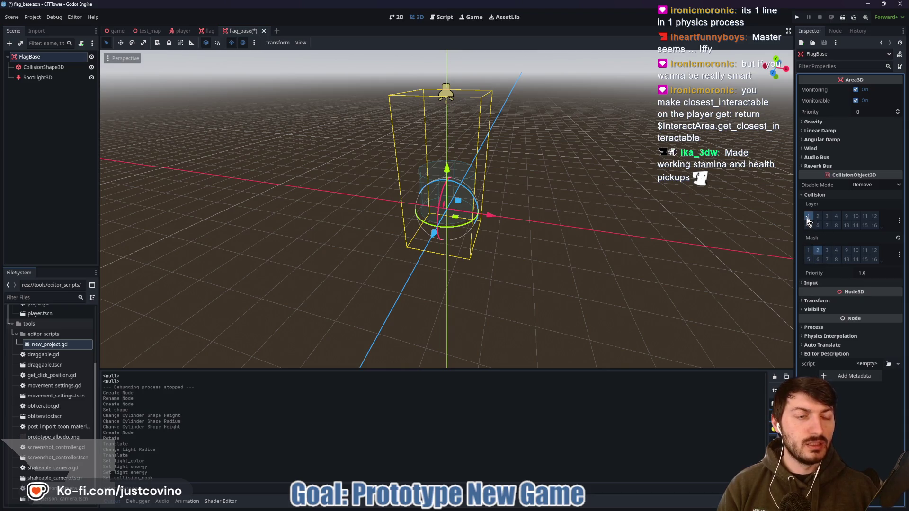
Step: Rename collision layer 13 to 'FlagBase'
right_click(847, 227)
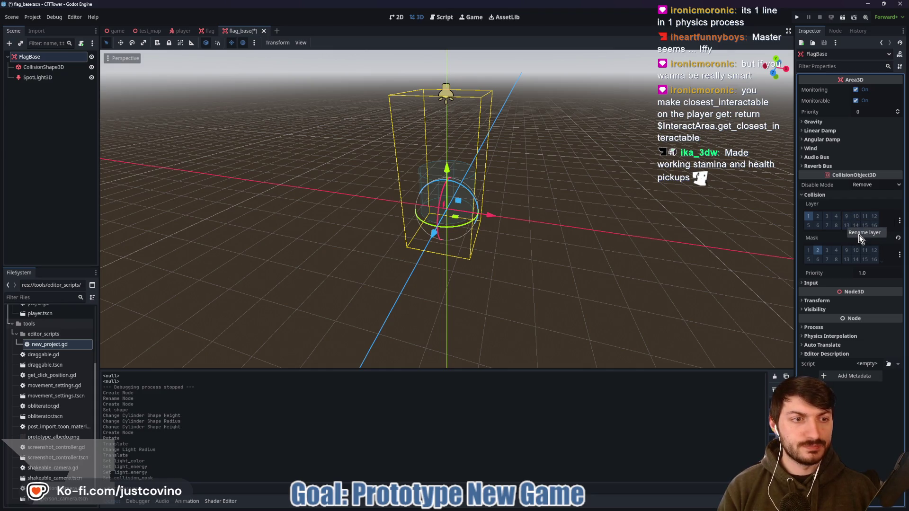
click(854, 231)
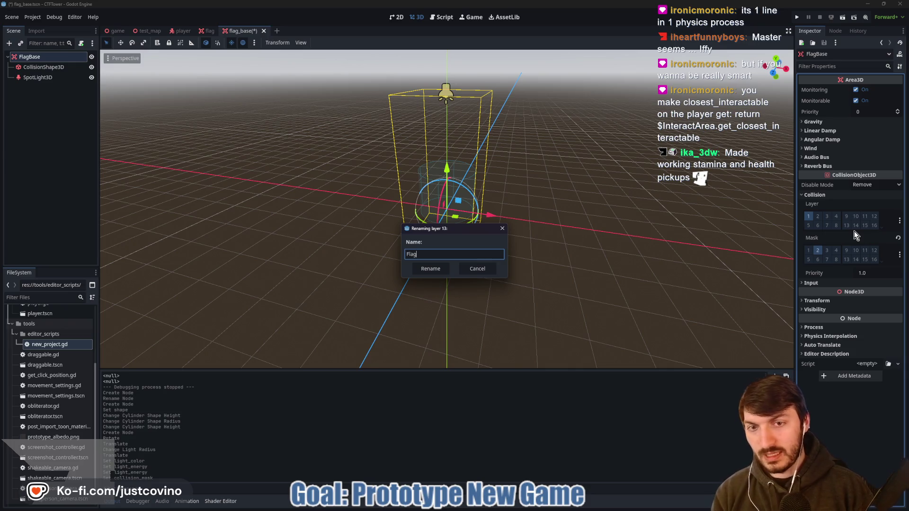
text(Base)
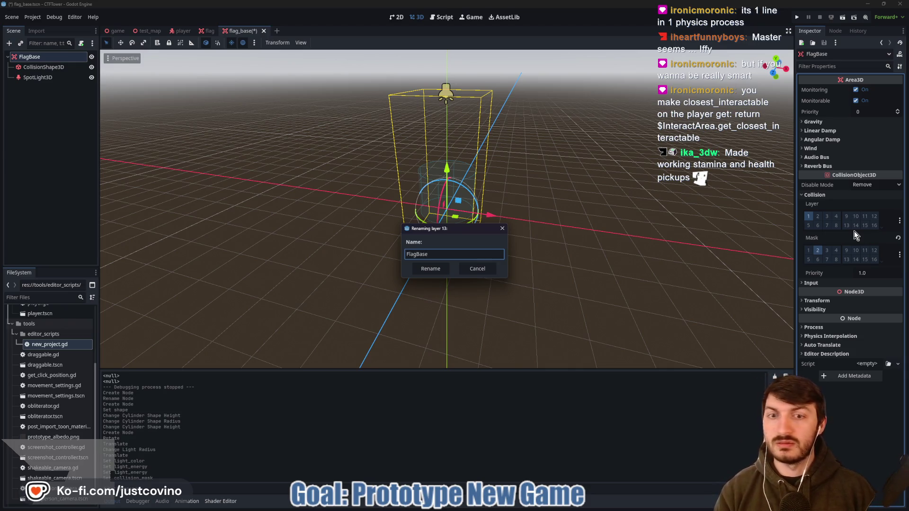
key(Return)
Step: Put FlagBase on layer 13 only, detect layer 1 again, and save the scene
click(846, 225)
click(808, 216)
click(817, 249)
key(ctrl+s)
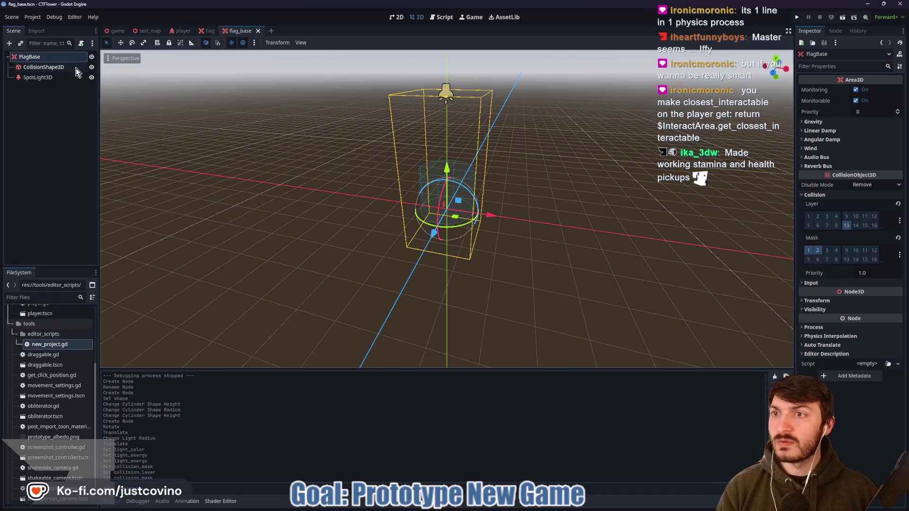
Step: Attach a new flag_base.gd script to FlagBase with 'class_name FlagBase' and save it
click(81, 43)
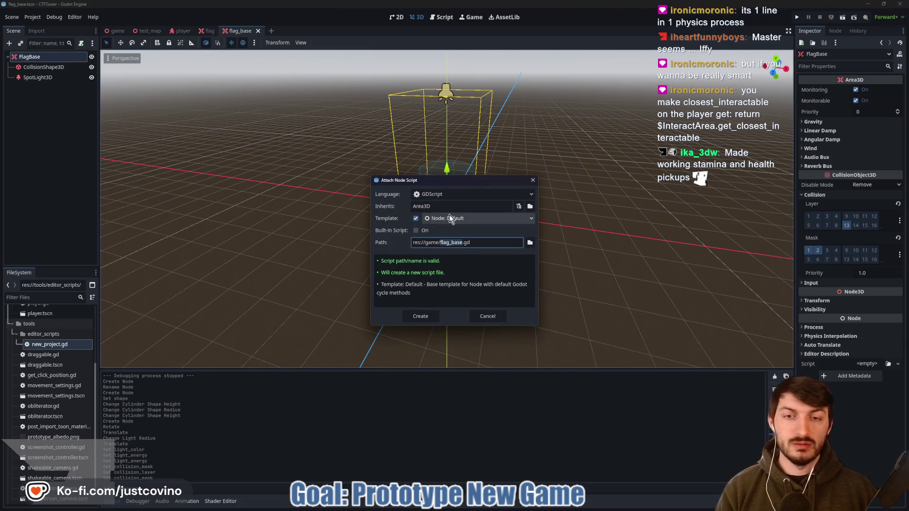
click(420, 317)
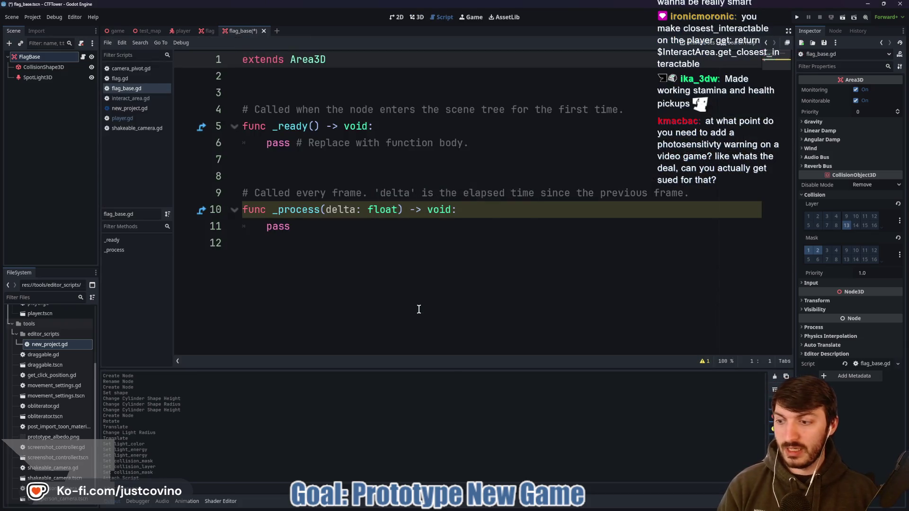
text(class_name)
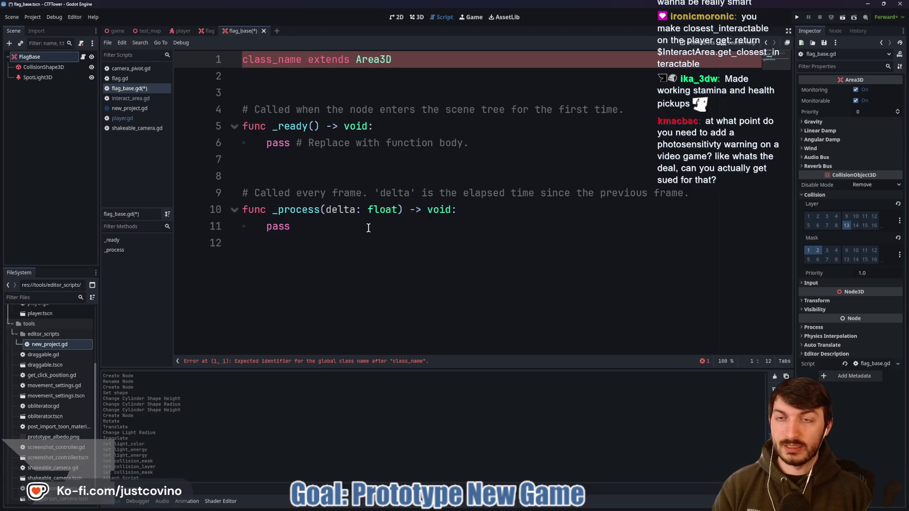
text(FlagBase)
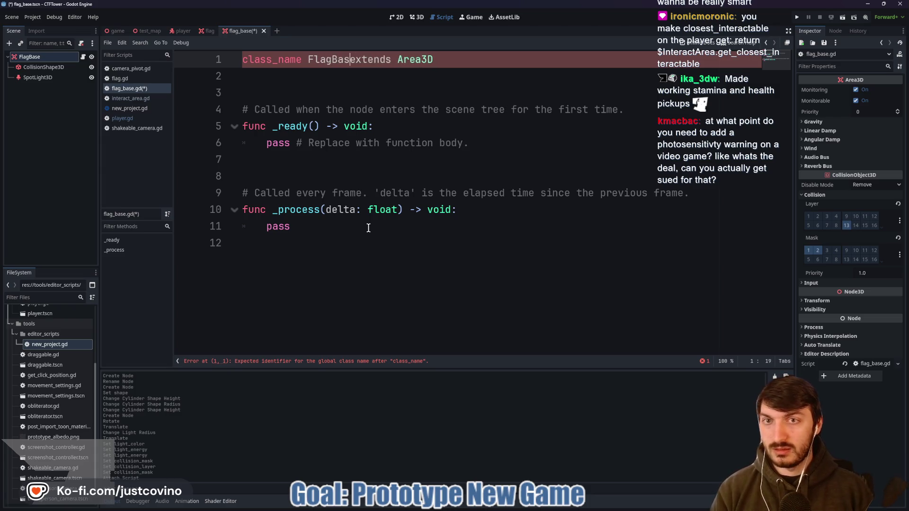
key(ctrl+s)
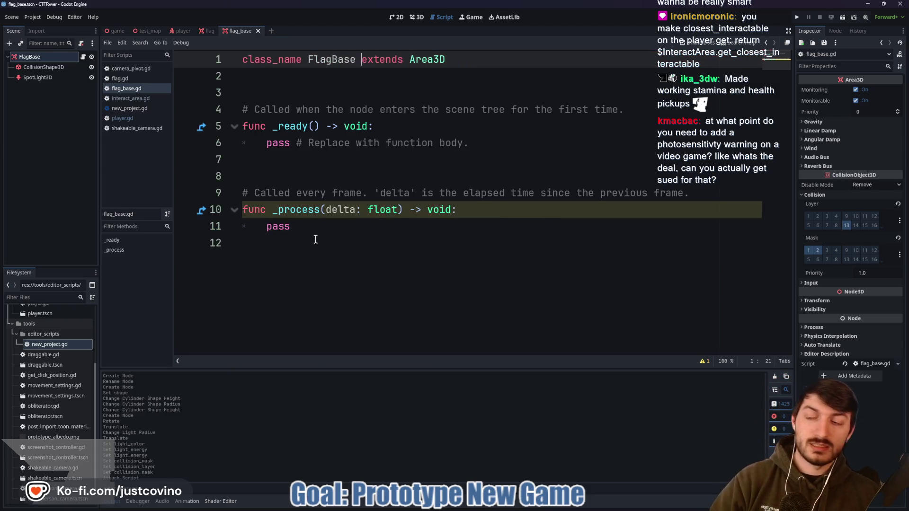
Step: Delete the template _ready and _process functions from flag_base.gd
drag(314, 242, 223, 115)
mouse_move(339, 228)
mouse_down()
mouse_move(239, 126)
mouse_move(238, 108)
mouse_up()
key(BackSpace)
key(Up)
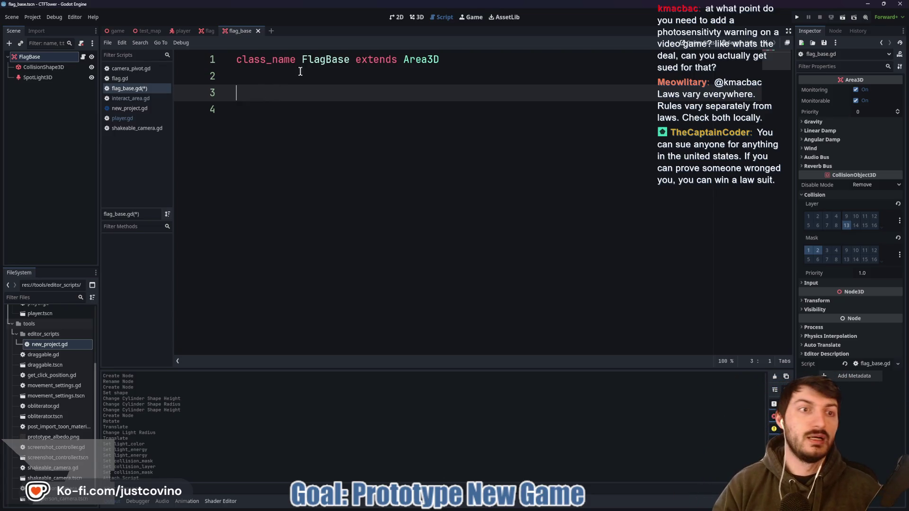
Step: Connect FlagBase's body_entered signal, generating an _on_body_entered(body: Node3D) stub in flag_base.gd
click(835, 30)
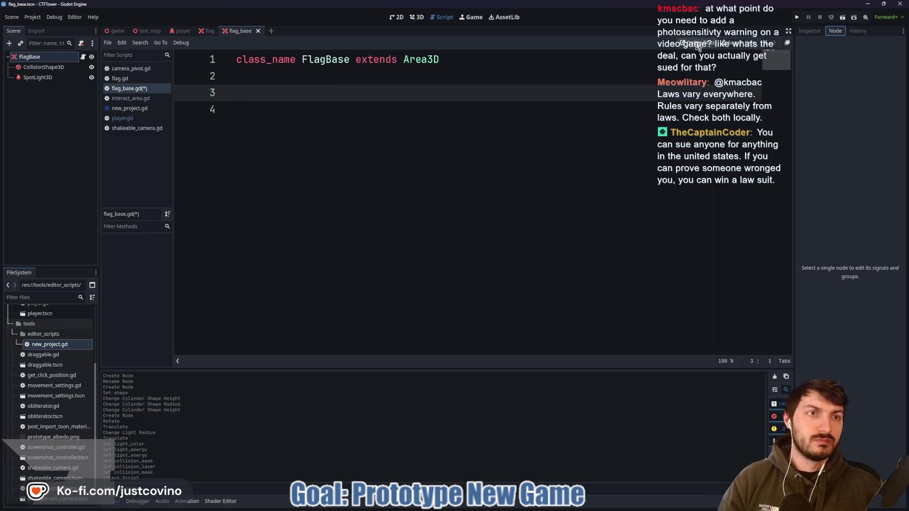
click(24, 53)
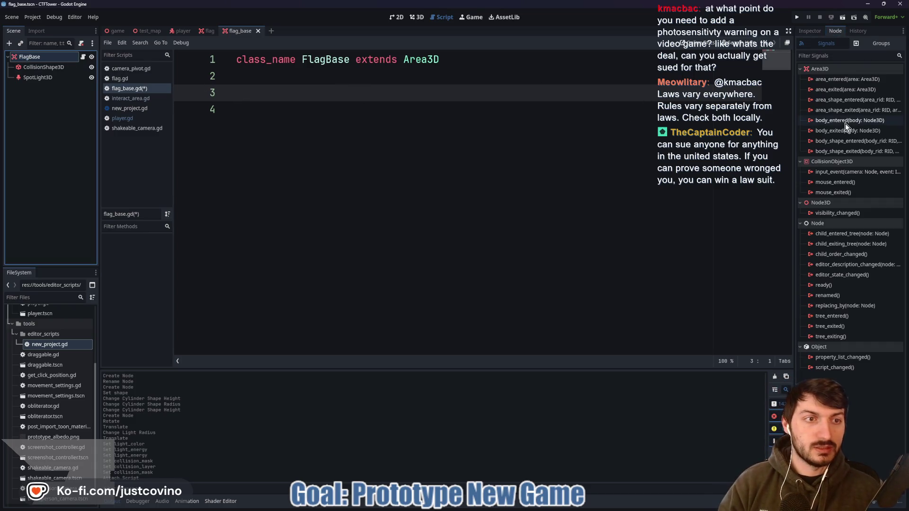
double_click(838, 121)
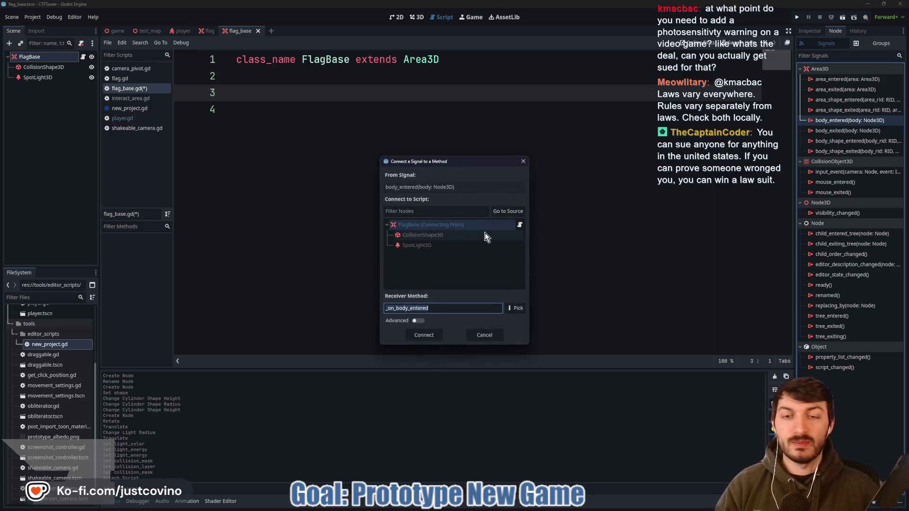
click(418, 336)
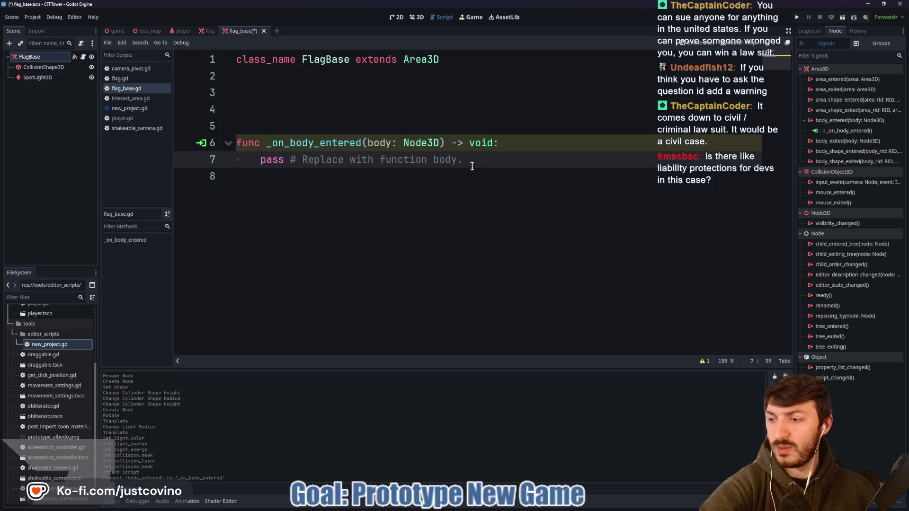
Step: Replace the pass line with 'if body is not Player: return' and save
drag(472, 166, 256, 157)
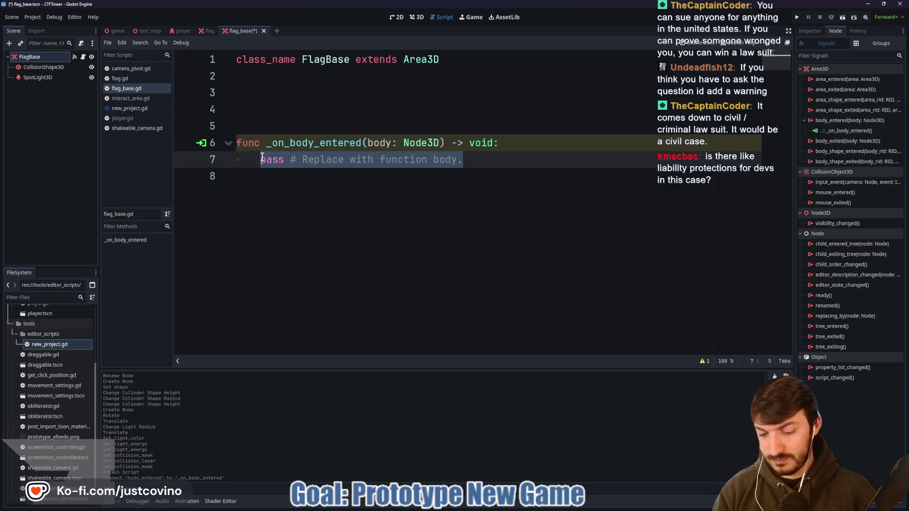
text(if body is not Pl)
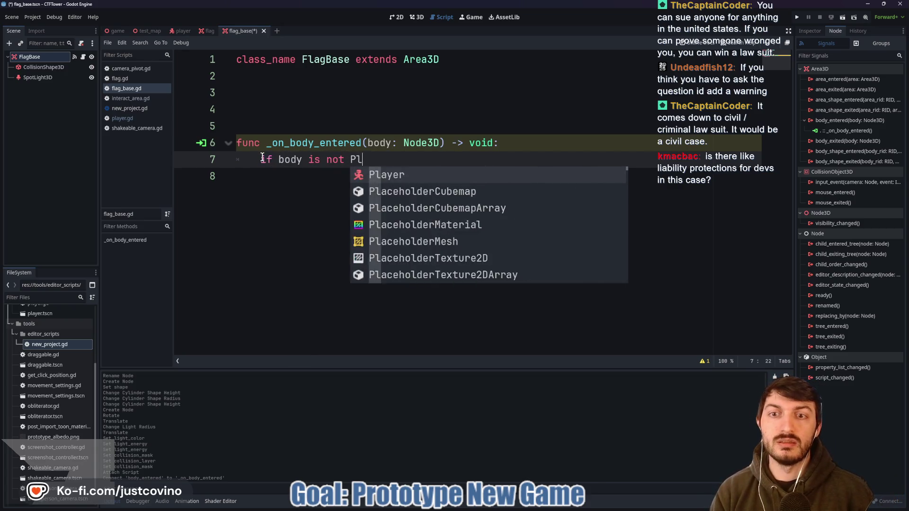
text(ayer: return)
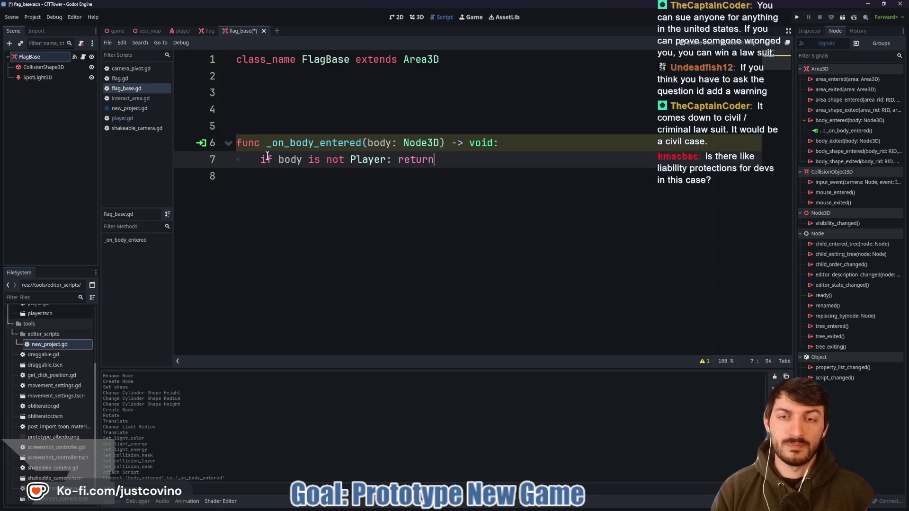
key(ctrl+s)
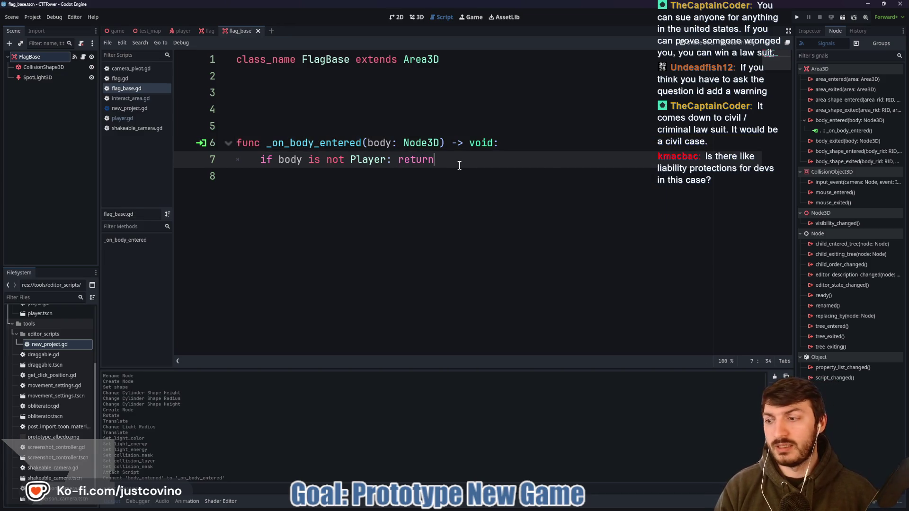
Step: Add an 'if body.has_flag:' check with a pass placeholder below it
key(Return)
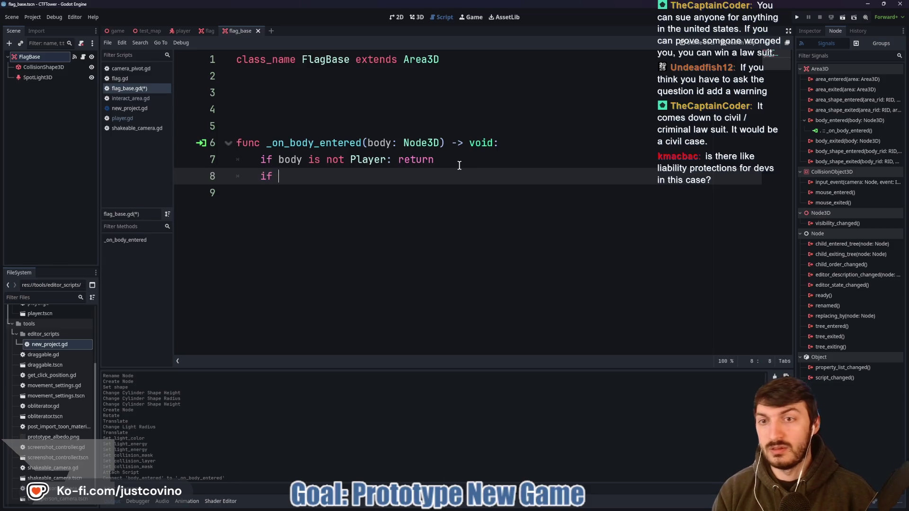
text(body.has_flag)
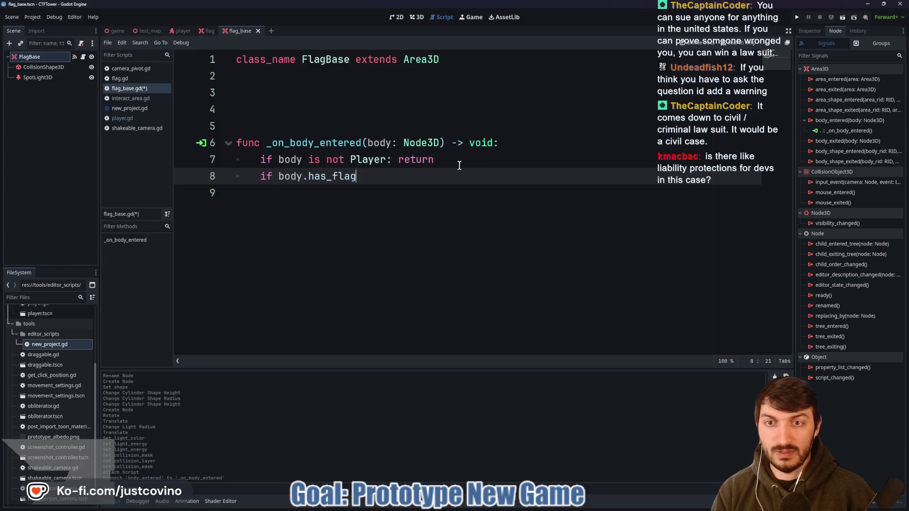
text(:)
key(Return)
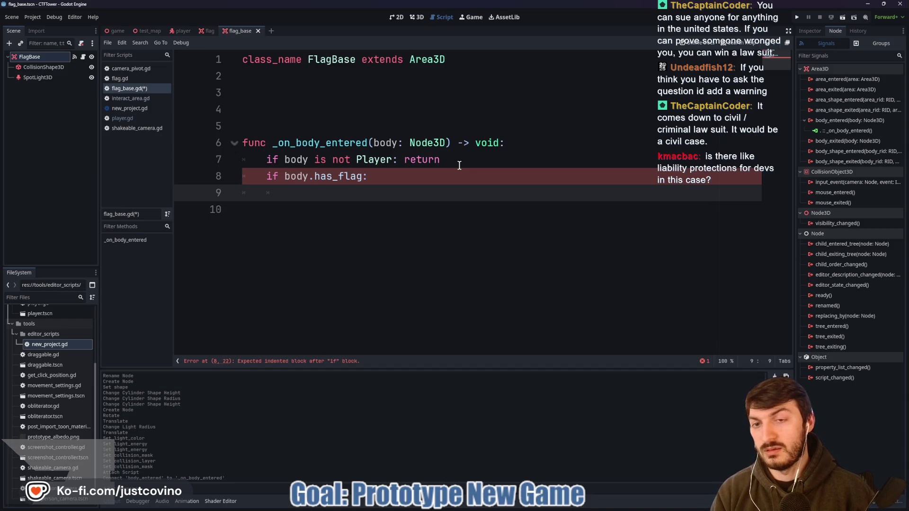
text(body.)
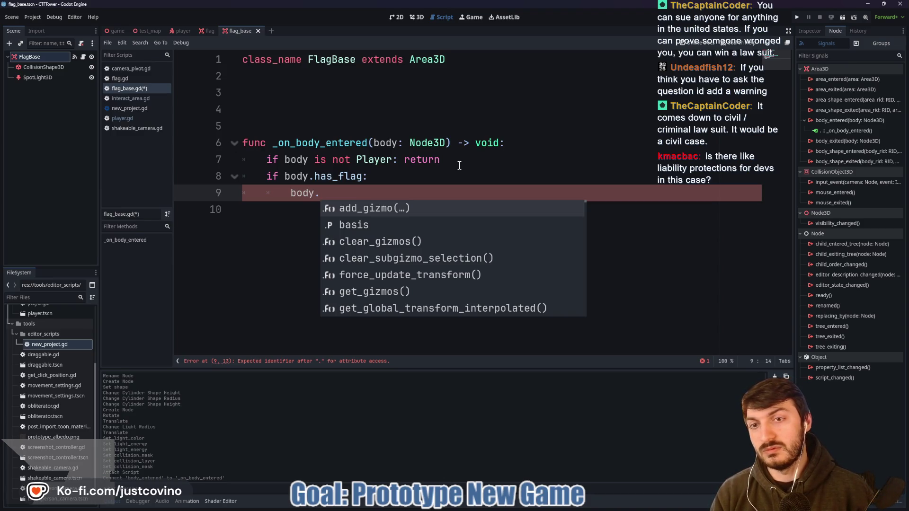
key(BackSpace)
text(pass)
click(414, 182)
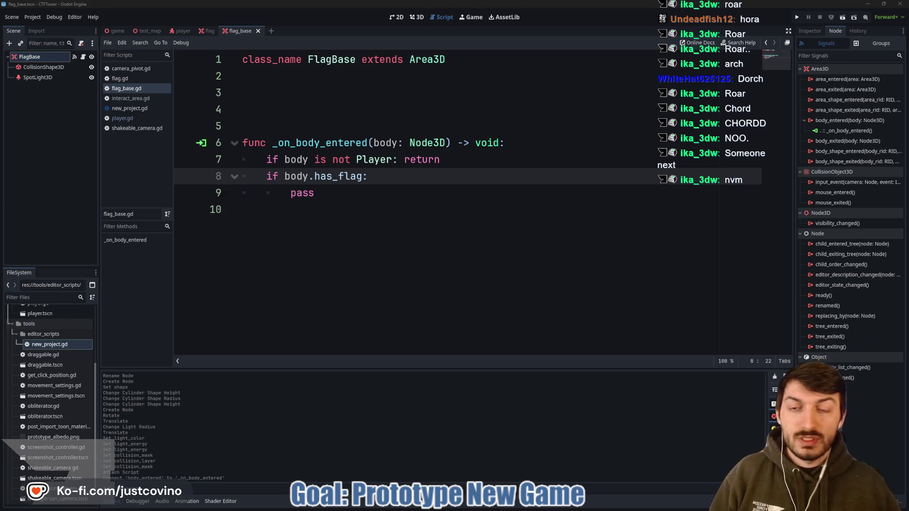
Step: Look over lines 4 and 8 of flag_base.gd, then open player.gd's pick_up_flag code
click(279, 116)
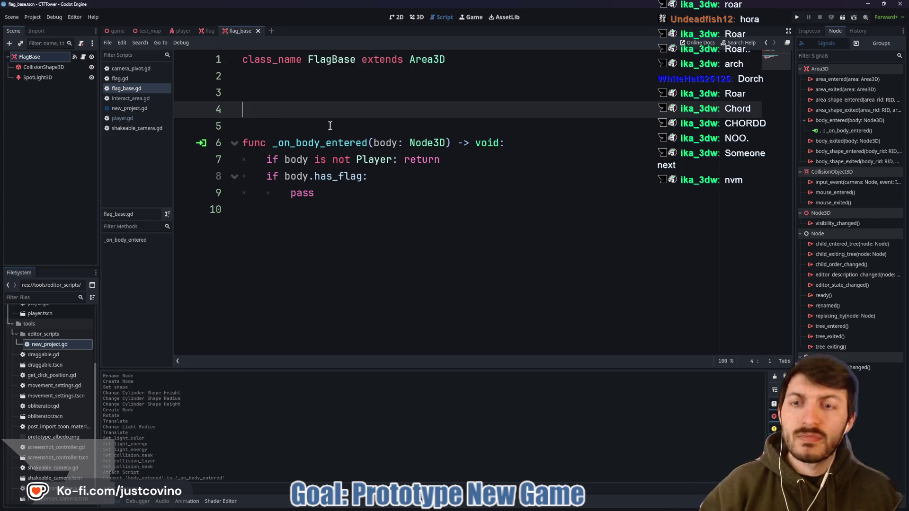
click(380, 181)
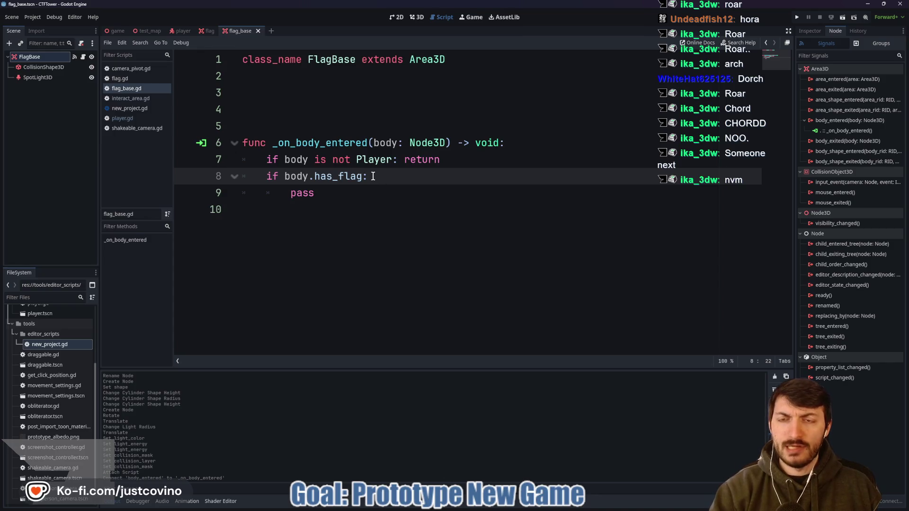
click(293, 109)
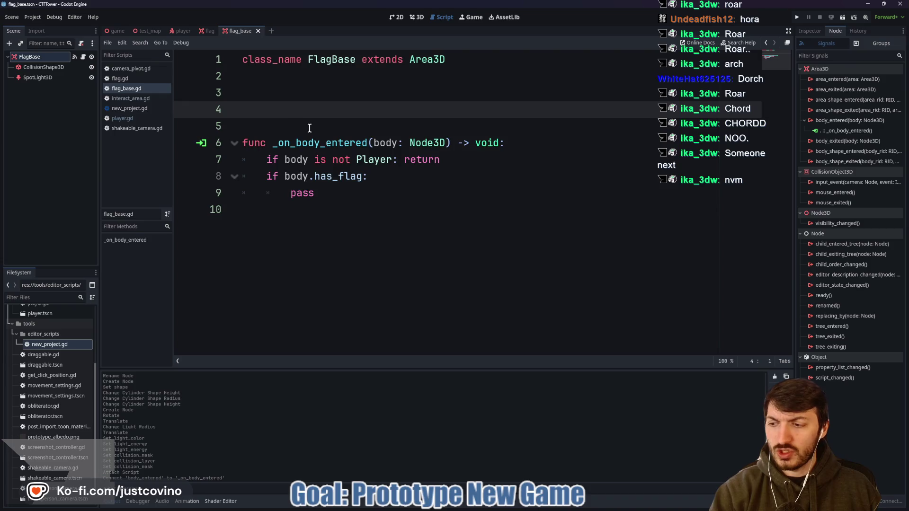
click(375, 180)
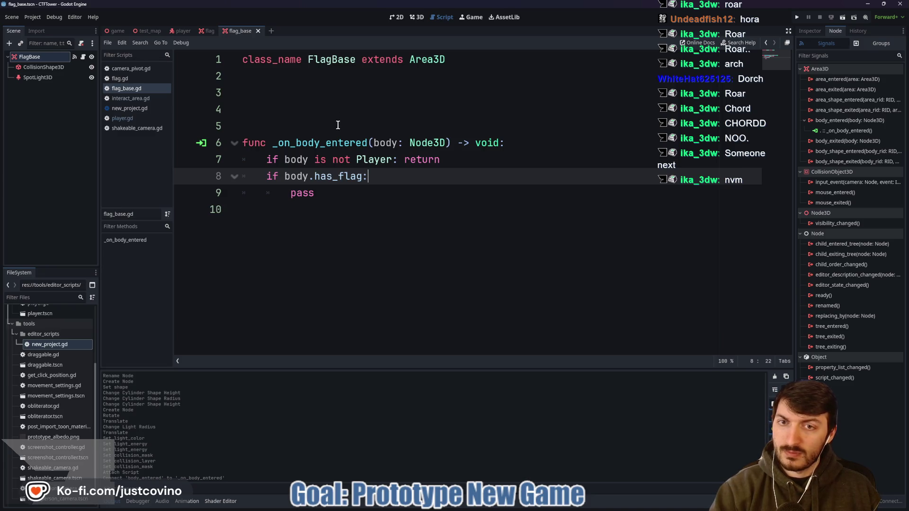
click(177, 30)
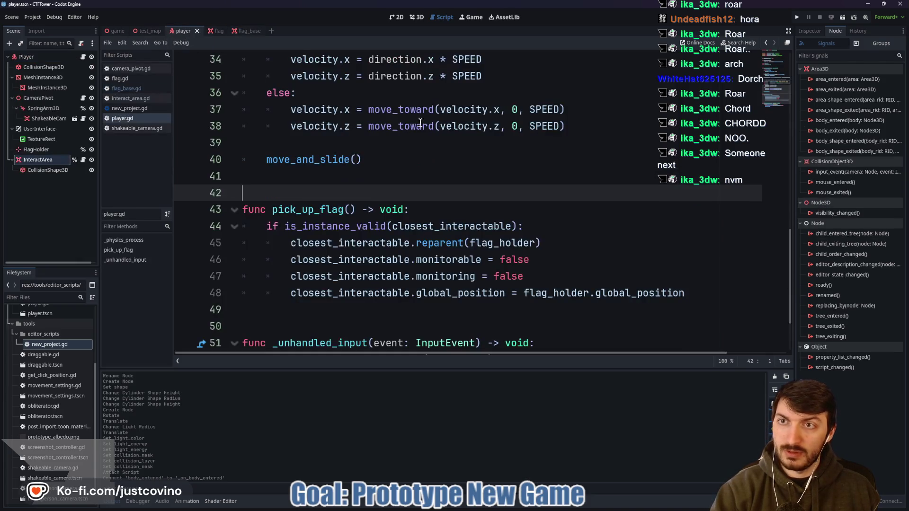
Step: Scroll player.gd to the top, then bring up the Excalidraw 'CTF Meets TD - Multiplayer' board
click(419, 21)
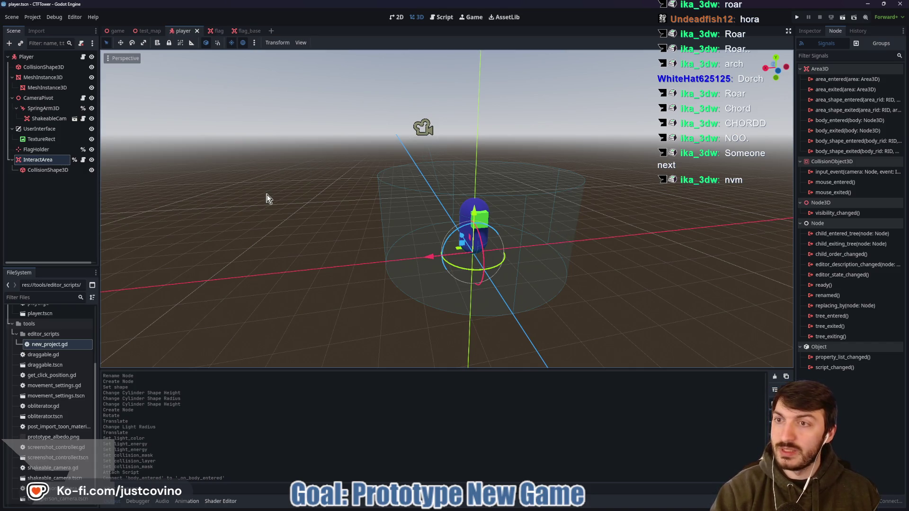
click(83, 58)
scroll(371, 192, up, 10)
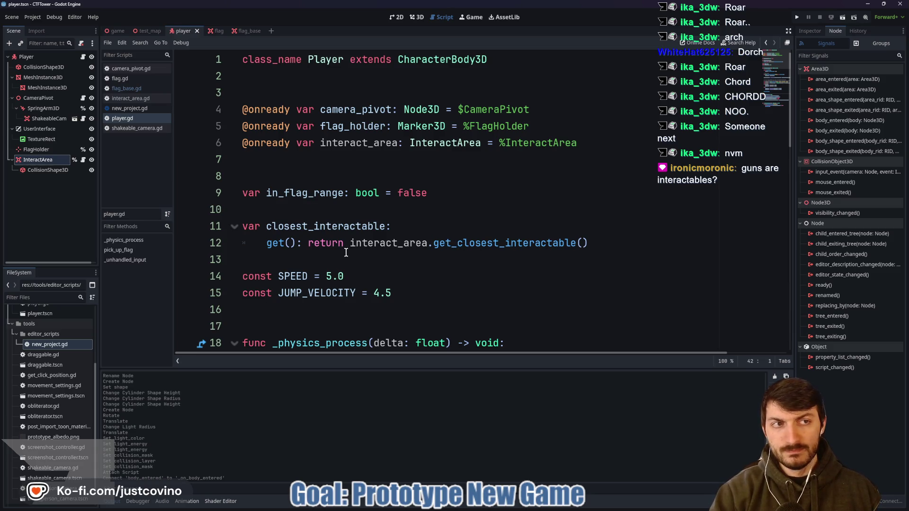
click(328, 263)
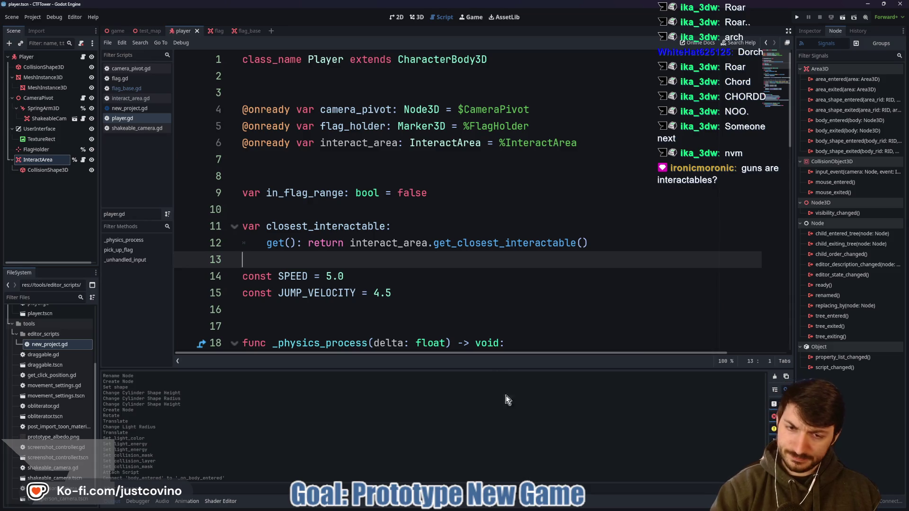
click(510, 507)
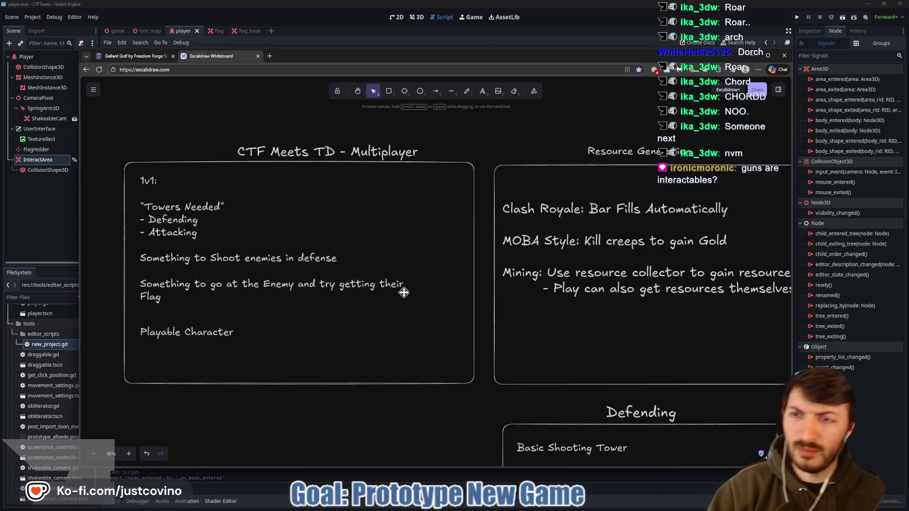
Step: Pan across the Resource Generation and Attacking notes, then go back to Godot's player.gd
drag(462, 337, 328, 310)
scroll(328, 310, right, 5)
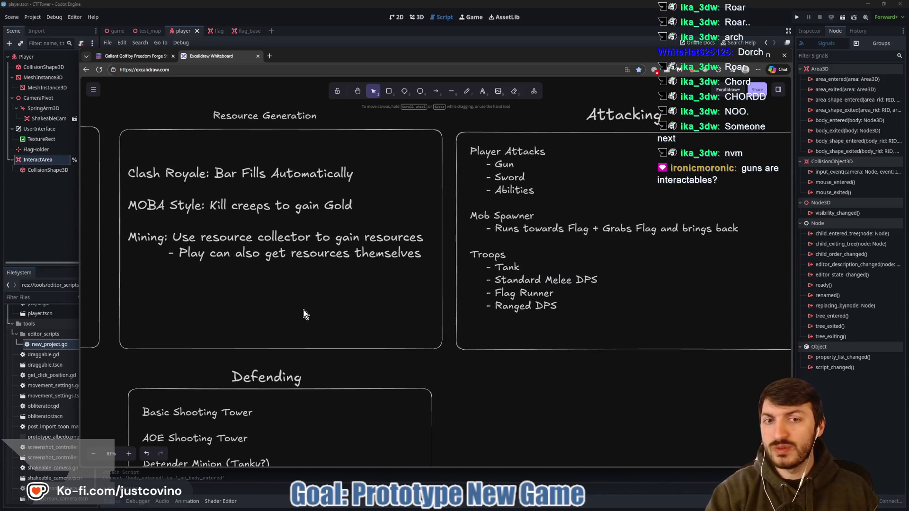
scroll(330, 314, right, 3)
scroll(312, 303, left, 3)
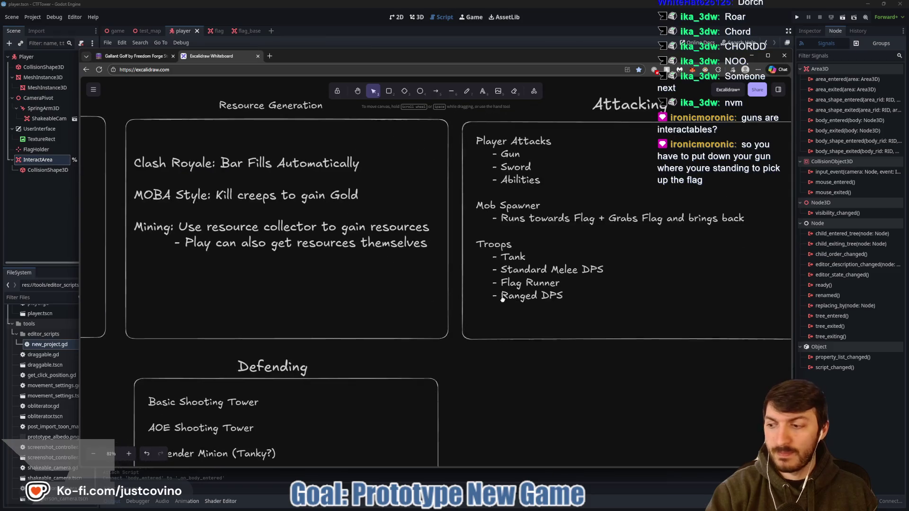
scroll(331, 293, left, 3)
scroll(349, 289, up, 1)
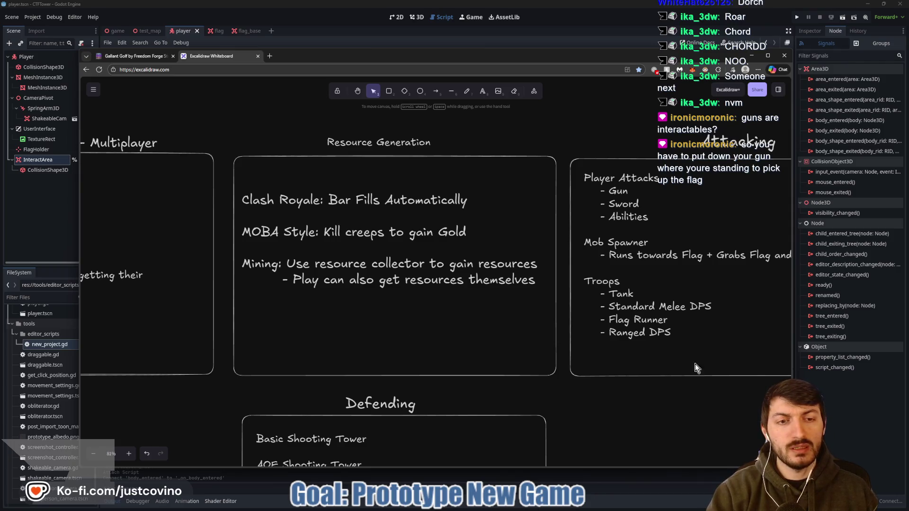
click(842, 424)
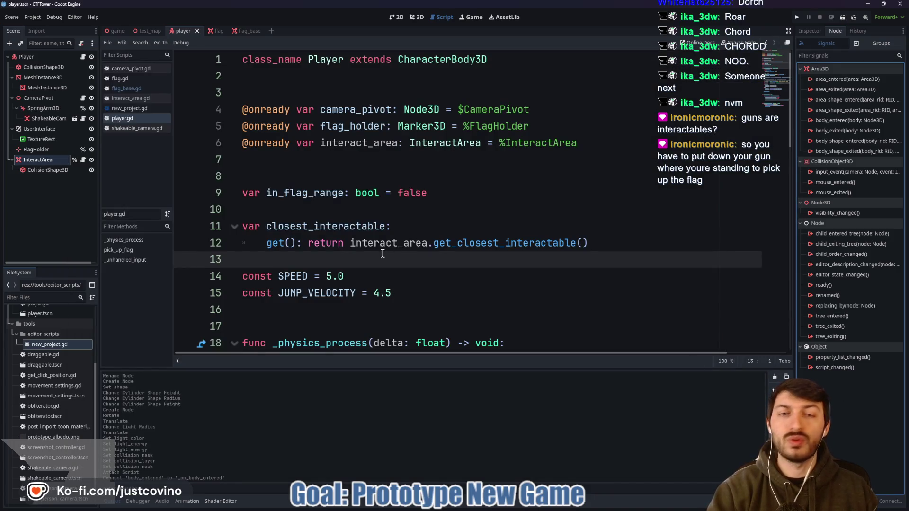
Step: Show the InteractArea's Inspector and view the player in 3D, orbiting slightly around it
click(810, 30)
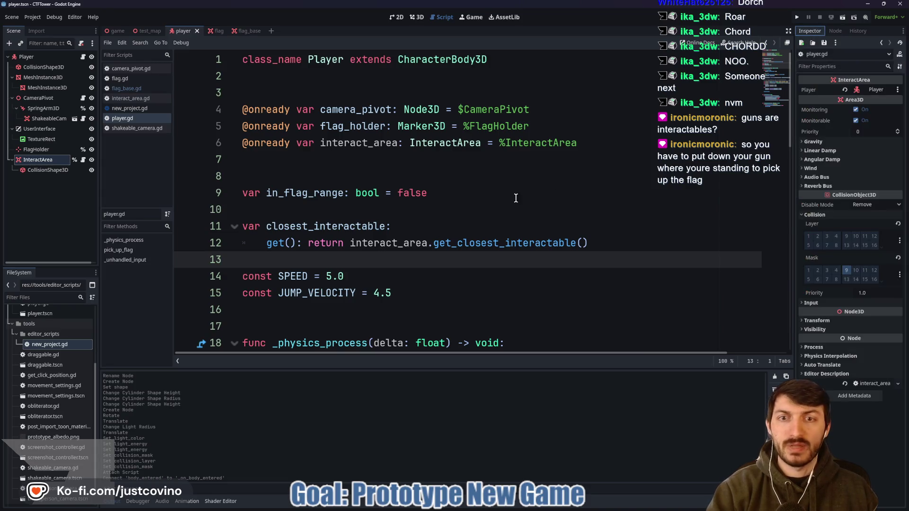
click(416, 17)
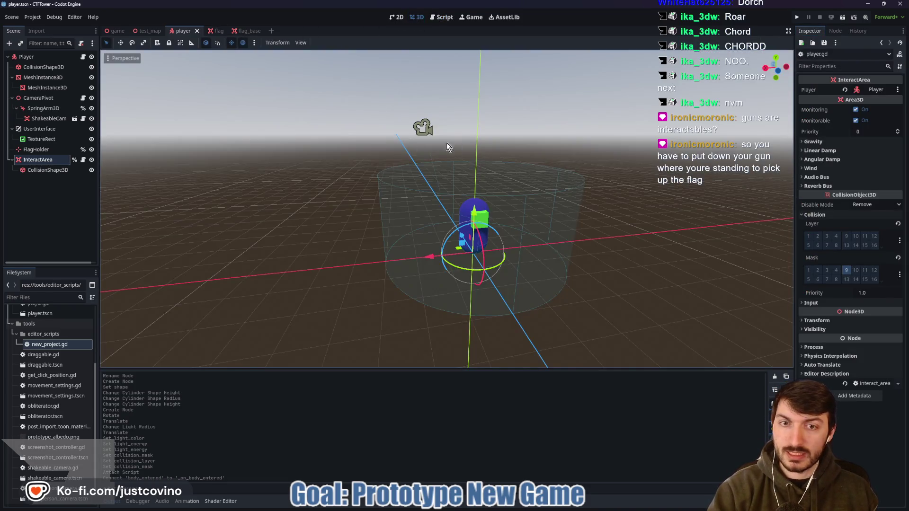
drag(529, 149, 476, 151)
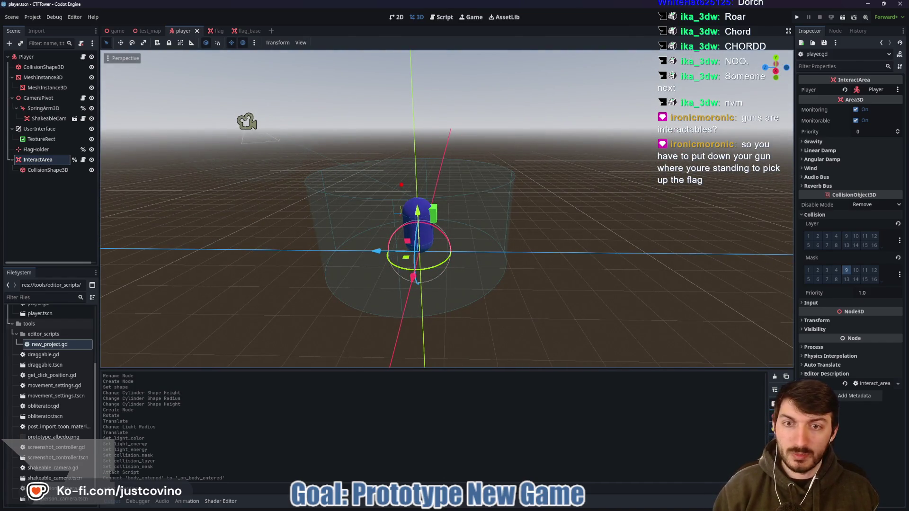
drag(401, 183, 406, 201)
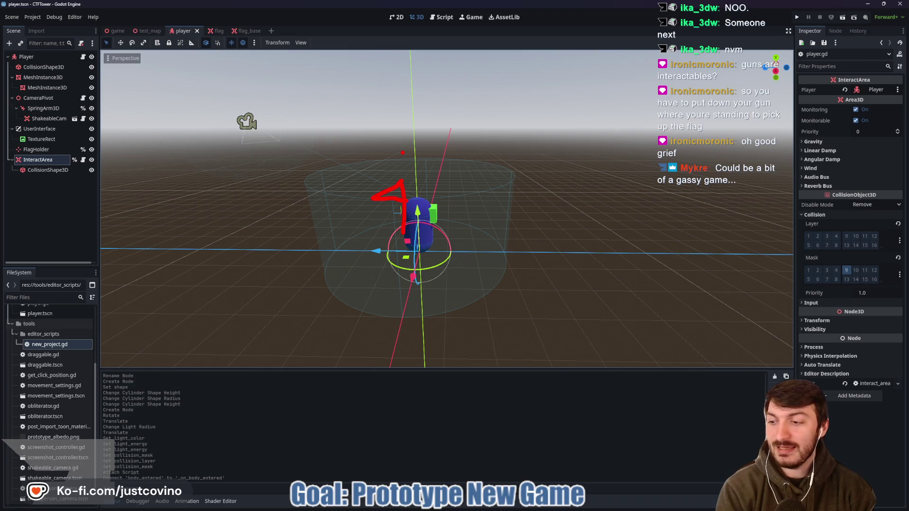
key(Escape)
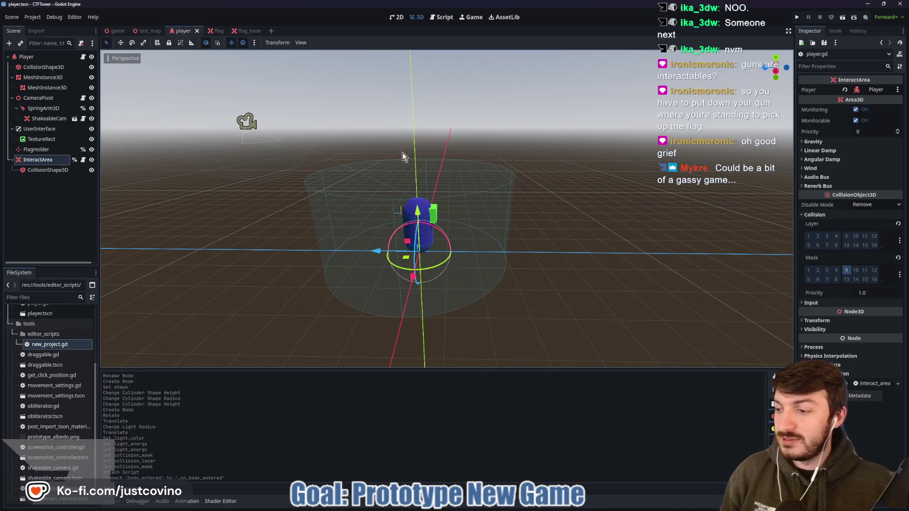
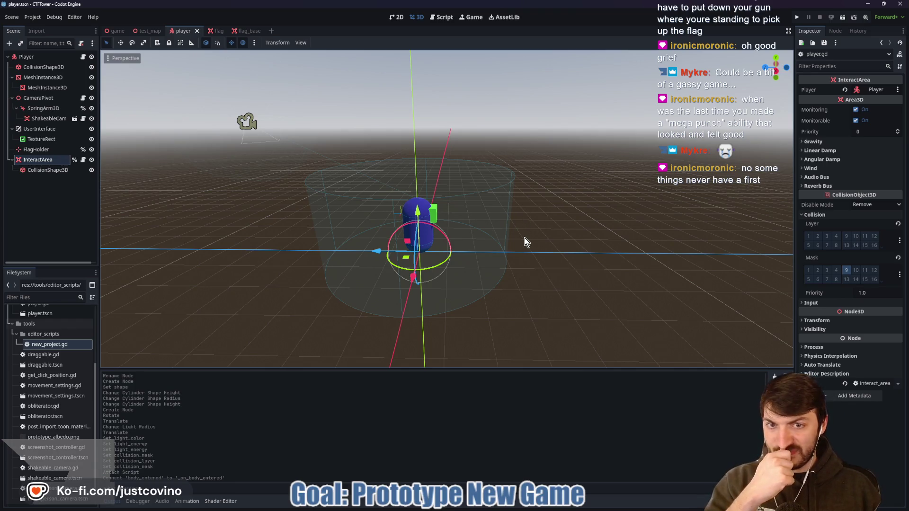
Step: Switch from the player scene to the flag_base scene and show its flag_base.gd script
mouse_move(545, 247)
mouse_down()
mouse_move(498, 254)
mouse_move(558, 248)
mouse_up()
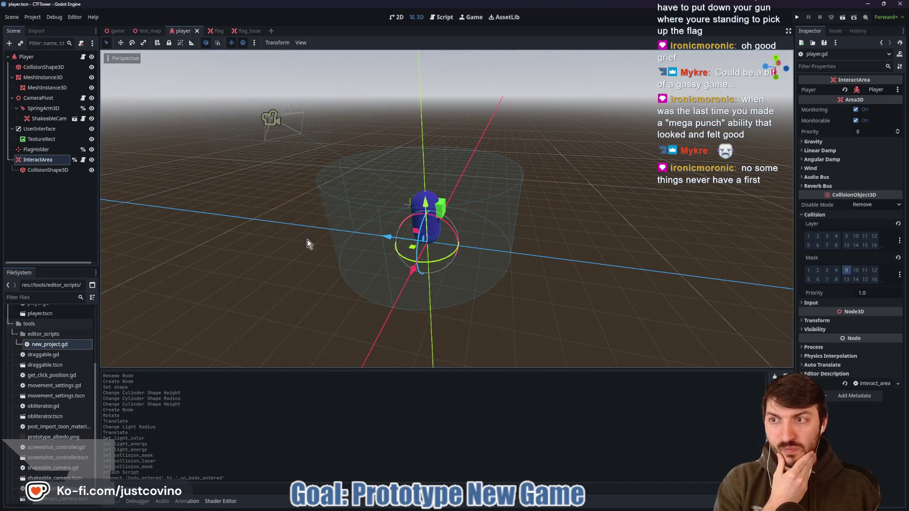
click(245, 31)
click(83, 57)
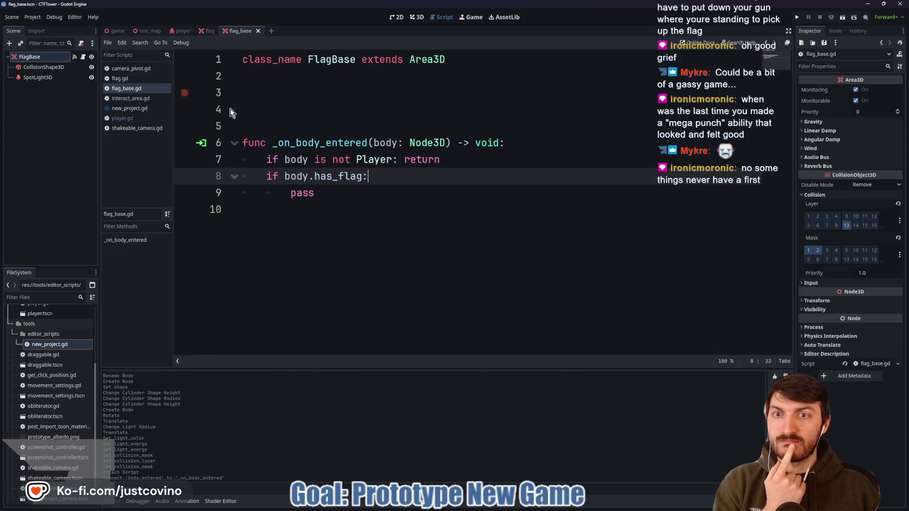
Step: Draft a flag variable with a get(): return getter on line 3
click(298, 101)
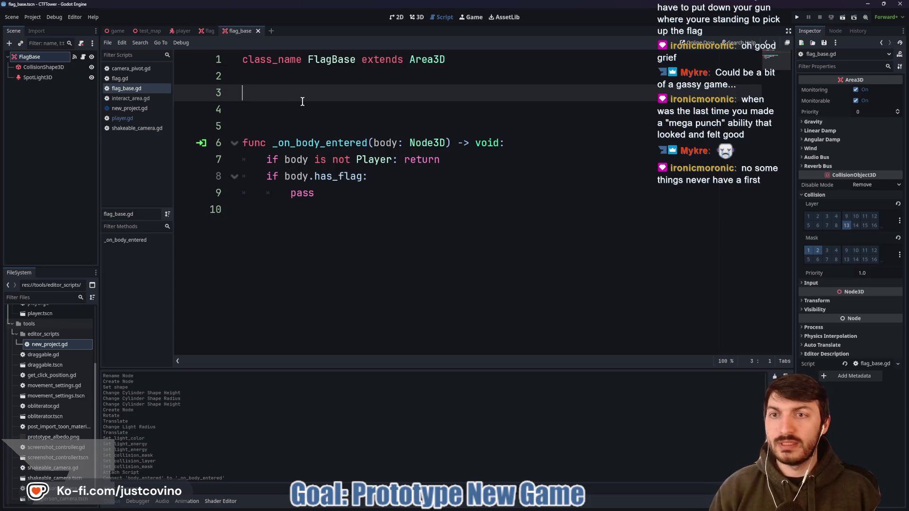
text(held_interactable)
key(BackSpace)
key(BackSpace)
key(BackSpace)
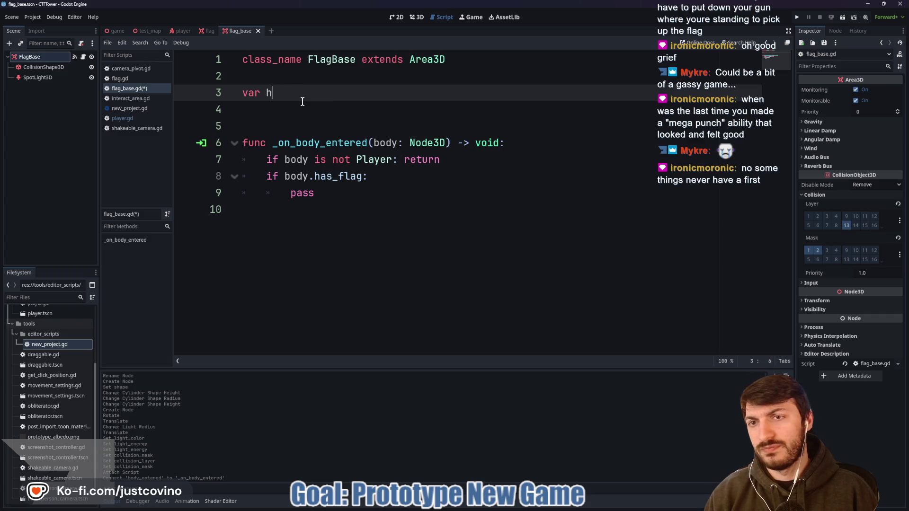
text(ag:)
key(Return)
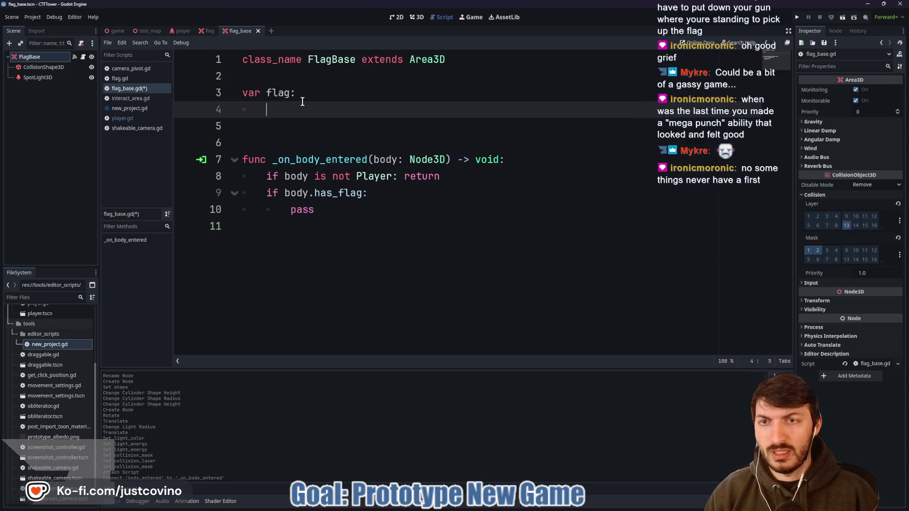
text(get(): re)
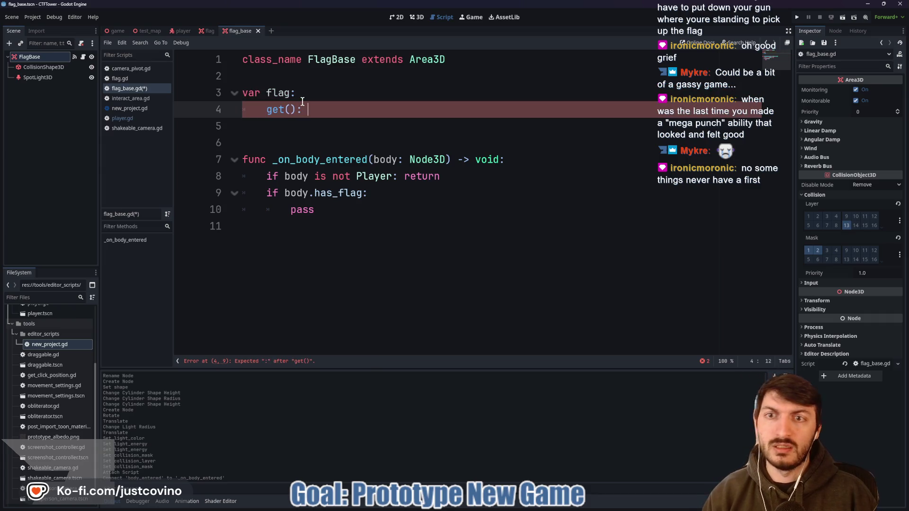
text(turn)
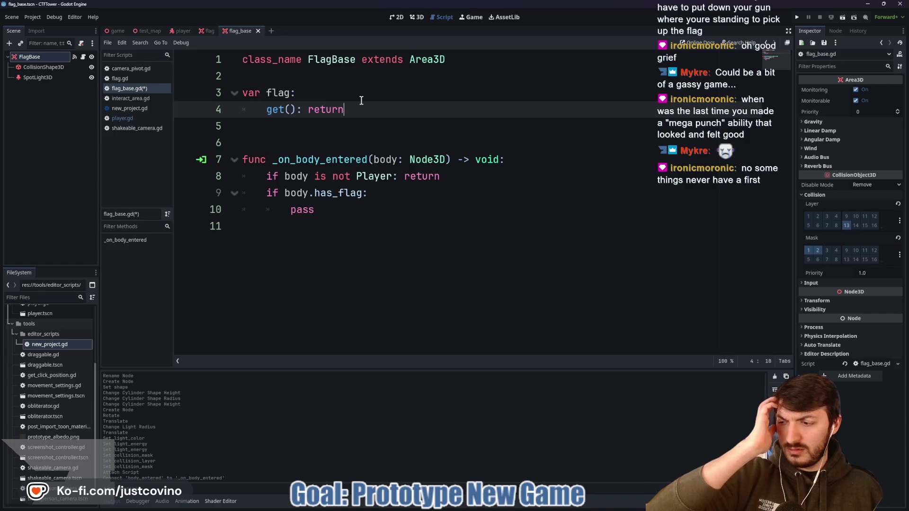
Step: Delete the draft flag variable, trim line 7 to 'if body.', and view player.gd
drag(363, 108, 239, 92)
key(BackSpace)
click(281, 111)
key(BackSpace)
click(384, 161)
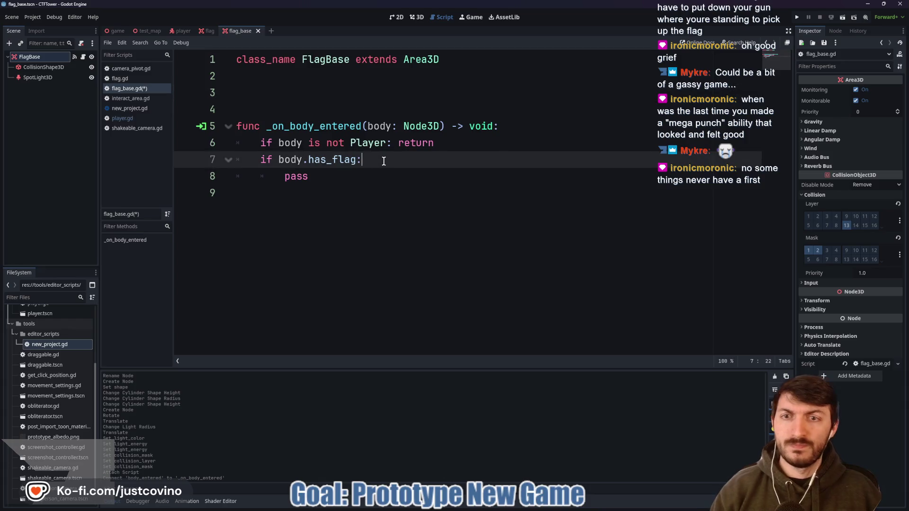
key(BackSpace)
key(BackSpace)
key(BackSpace)
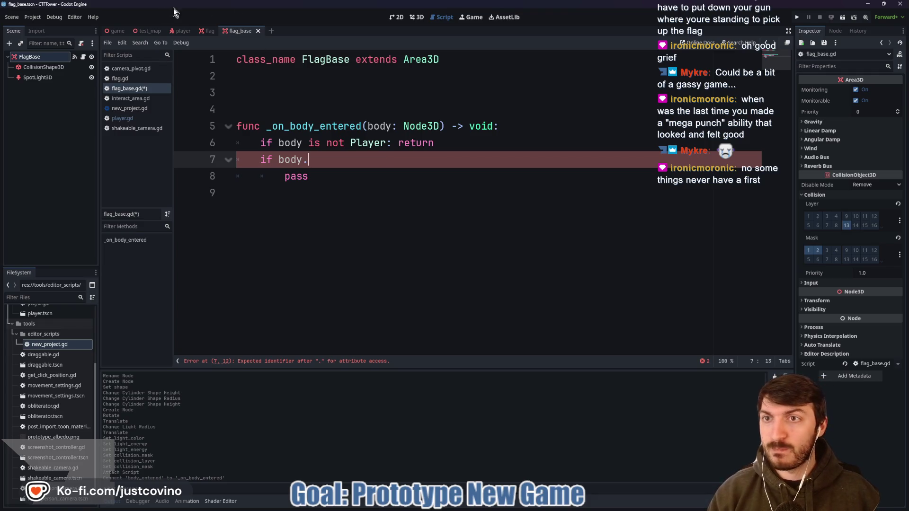
click(188, 35)
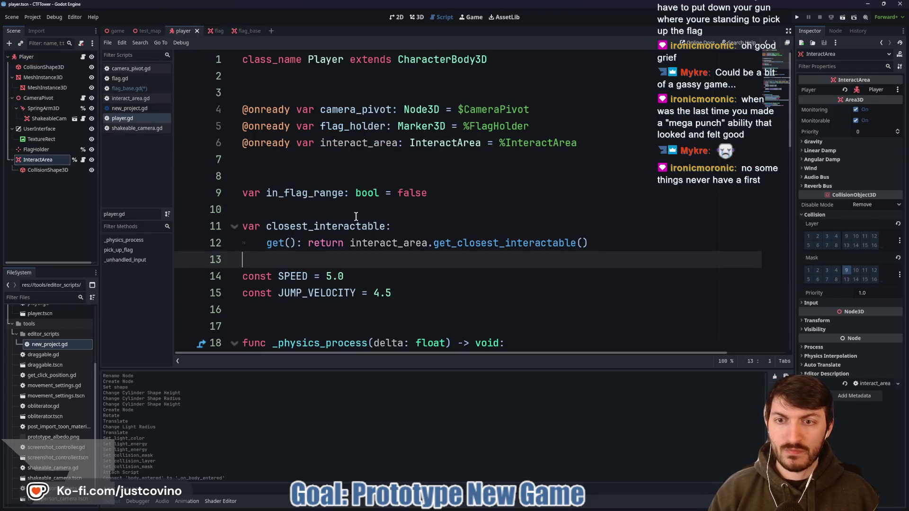
Step: Make line 7 'if body.closest_interactable != null:' calling body.closest_interactable.queue_free(), and save
click(240, 28)
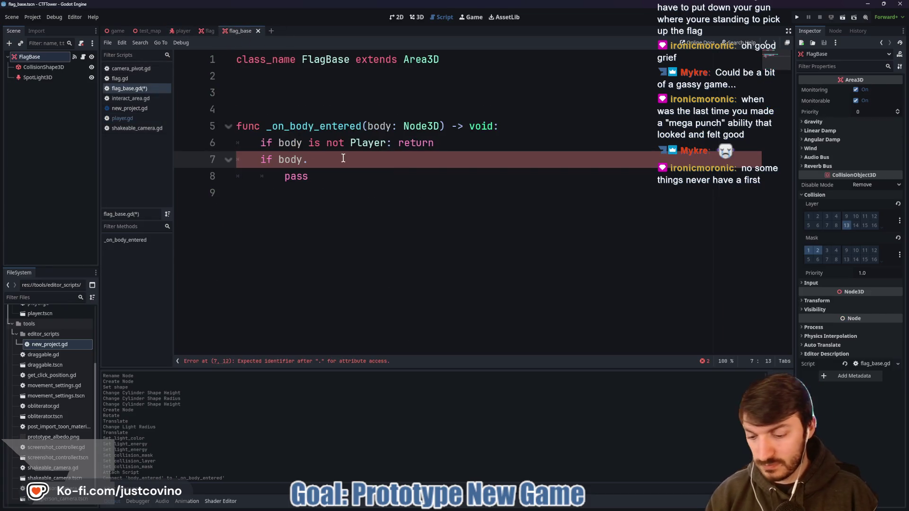
text(closest_interactable)
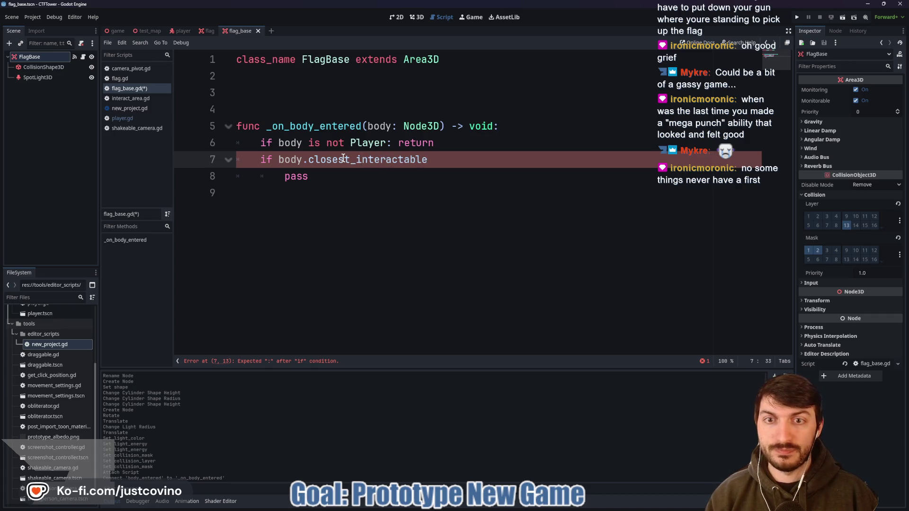
text( != nu)
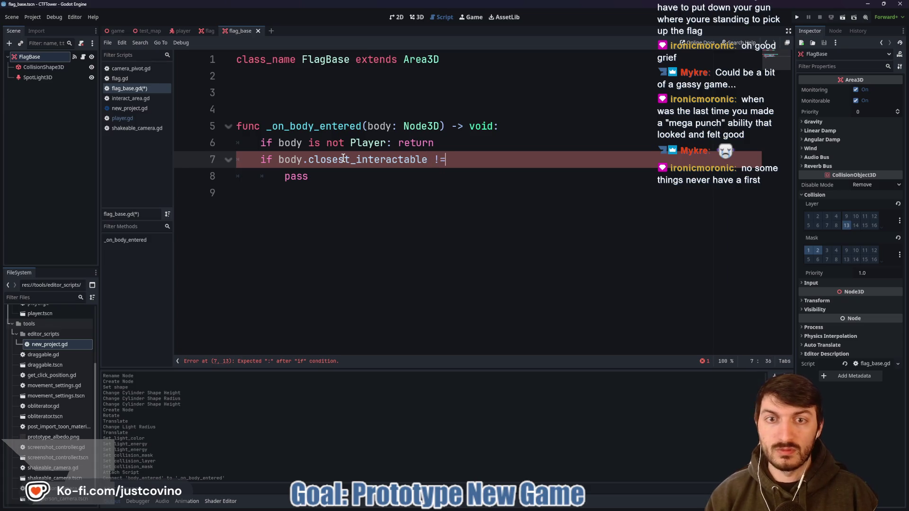
key(Return)
text(:)
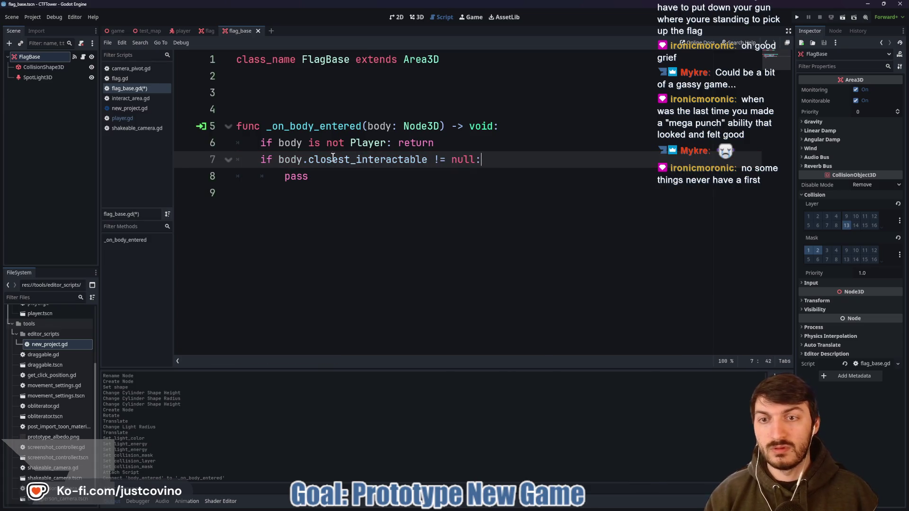
click(341, 181)
key(BackSpace)
key(BackSpace)
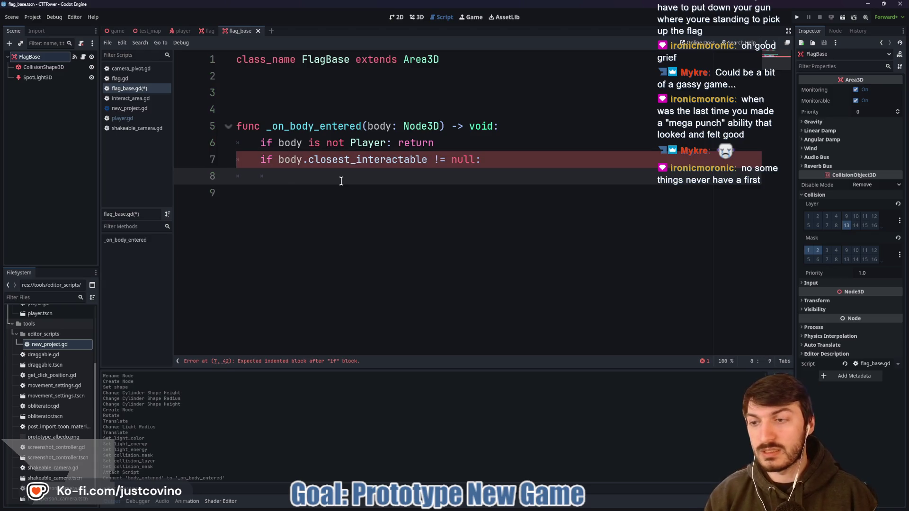
text(body)
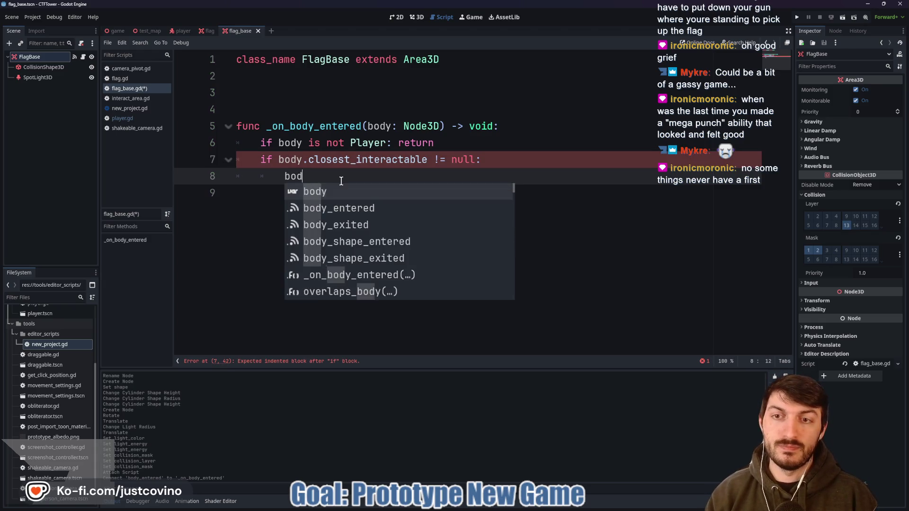
text(.closest)
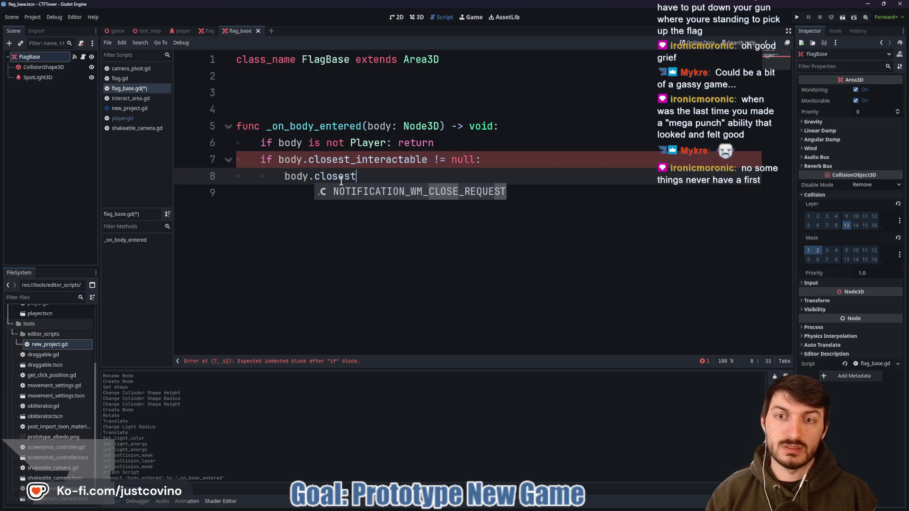
text(_interactable.queue)
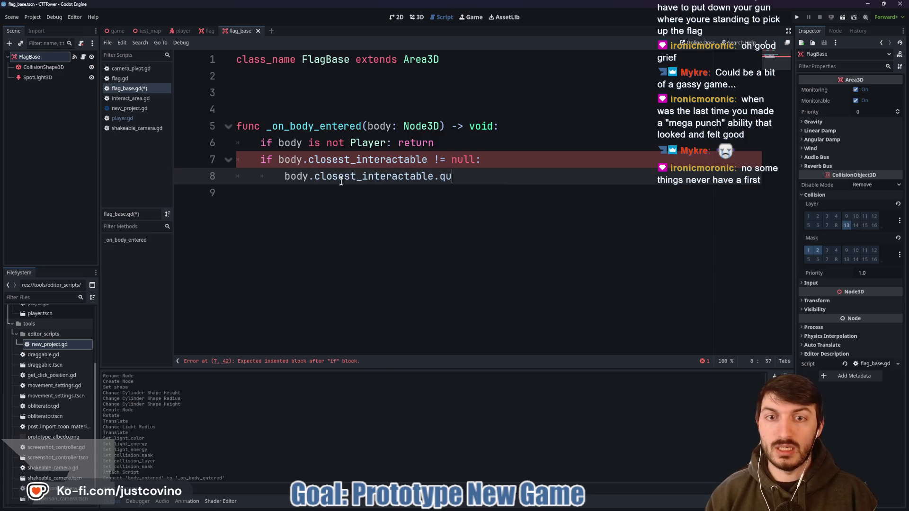
text(_free())
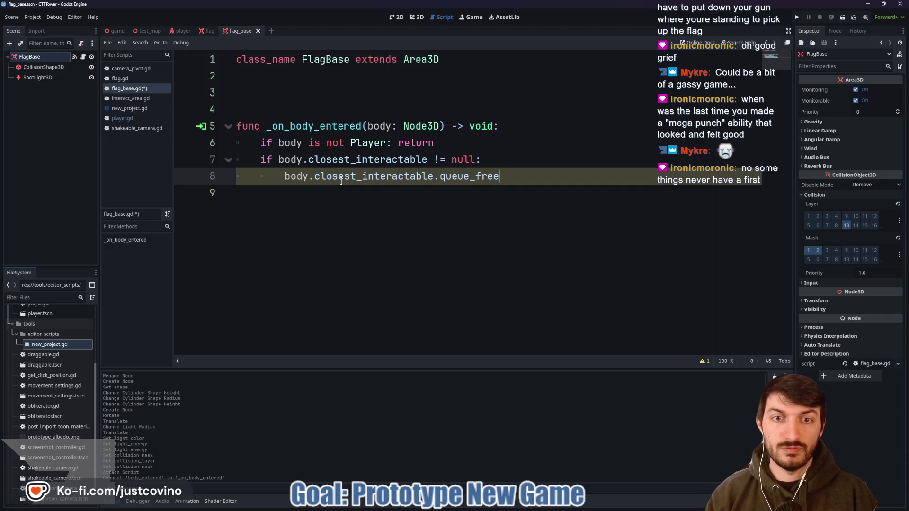
key(ctrl+s)
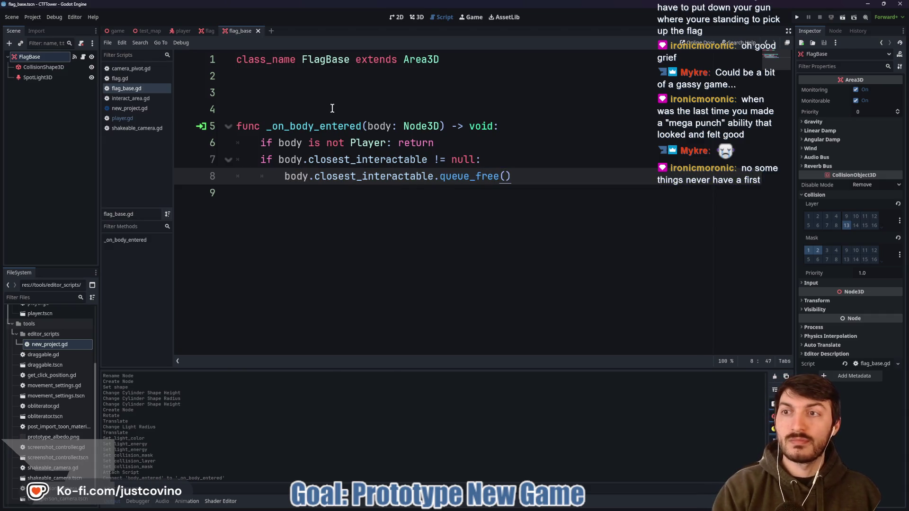
Step: Add print("+1 Points!") below queue_free and switch to the test_map scene
key(Return)
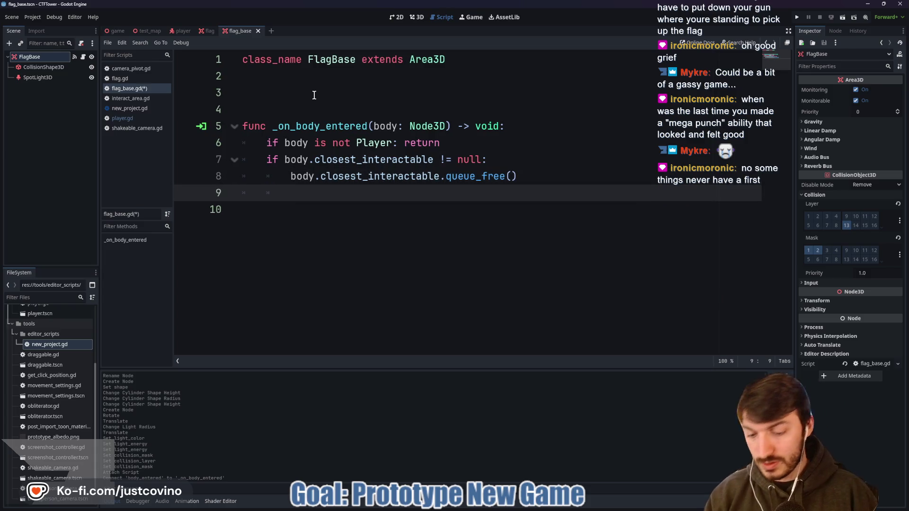
text(print(")
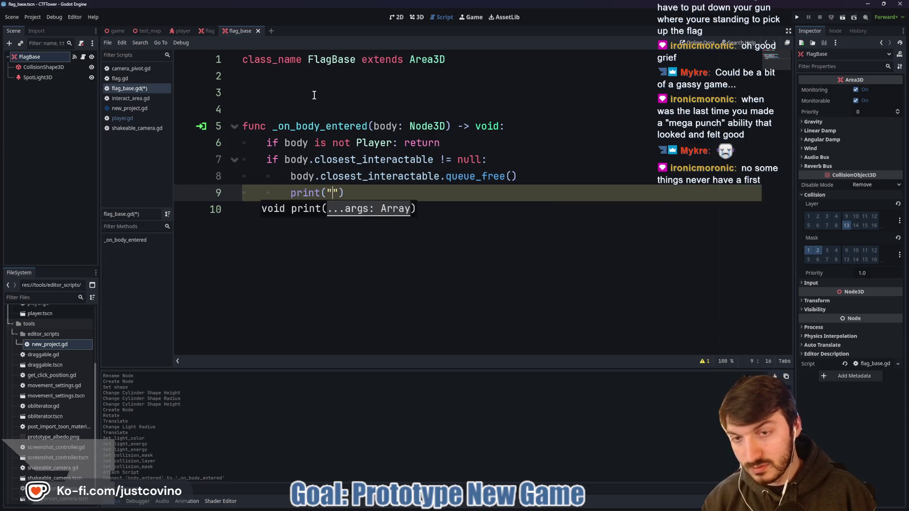
text(+1 Poi)
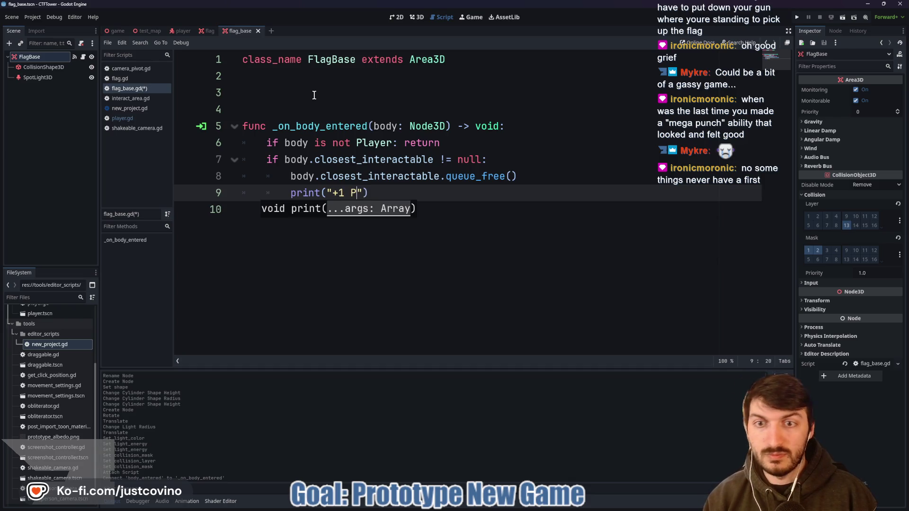
text(nts!)
click(448, 182)
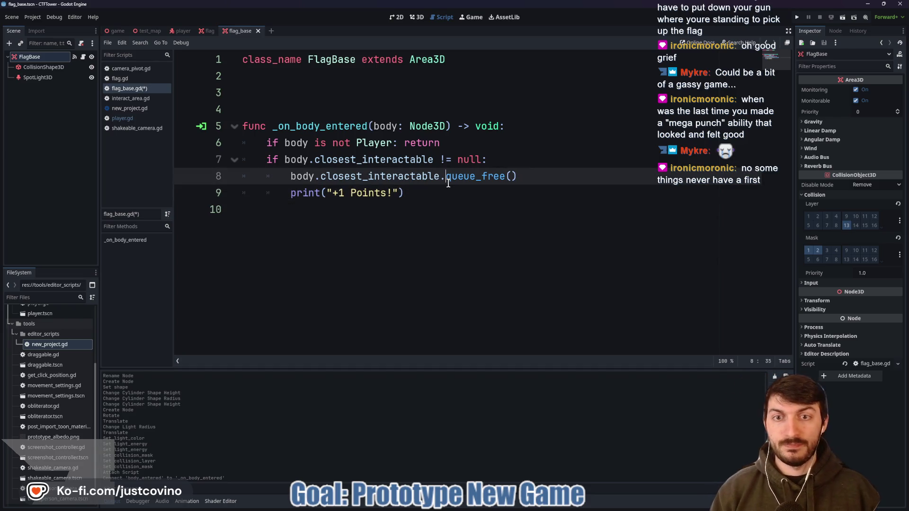
click(147, 31)
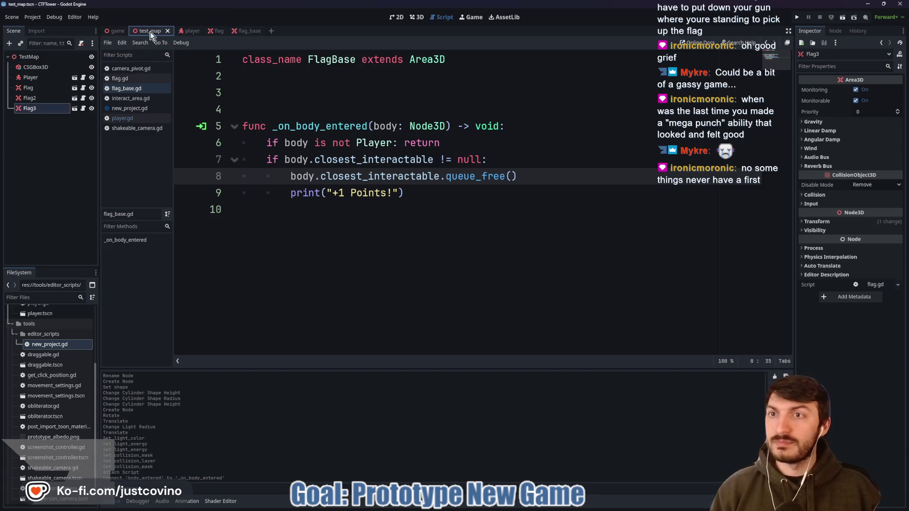
Step: Instance flag_base.tscn under TestMap, slide it along the floor, and save the map
click(417, 18)
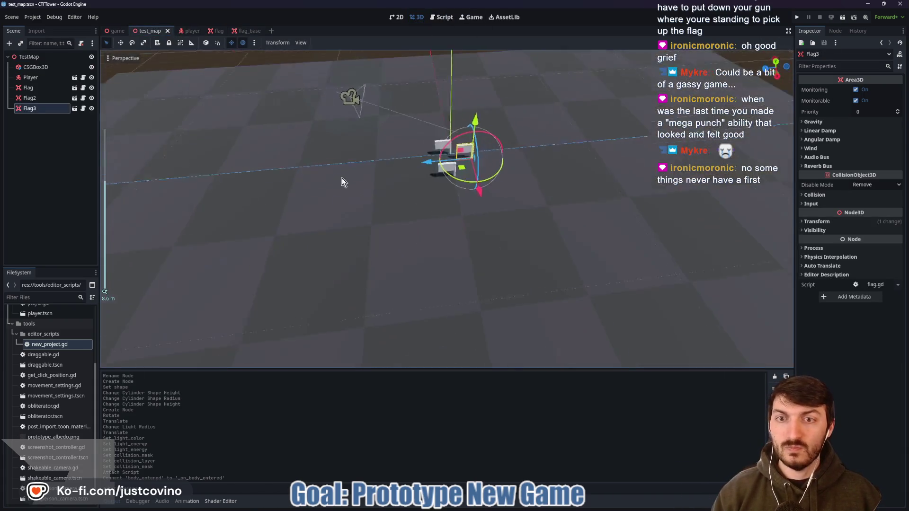
drag(437, 169, 401, 152)
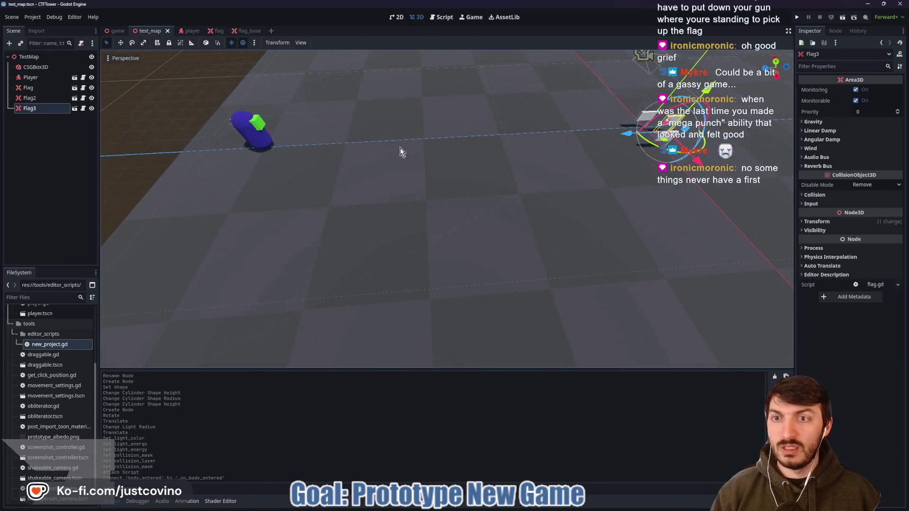
click(30, 77)
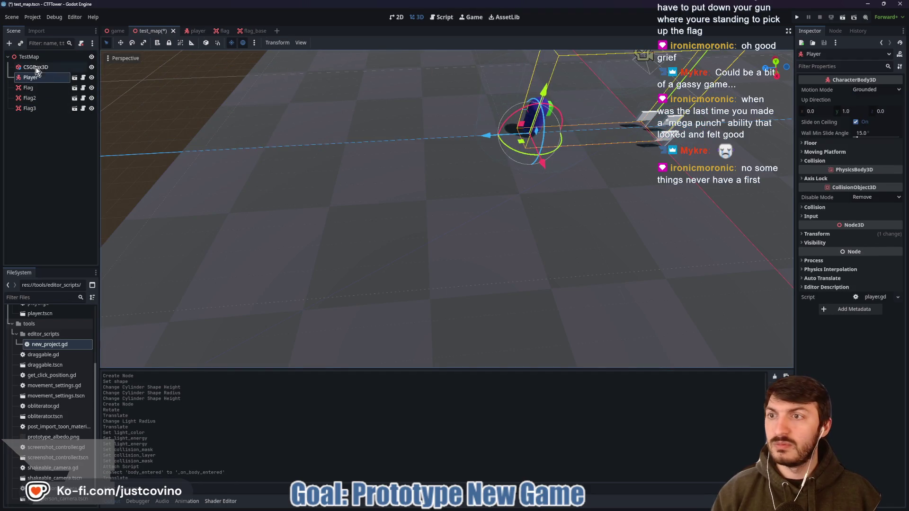
click(29, 57)
key(ctrl+shift+a)
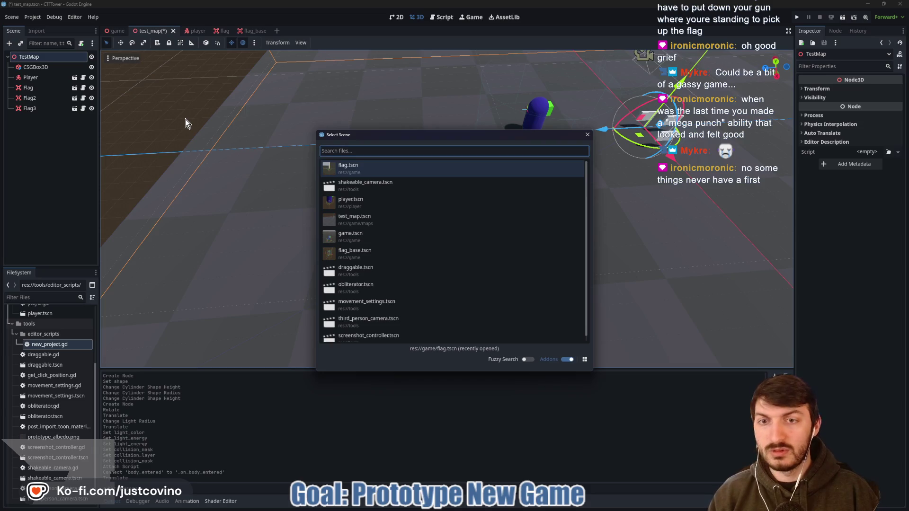
text(fla)
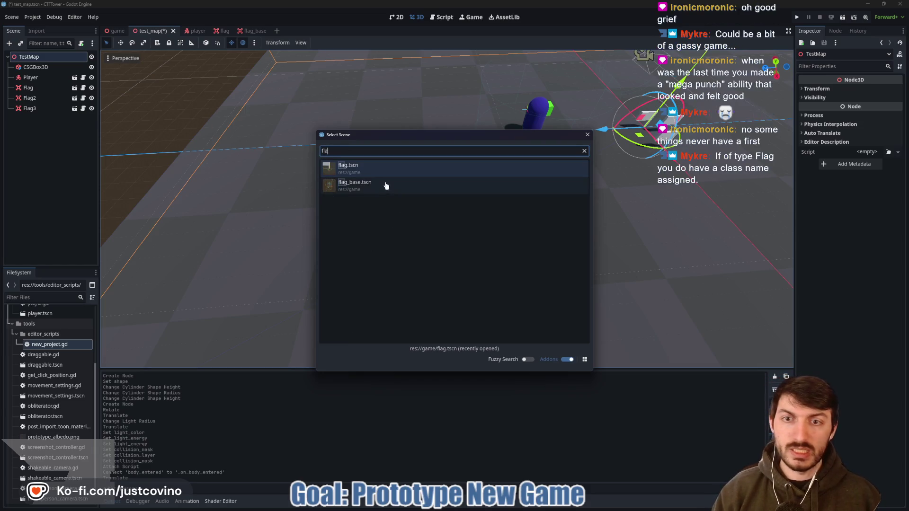
double_click(385, 186)
mouse_move(605, 130)
mouse_down()
mouse_move(260, 161)
mouse_move(182, 157)
mouse_up()
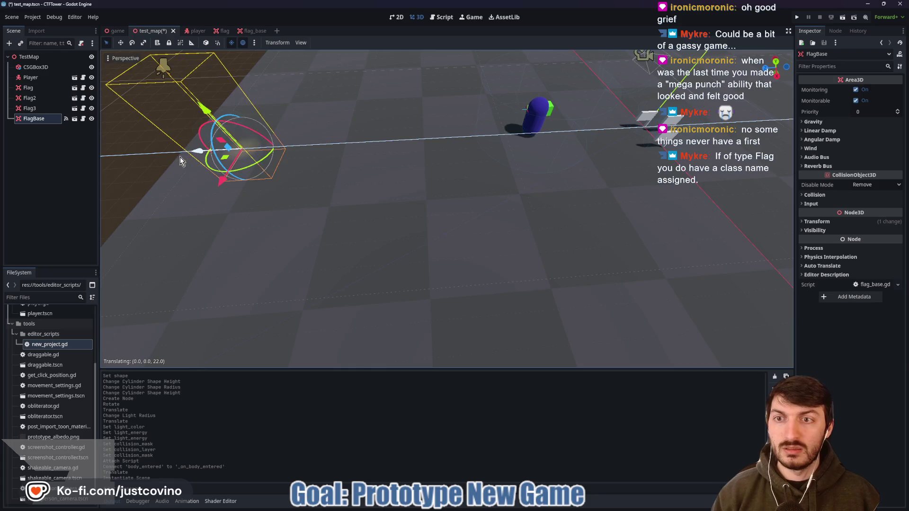
key(ctrl+s)
Step: In the flag_base scene, set the SpotLight3D energy to 20 and save
click(245, 30)
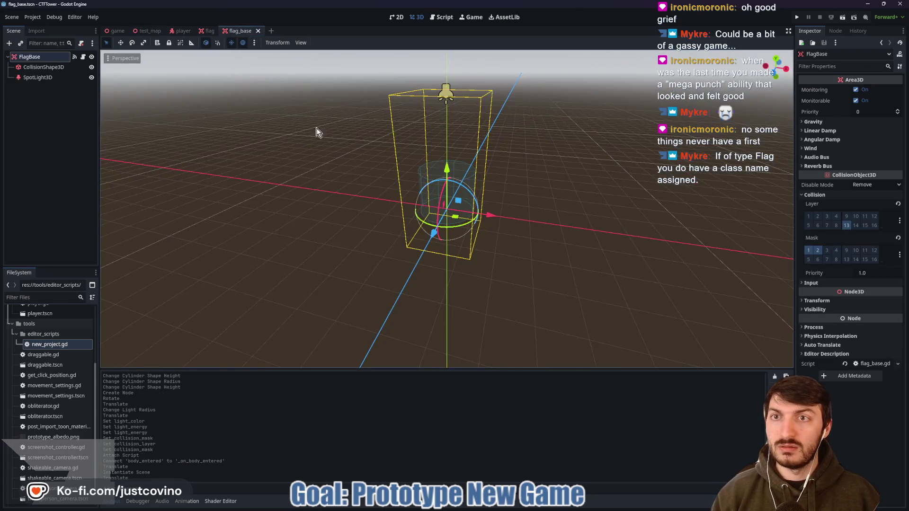
click(38, 77)
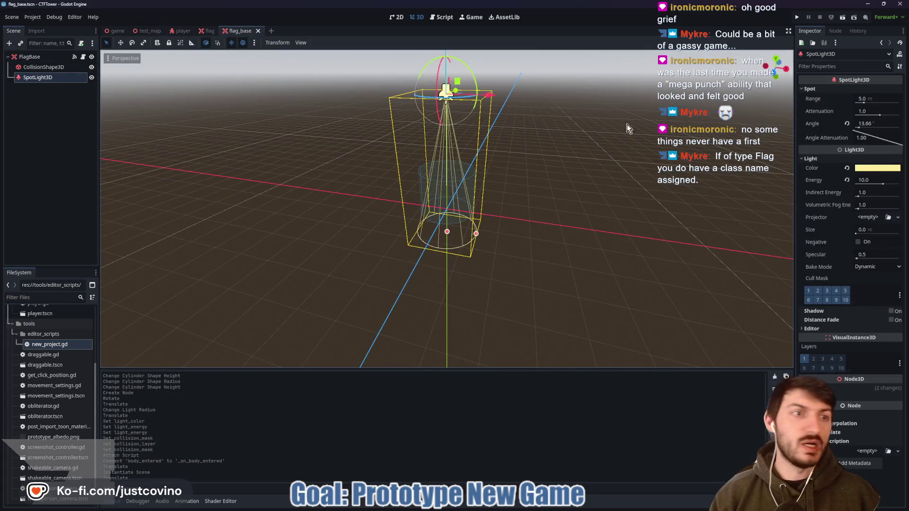
drag(875, 190, 888, 178)
click(888, 178)
text(20)
key(Return)
key(ctrl+s)
Step: Inspect the placed flag base in test_map, then open flag_base.gd
click(147, 31)
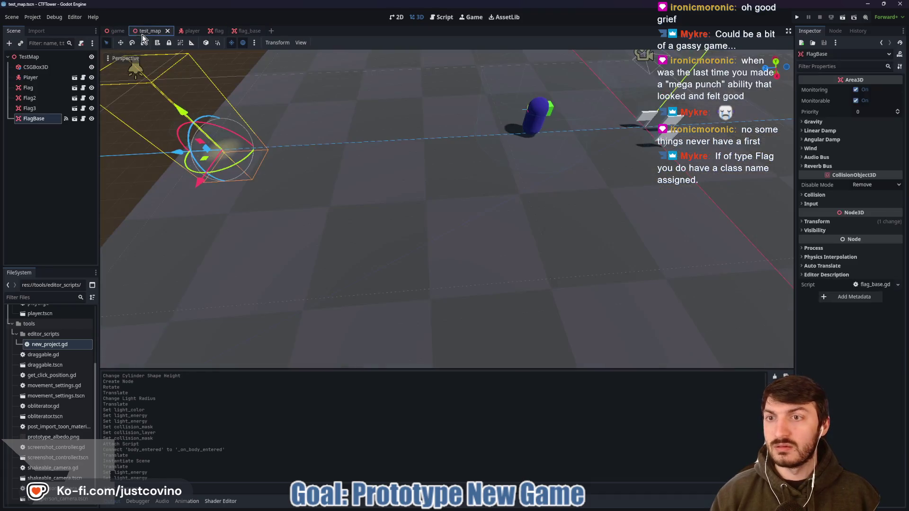
mouse_move(294, 172)
mouse_down()
mouse_move(237, 171)
mouse_move(265, 156)
mouse_move(284, 190)
mouse_move(353, 191)
mouse_up()
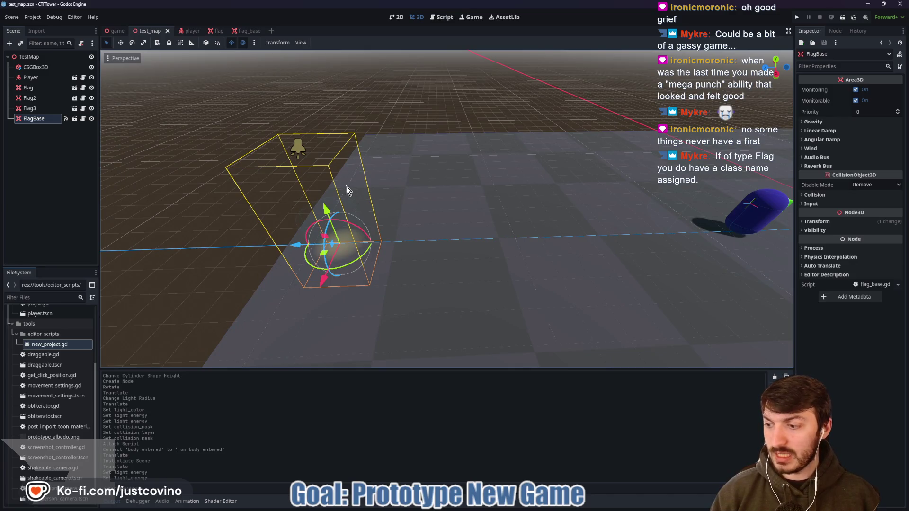
click(246, 30)
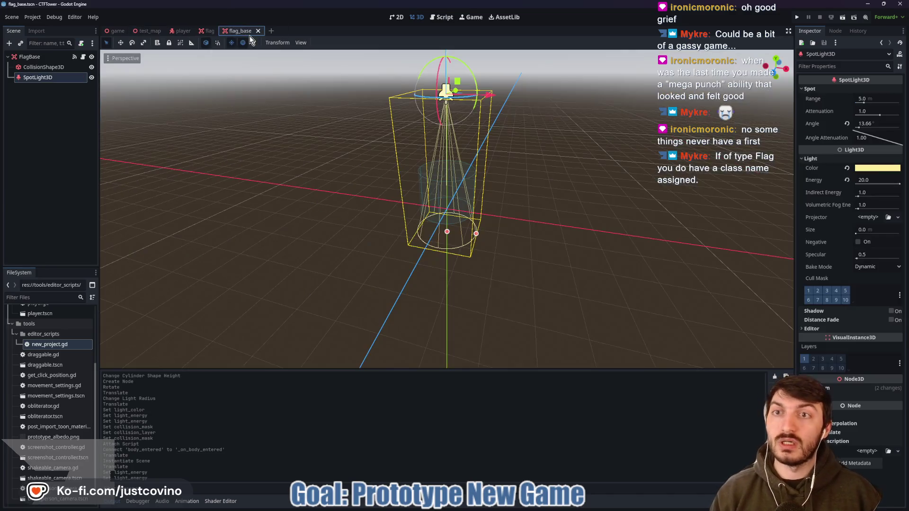
click(82, 57)
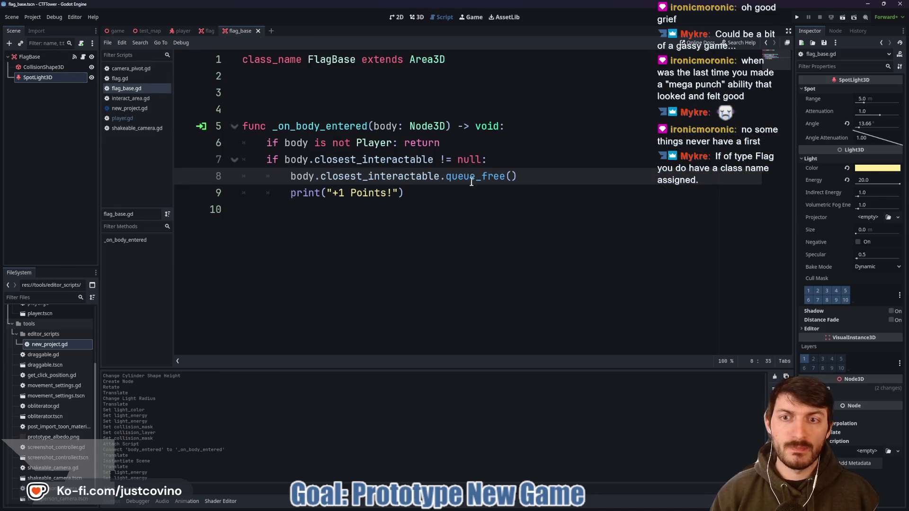
Step: Append 'and body.closest_interactable is Flag:' to line 7's condition and save flag_base.gd
click(502, 160)
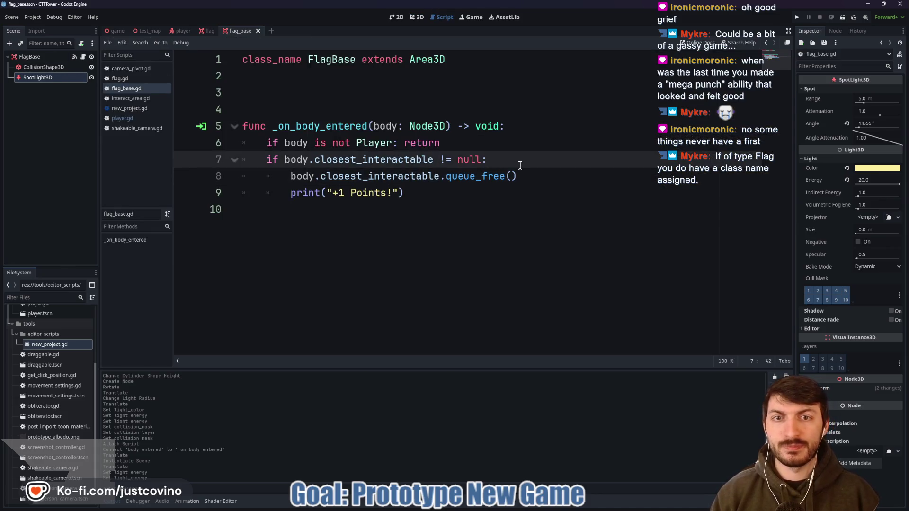
key(BackSpace)
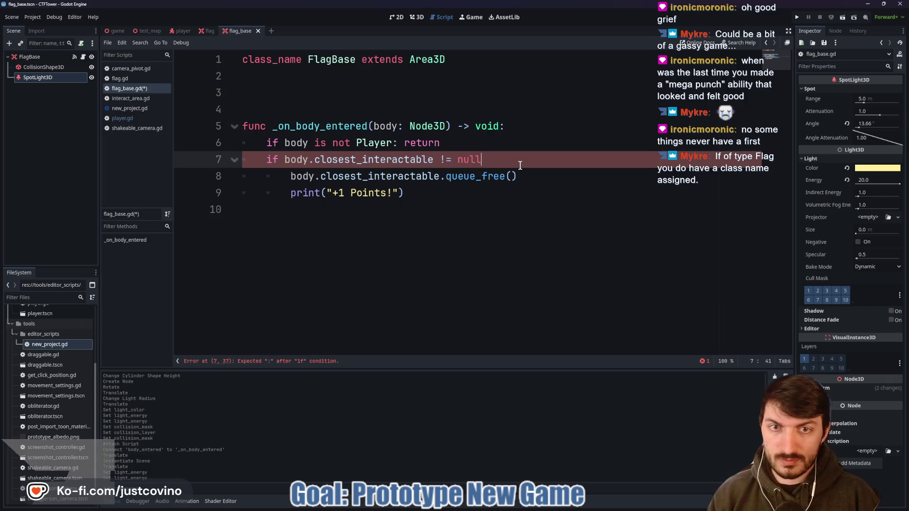
text(and)
text( body.)
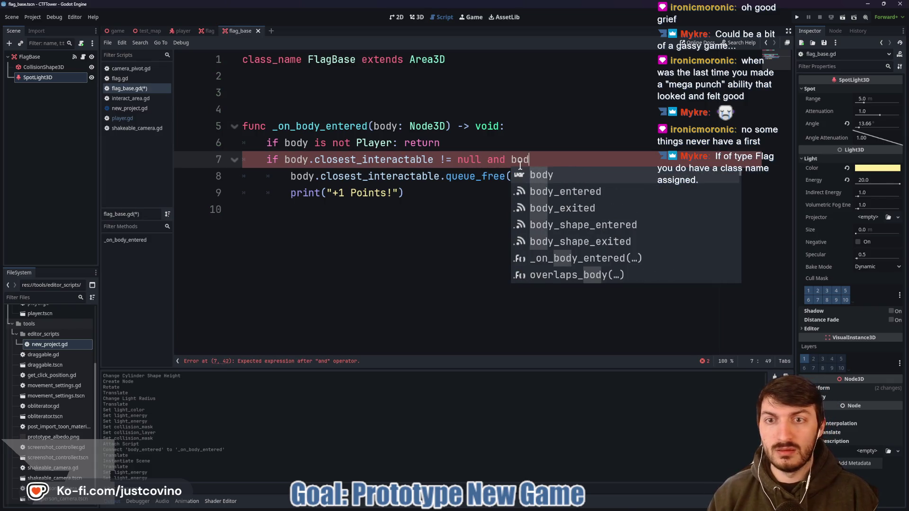
text(closest)
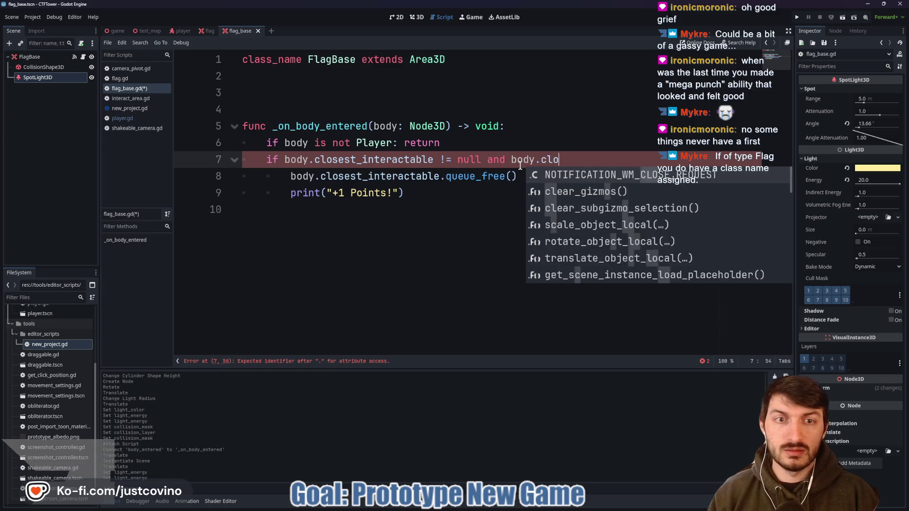
text(_interact)
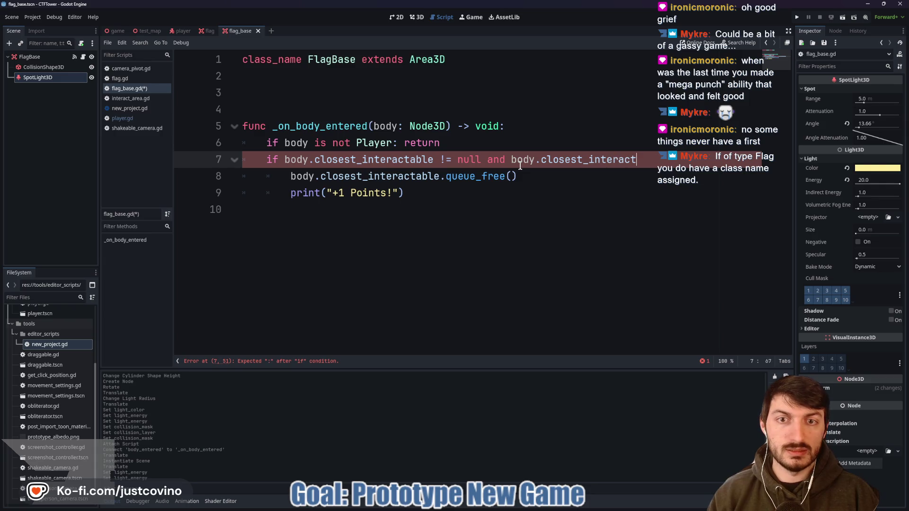
text(able)
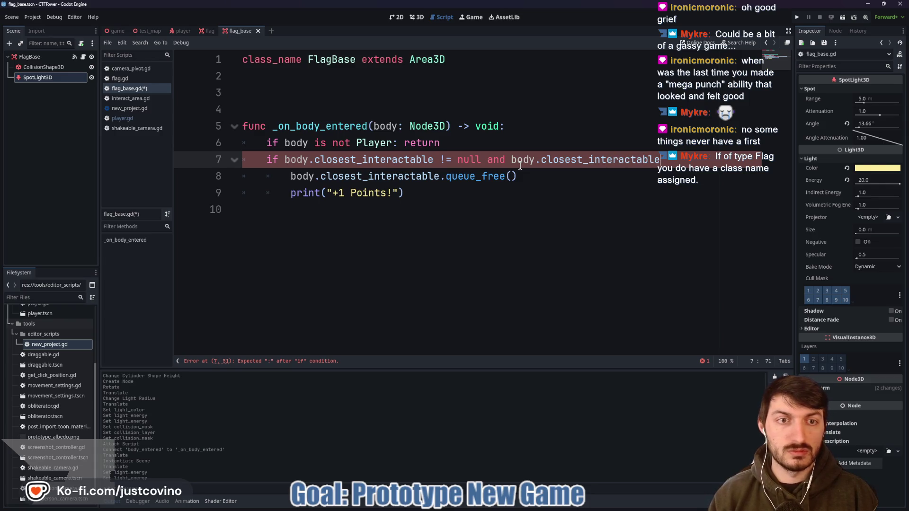
text( is Fla)
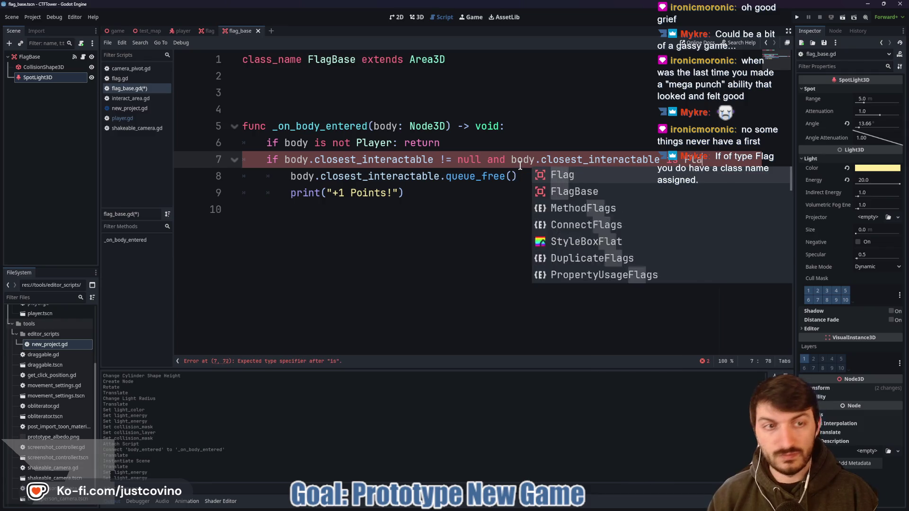
text(g:)
click(575, 194)
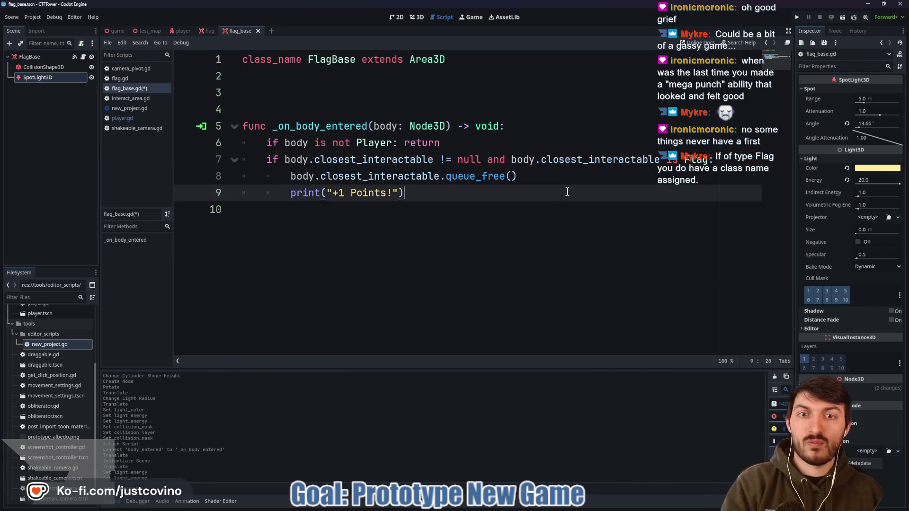
key(ctrl+s)
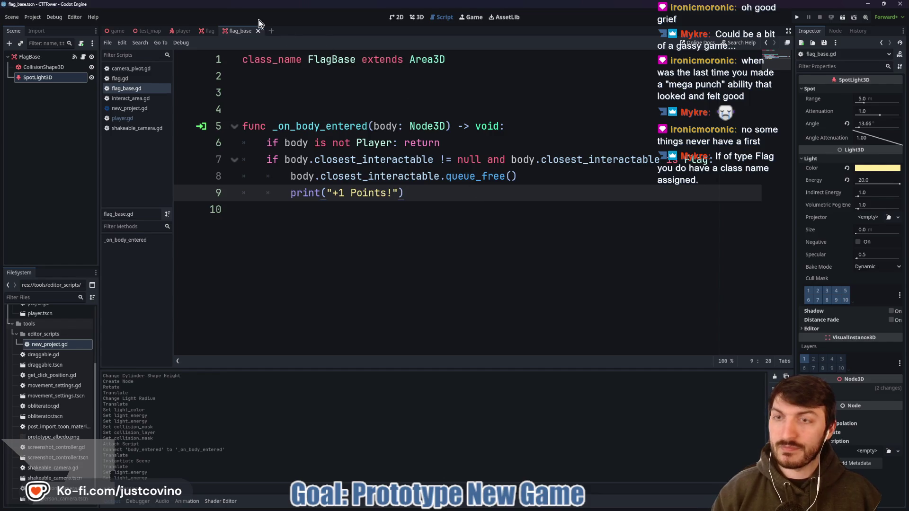
Step: Switch between the flag_base and main game scenes, ending on the game scene
click(119, 31)
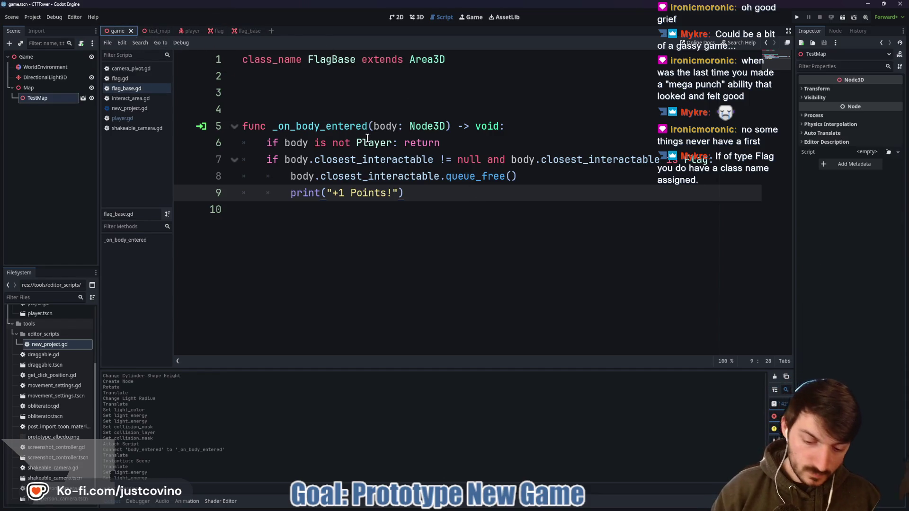
key(ctrl+shift+Tab)
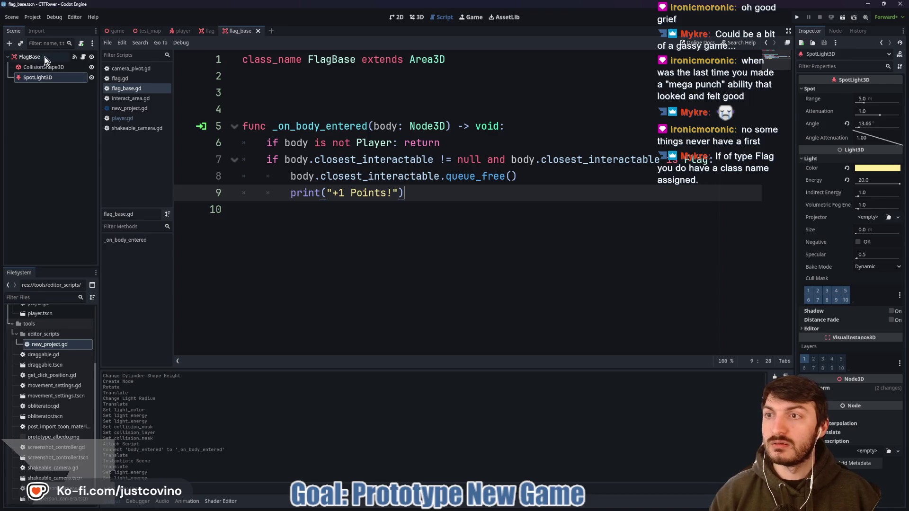
click(447, 226)
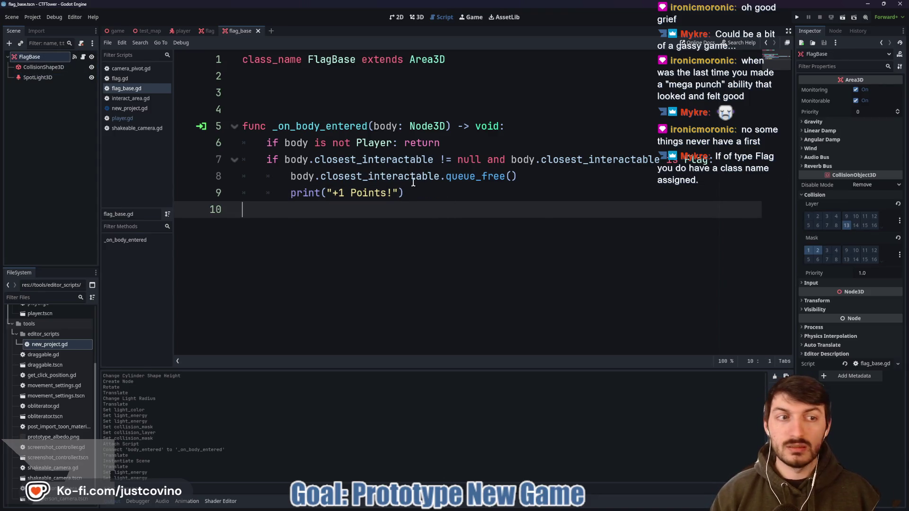
key(ctrl+Tab)
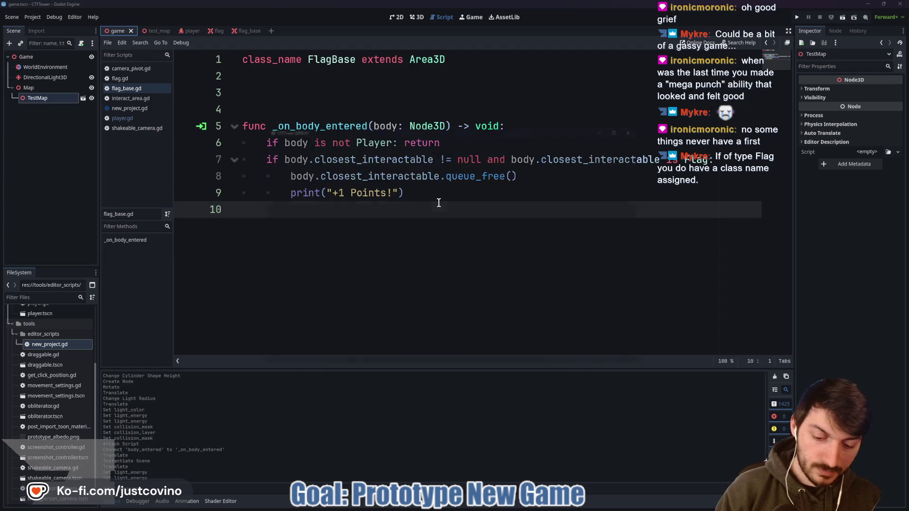
Step: Run the game with F5, walk a flag to the glowing flag base, then stop with F8
key(F5)
key(w)
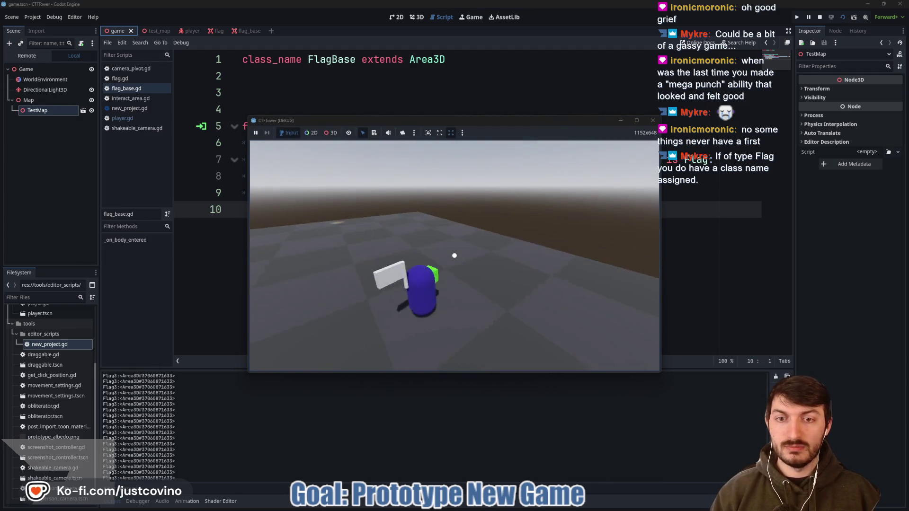
key(w)
key(w)
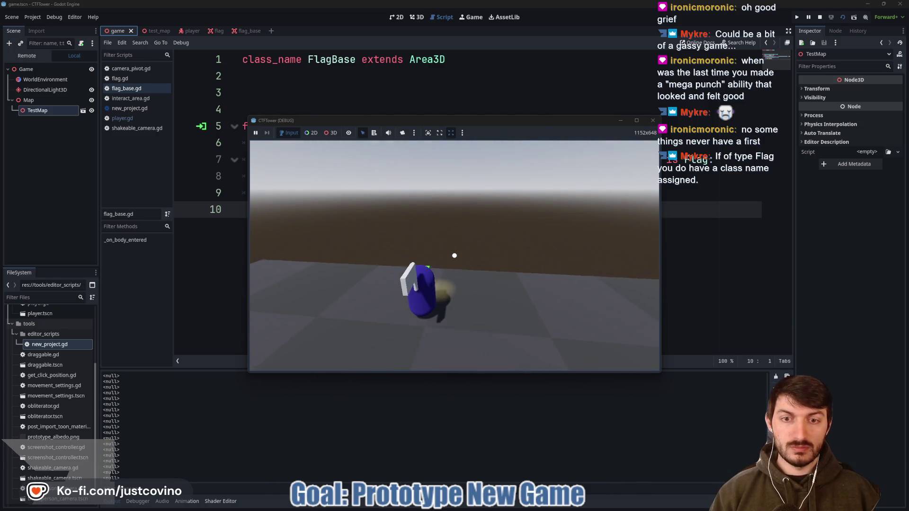
key(w)
key(w)
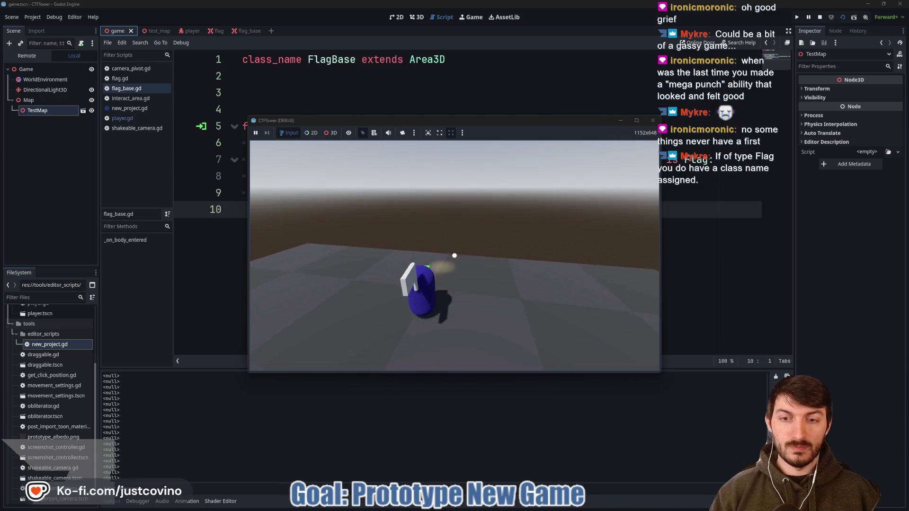
key(a)
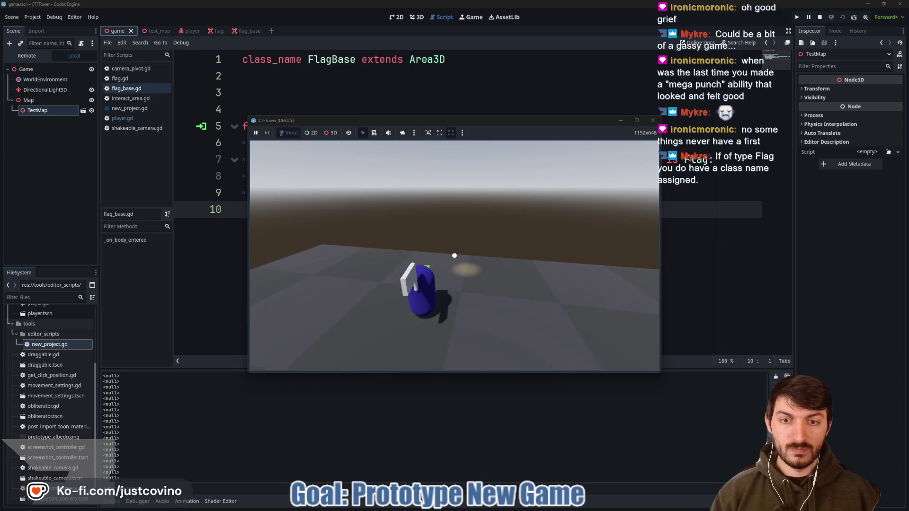
key(F8)
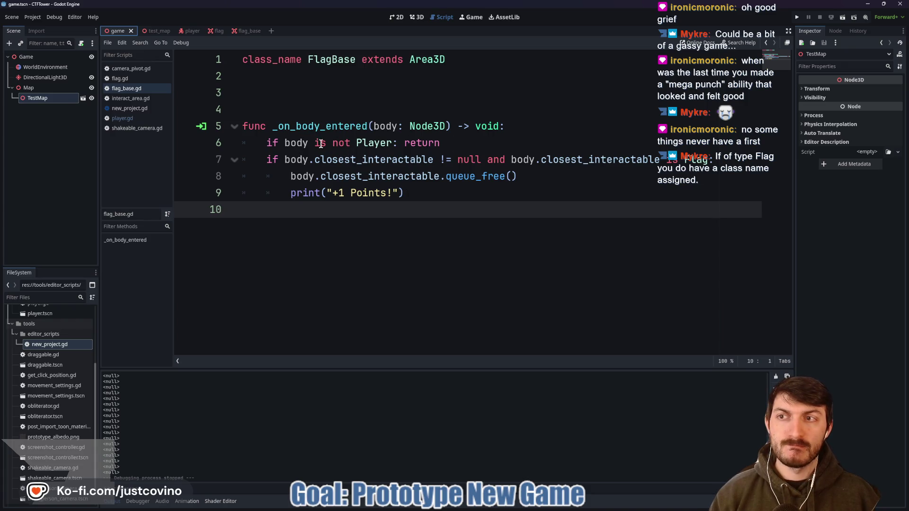
Step: Toggle a collision mask layer on the flag base and save the flag_base scene
click(26, 56)
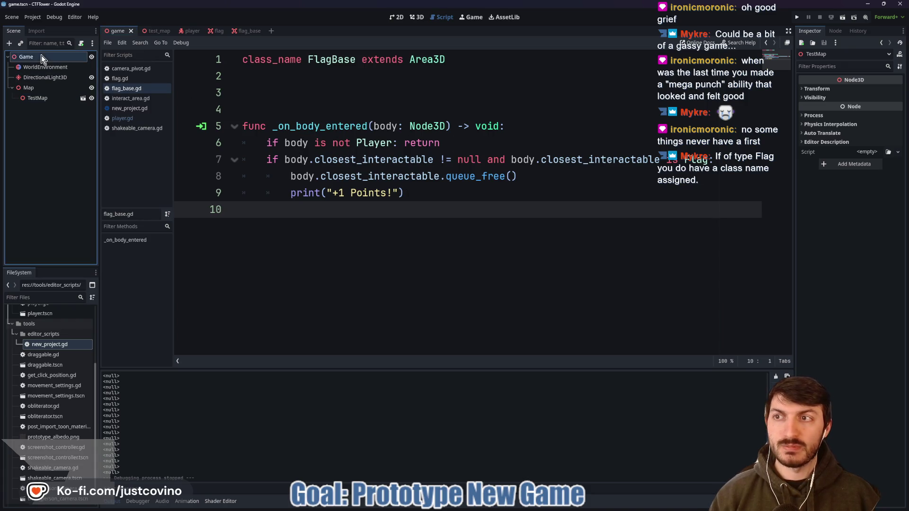
click(241, 30)
click(818, 251)
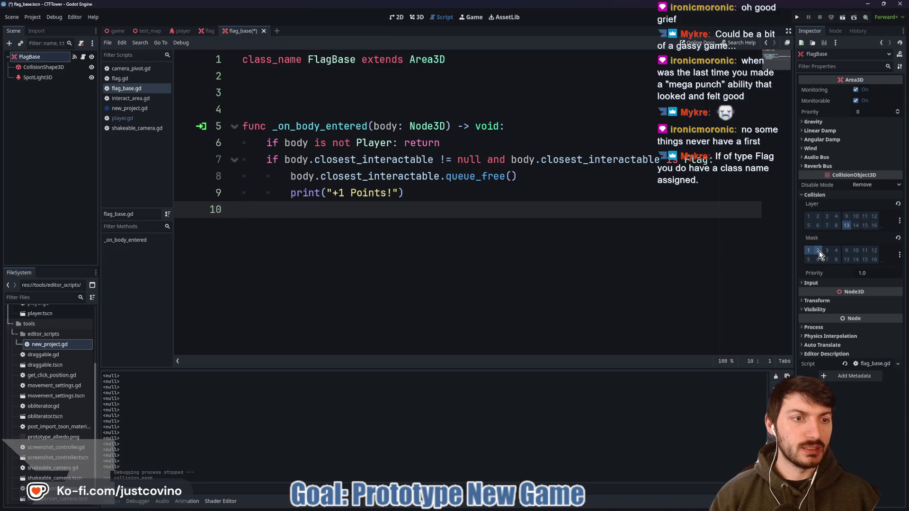
key(ctrl+s)
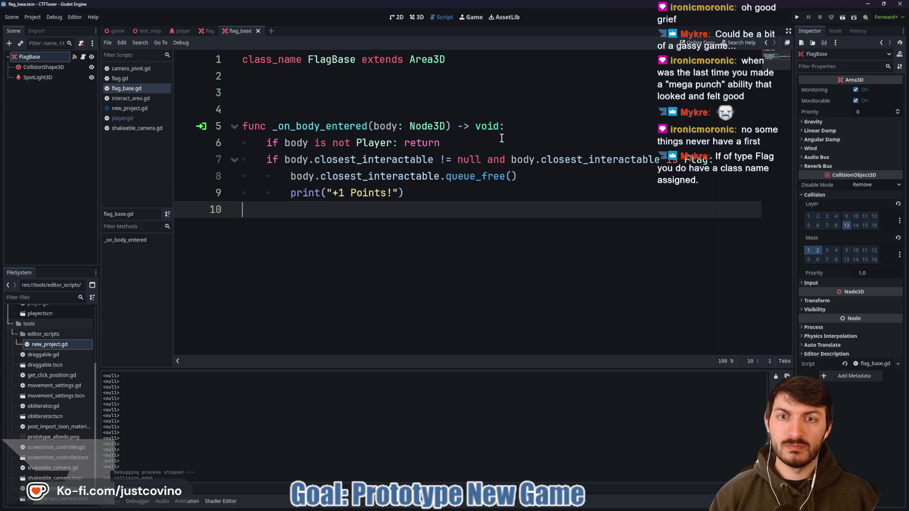
Step: Add print("Body Entered") at the start of _on_body_entered, save, and view player.gd
click(524, 124)
key(Return)
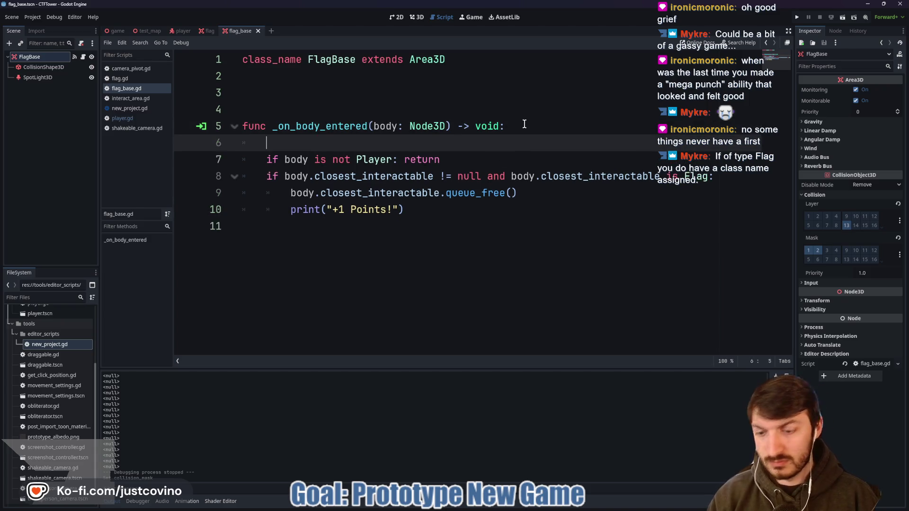
key(Return)
text(")
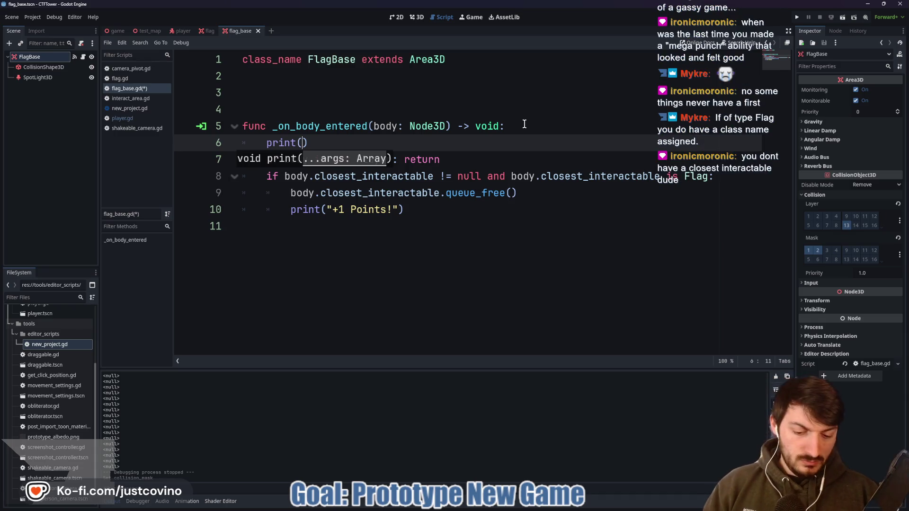
text(Body Entered)
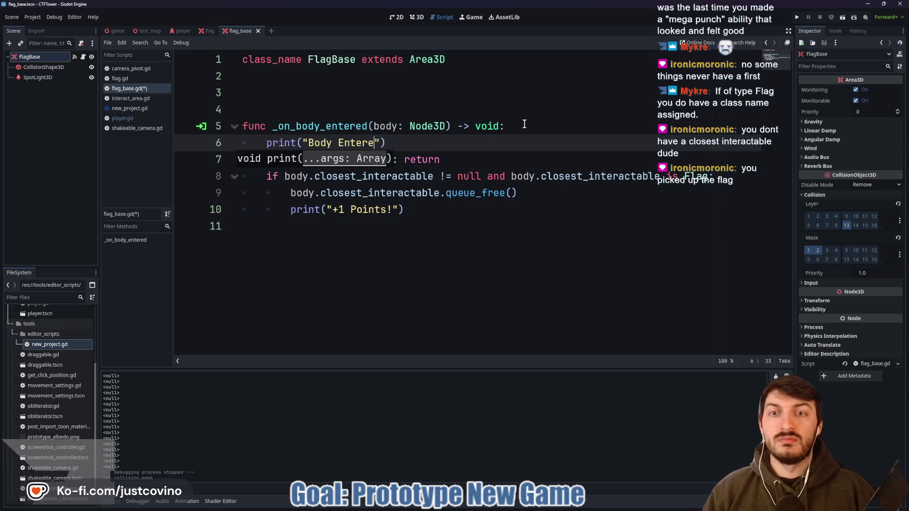
click(498, 136)
key(ctrl+s)
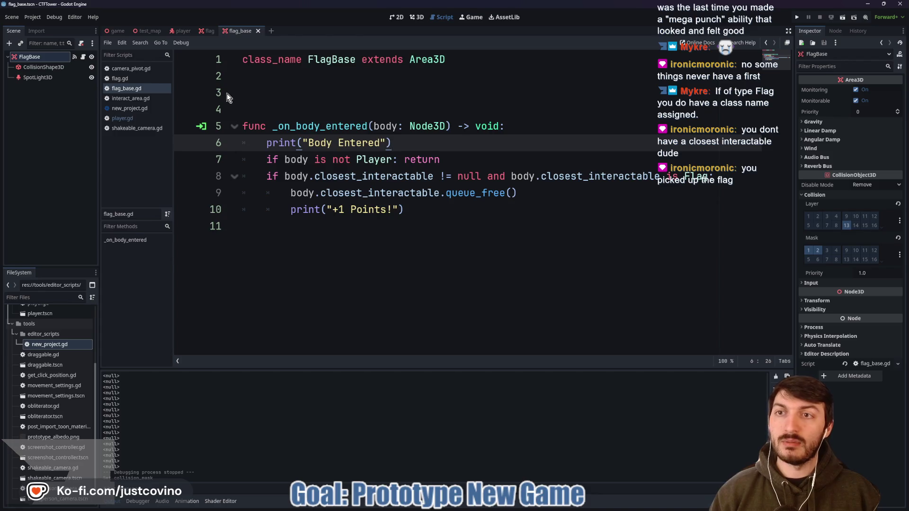
click(181, 31)
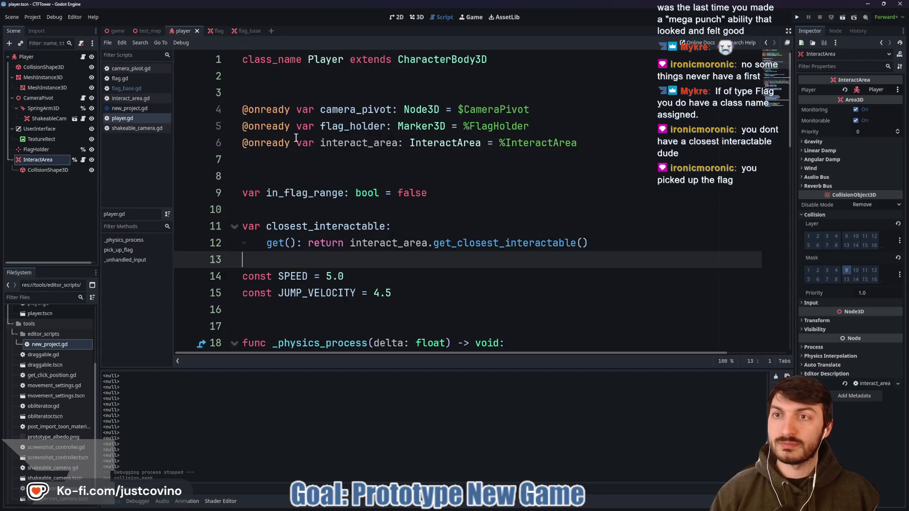
Step: Check where closest_interactable and in_flag_range are used, then delete the in_flag_range declaration
double_click(326, 226)
scroll(393, 205, down, 2)
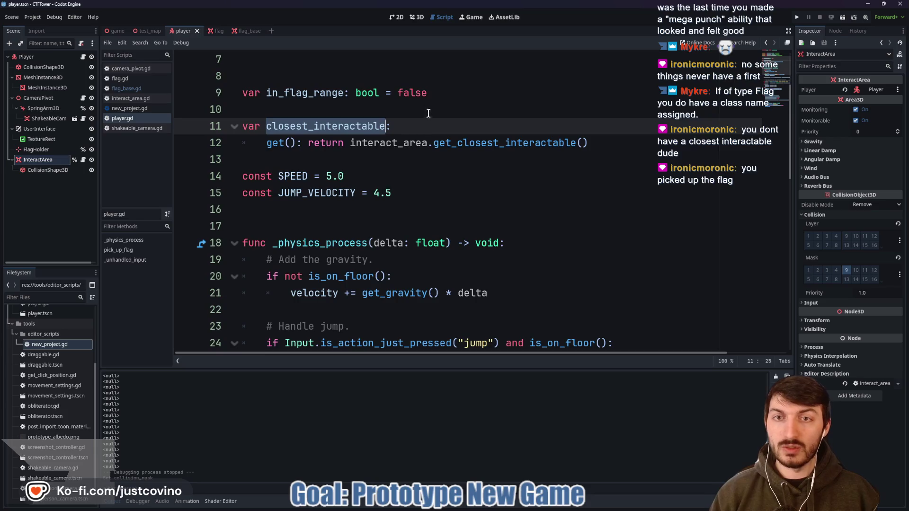
double_click(293, 93)
scroll(381, 166, down, 10)
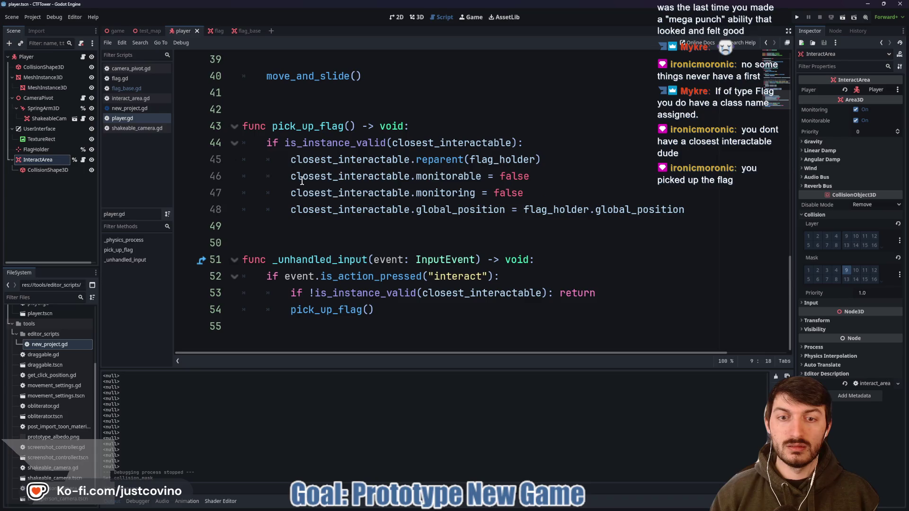
scroll(366, 188, up, 13)
click(446, 189)
drag(446, 189, 225, 191)
key(BackSpace)
key(BackSpace)
key(BackSpace)
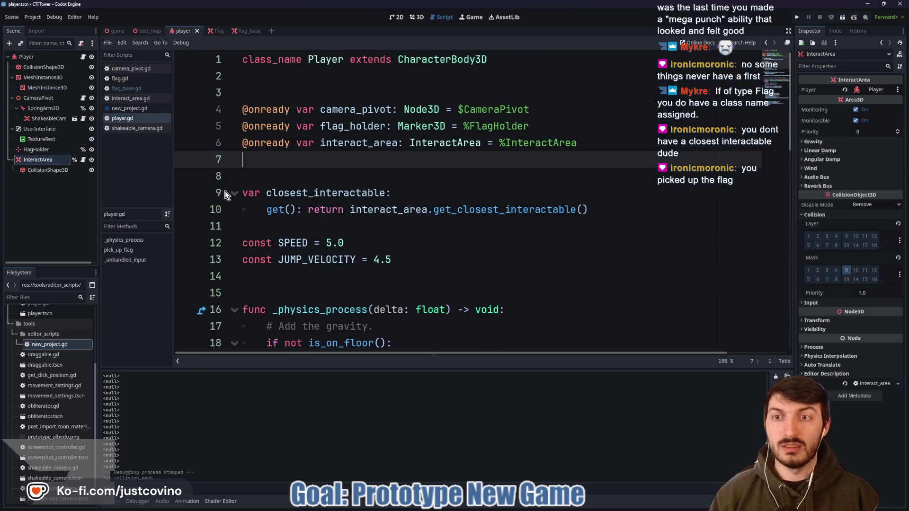
Step: Declare 'var flag: Flag' on line 12 below the closest_interactable getter and save
scroll(313, 203, down, 1)
scroll(366, 193, down, 3)
scroll(368, 192, up, 4)
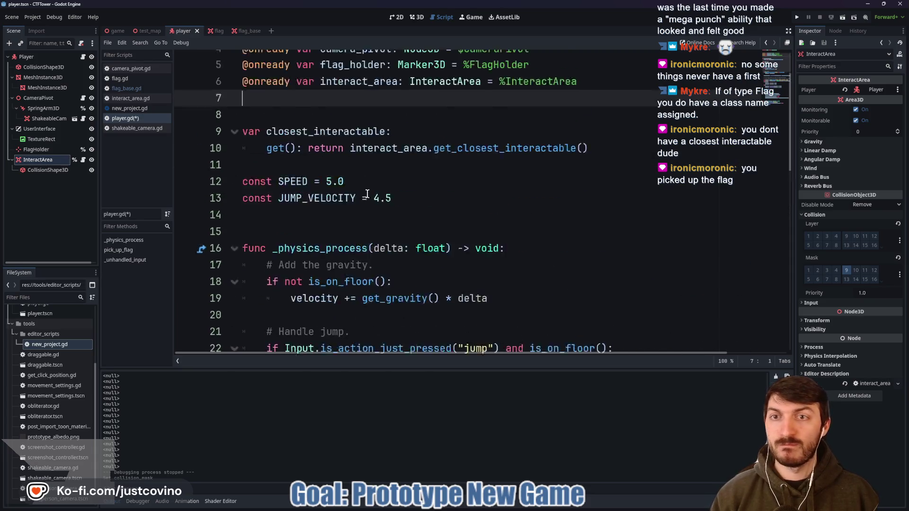
click(332, 226)
key(Return)
key(Return)
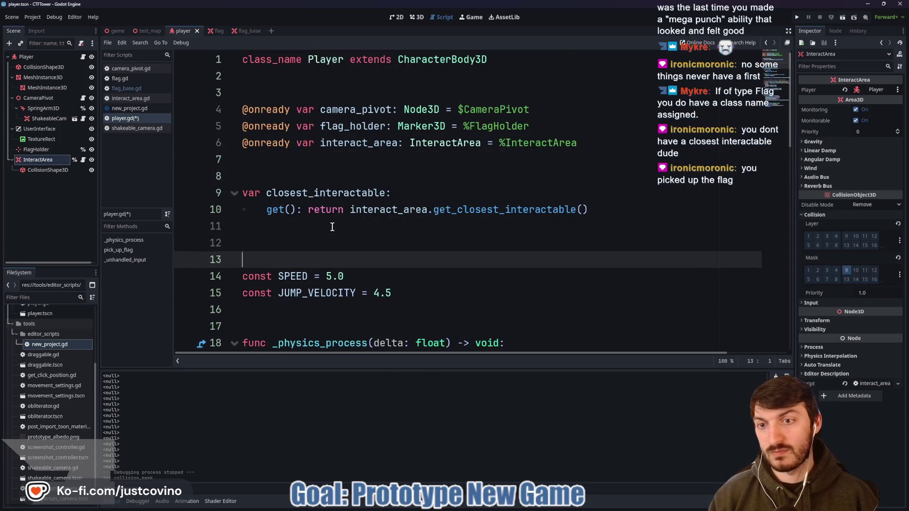
key(Up)
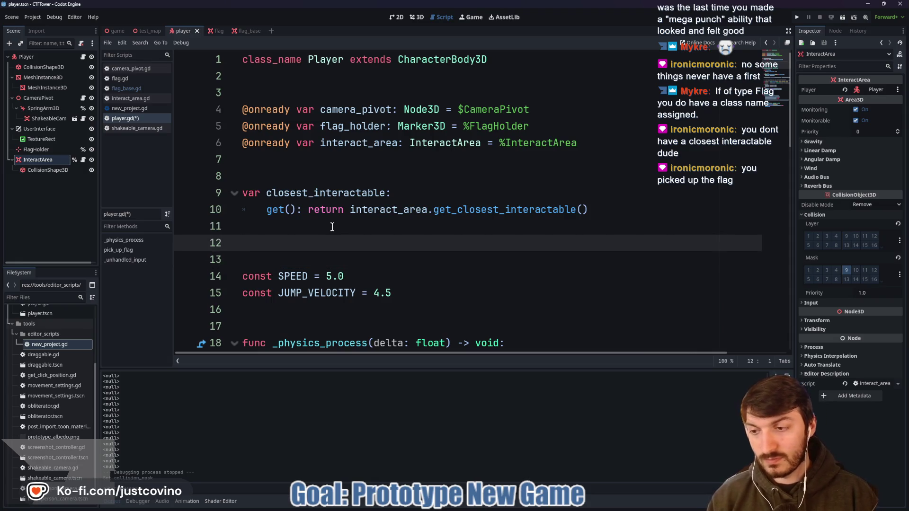
text(held)
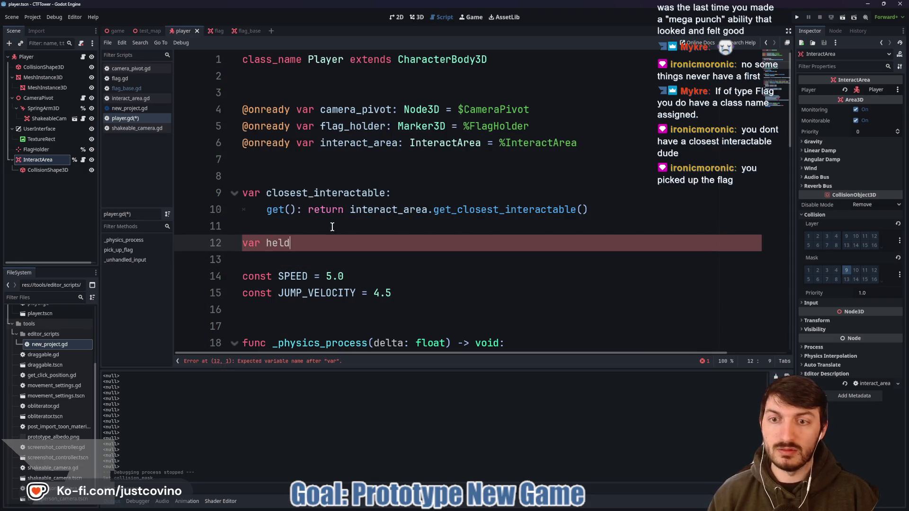
text(_)
key(BackSpace)
key(BackSpace)
key(BackSpace)
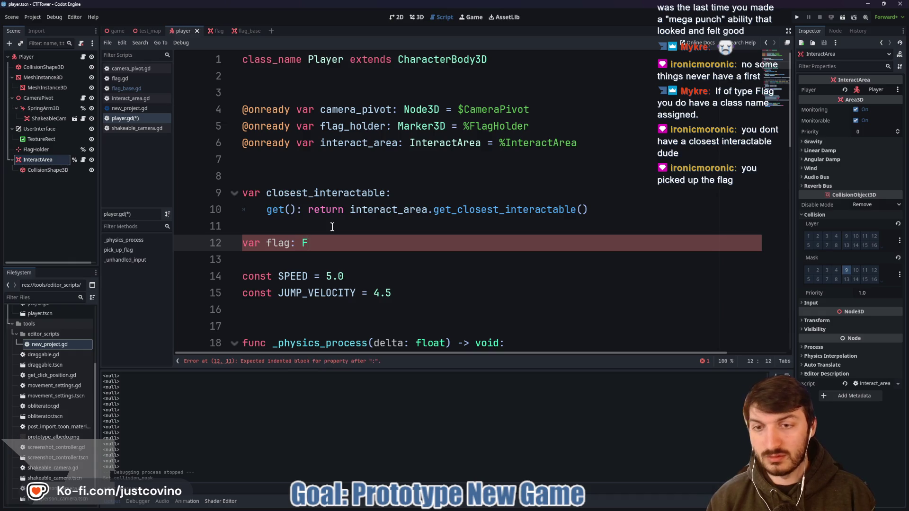
text(Flag)
key(ctrl+s)
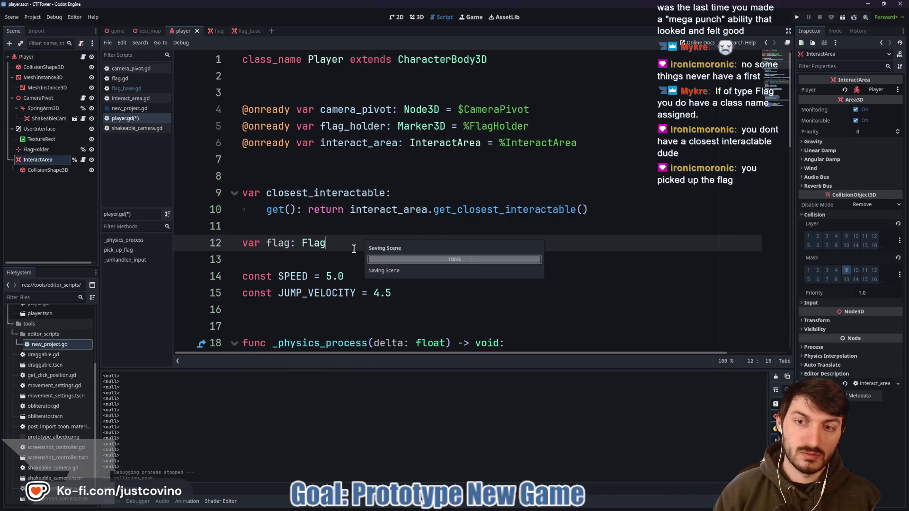
scroll(353, 248, down, 9)
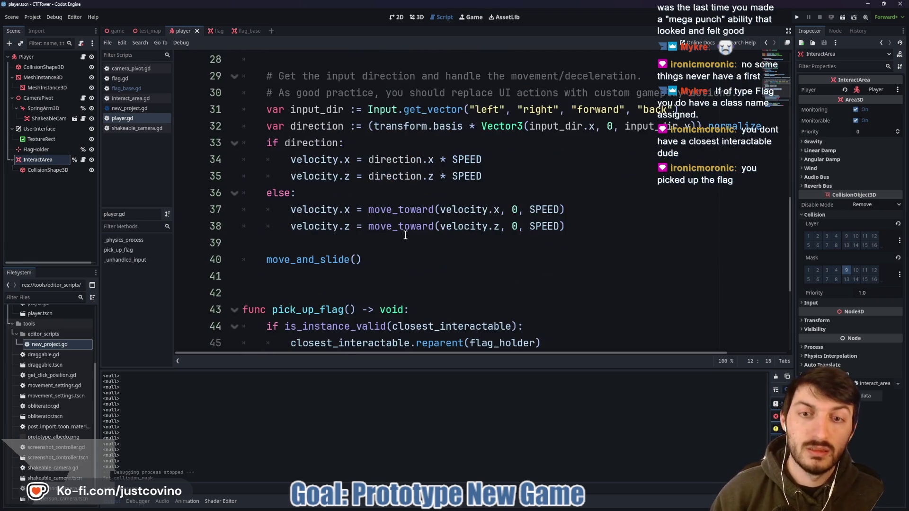
scroll(405, 235, down, 4)
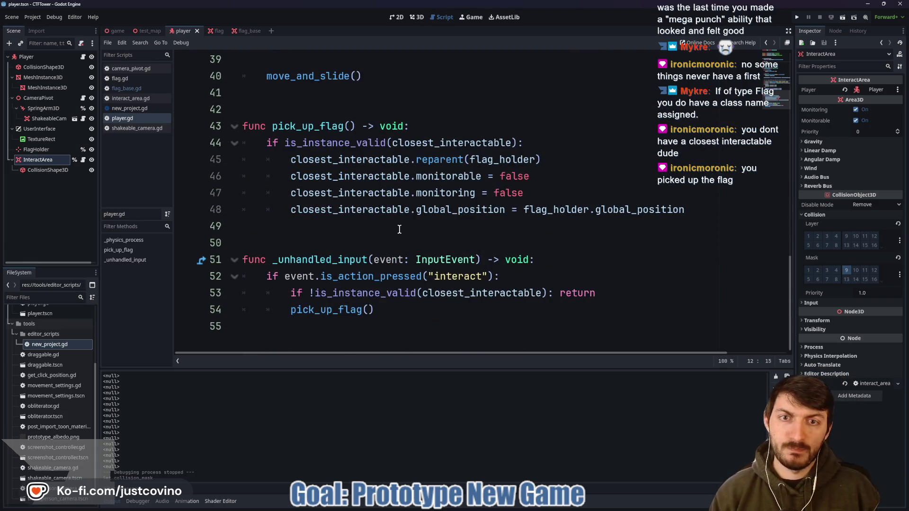
click(352, 221)
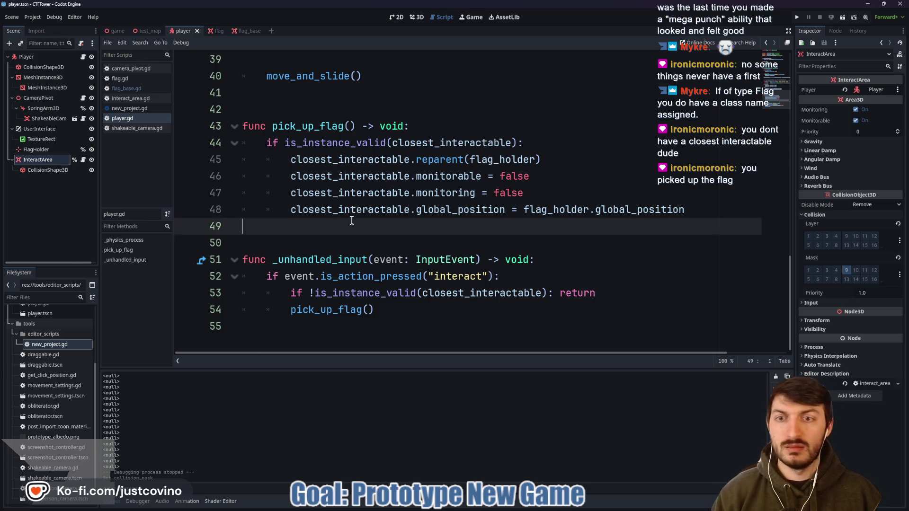
key(Tab)
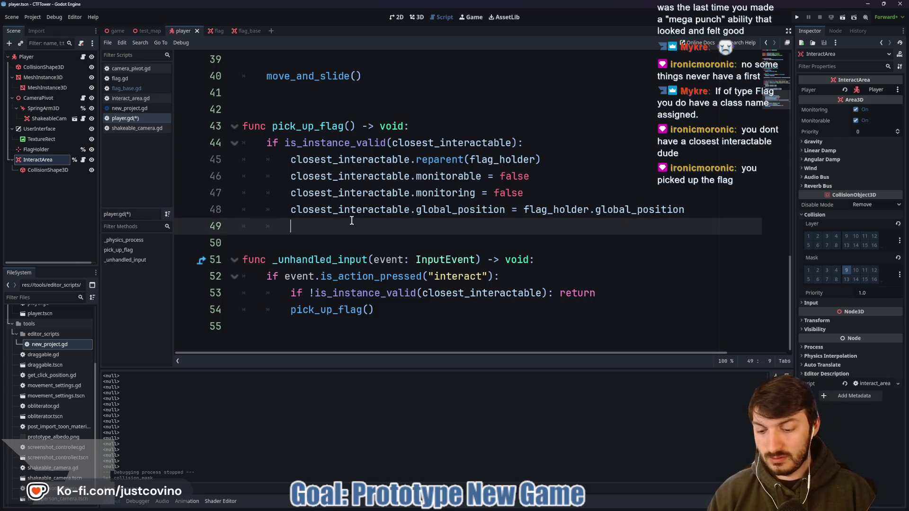
text(flag = clo)
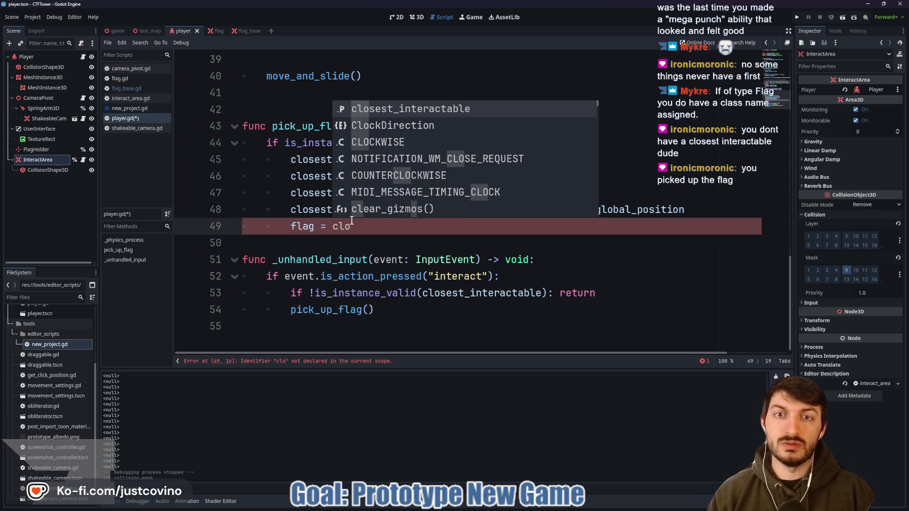
key(Return)
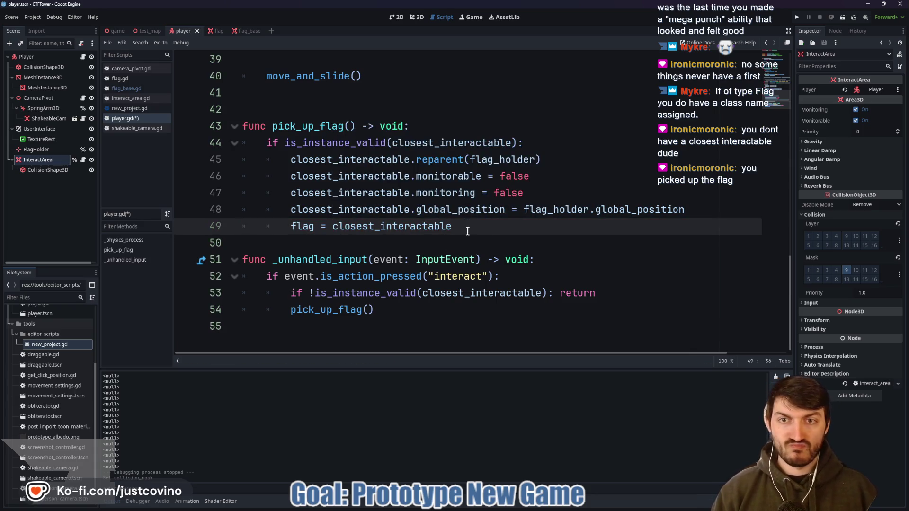
drag(467, 231, 293, 230)
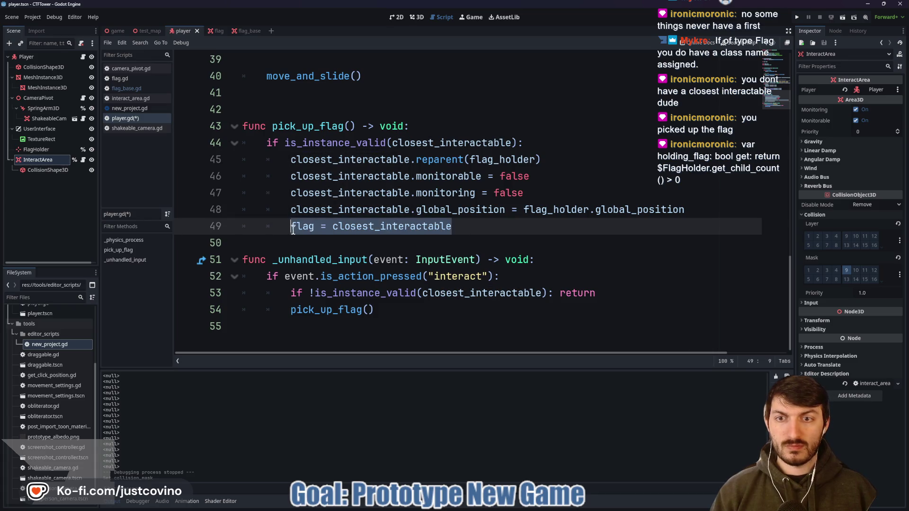
mouse_move(479, 225)
mouse_down()
mouse_move(266, 227)
mouse_move(290, 226)
mouse_up()
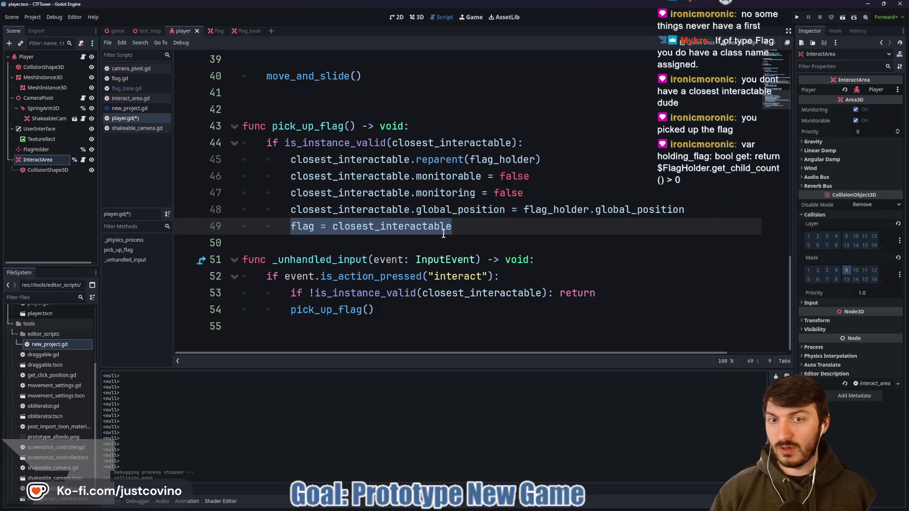
key(BackSpace)
key(BackSpace)
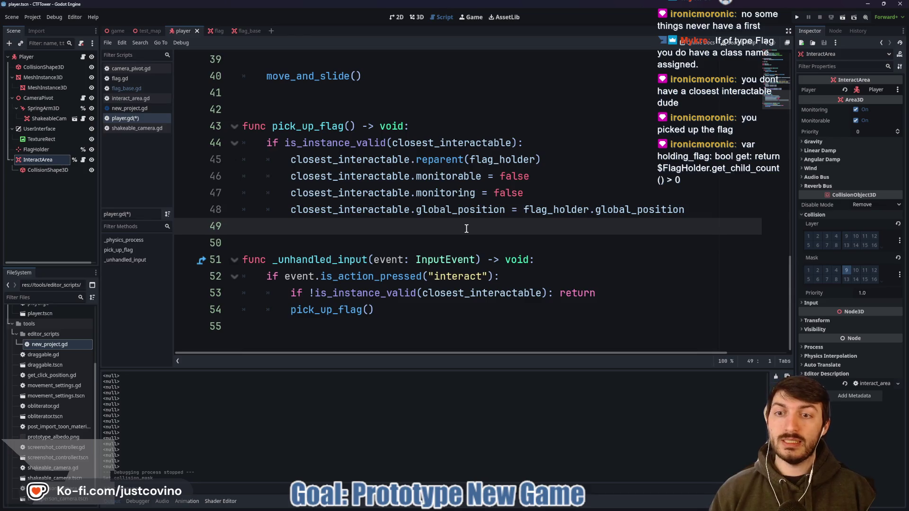
scroll(393, 237, up, 10)
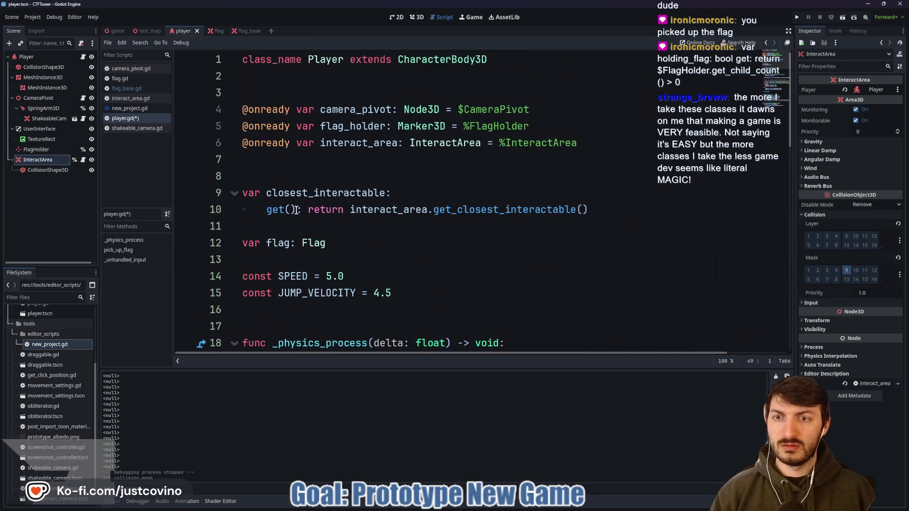
Step: Replace the var flag: Flag declaration with 'var holding_flag: bool:'
drag(326, 243, 239, 244)
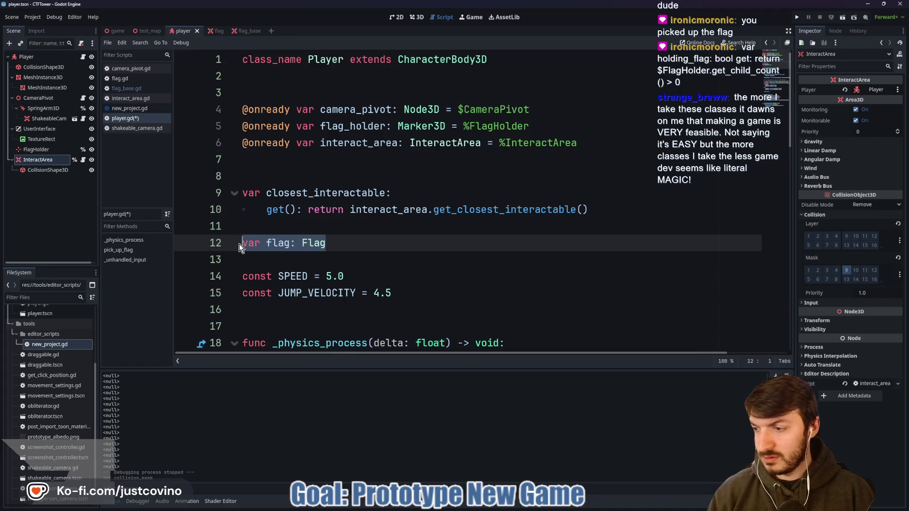
text(var hold_)
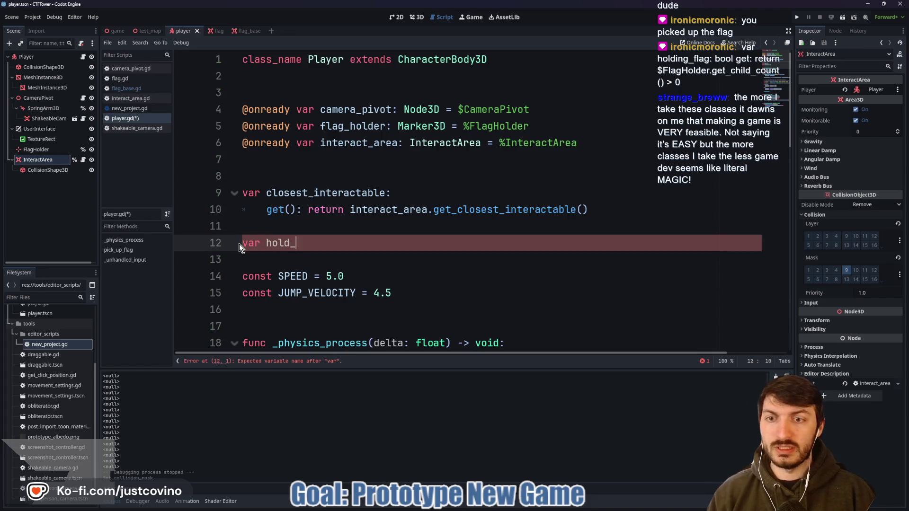
key(BackSpace)
text(ing_)
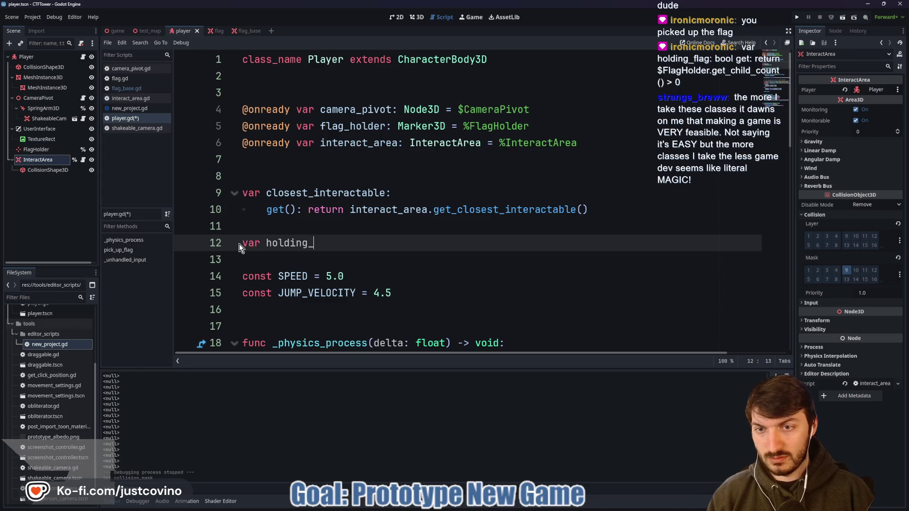
text(fla)
key(BackSpace)
key(BackSpace)
key(BackSpace)
text(flag: bool)
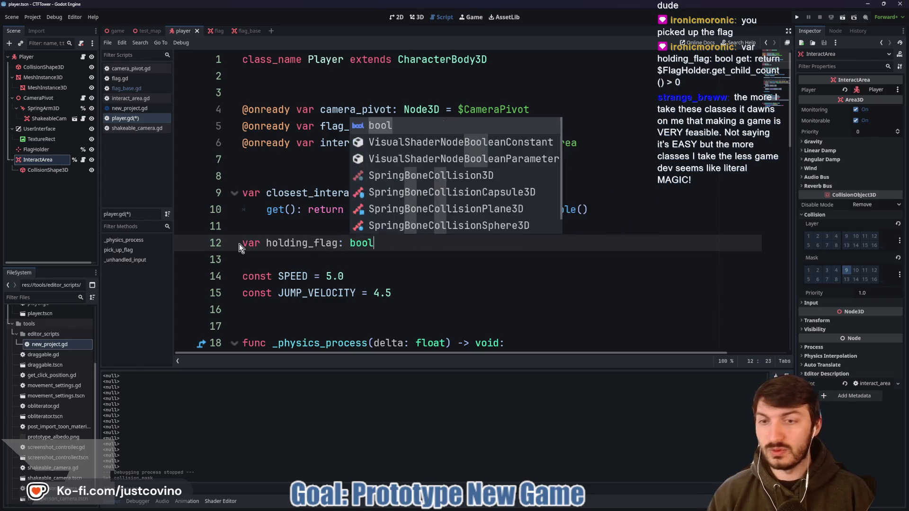
text(:)
Step: Give holding_flag the getter 'get(): return flag_holder.get_child_count() > 0'
key(Return)
text(get)
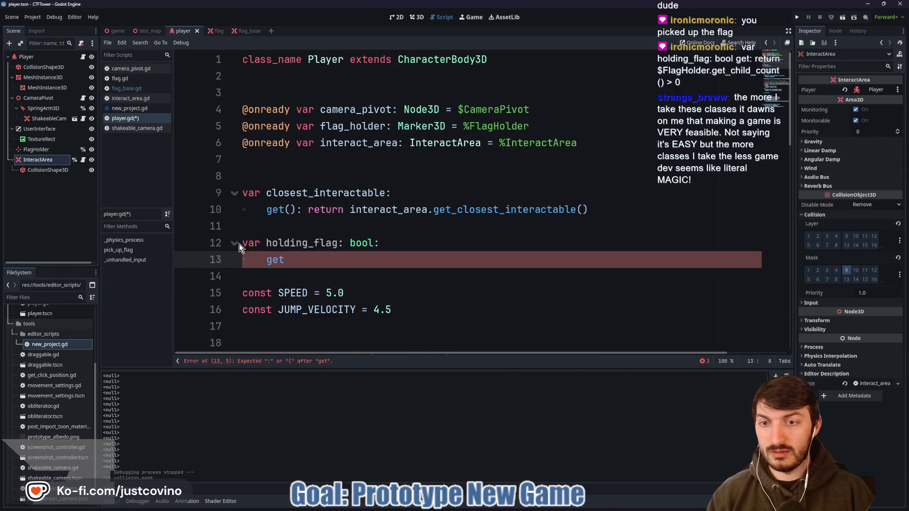
text(())
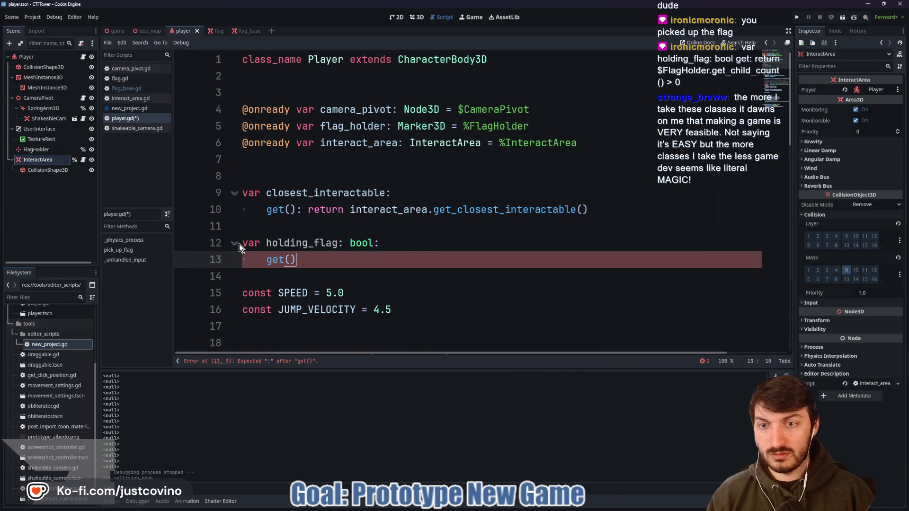
text(: return)
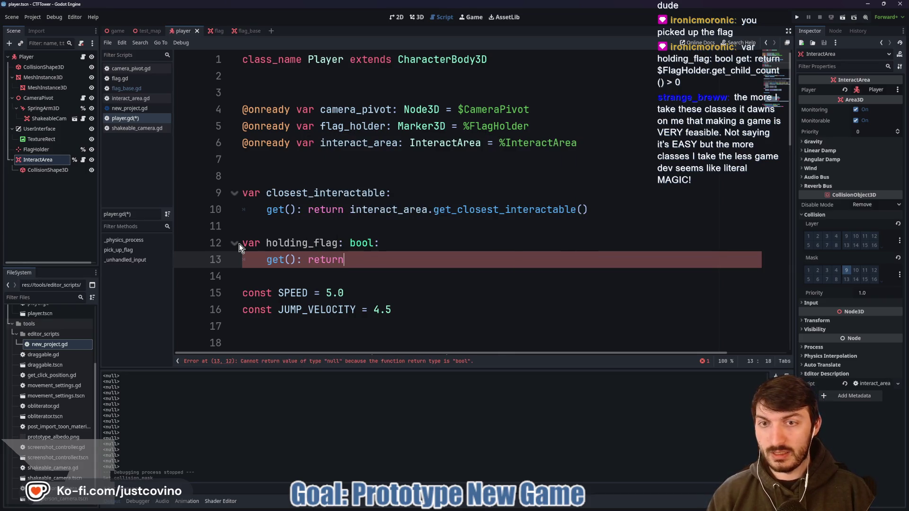
text( flag_holder.get_chi)
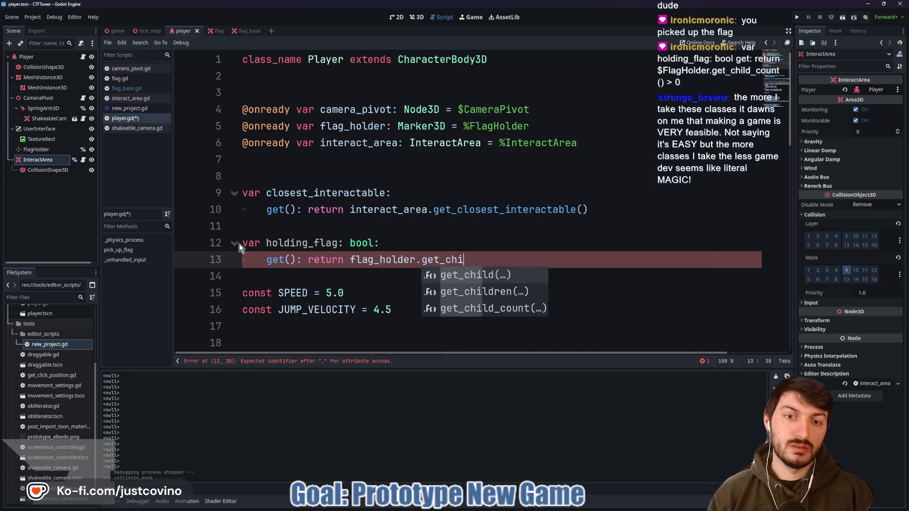
key(Down)
key(Down)
key(Return)
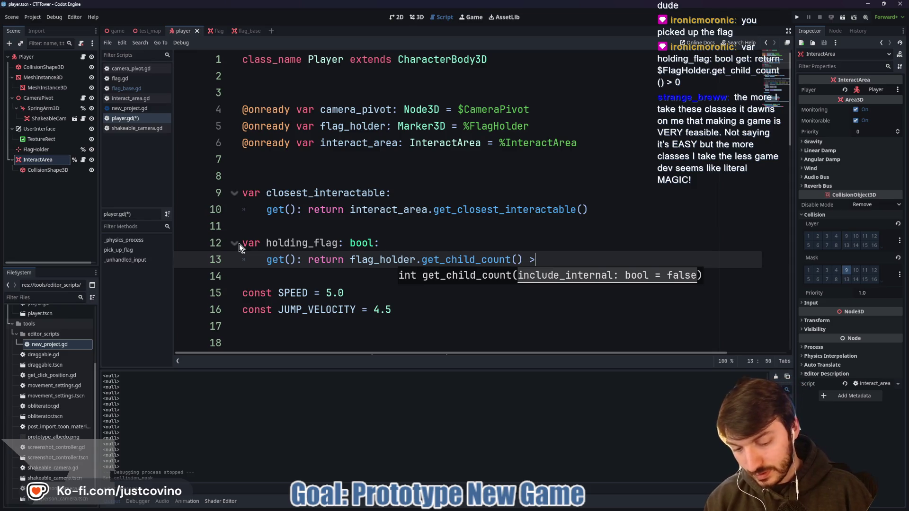
text(> 0)
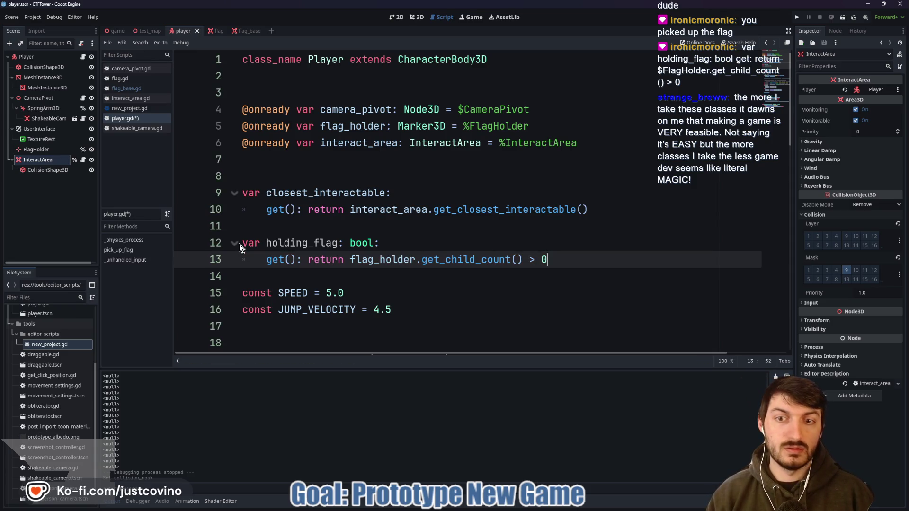
click(325, 273)
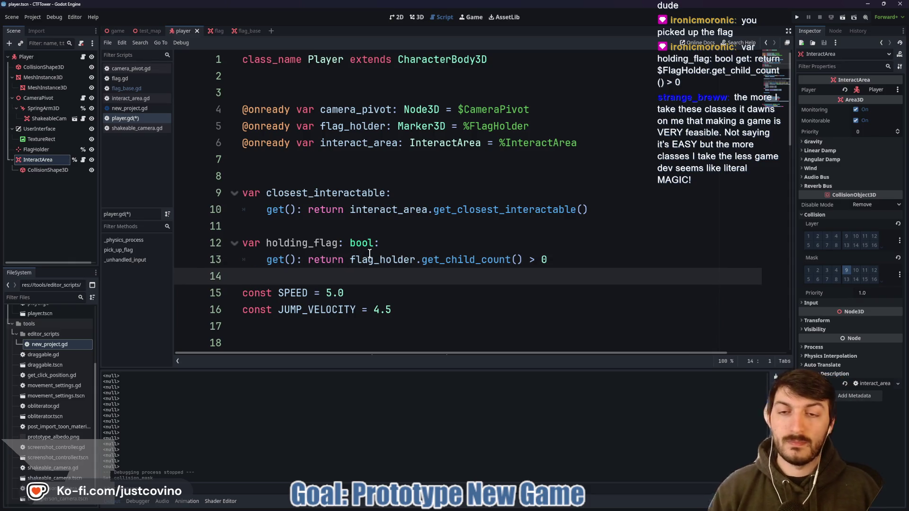
Step: Insert blank lines at line 51 below pick_up_flag and type 'func' to begin a function
scroll(388, 238, down, 13)
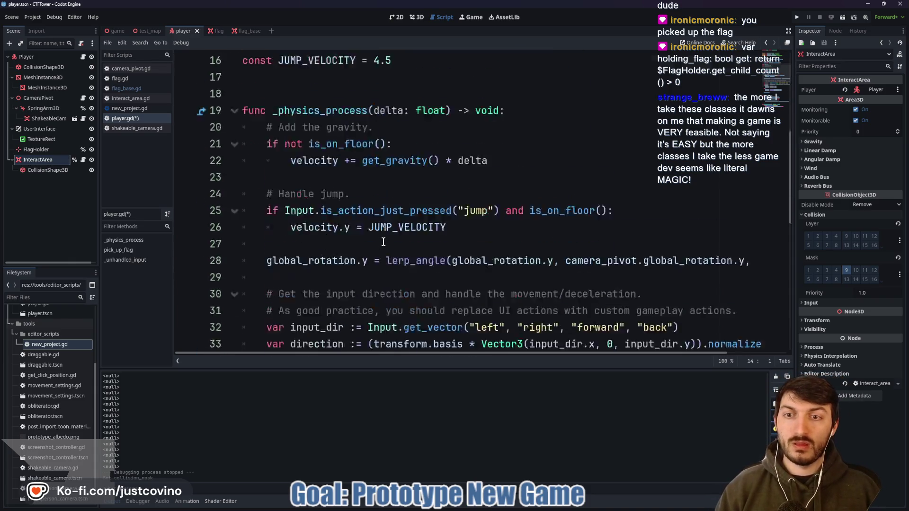
click(330, 239)
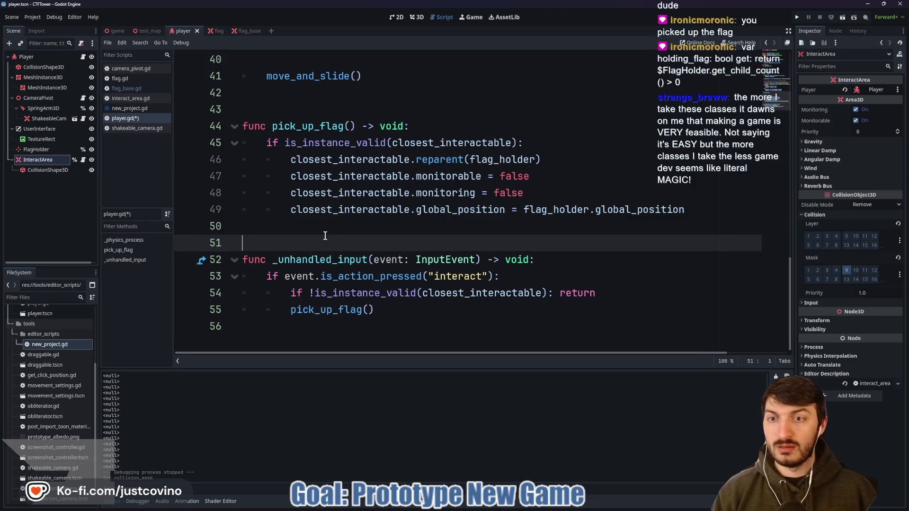
key(Return)
key(Return)
key(Return)
key(Up)
key(Up)
key(Up)
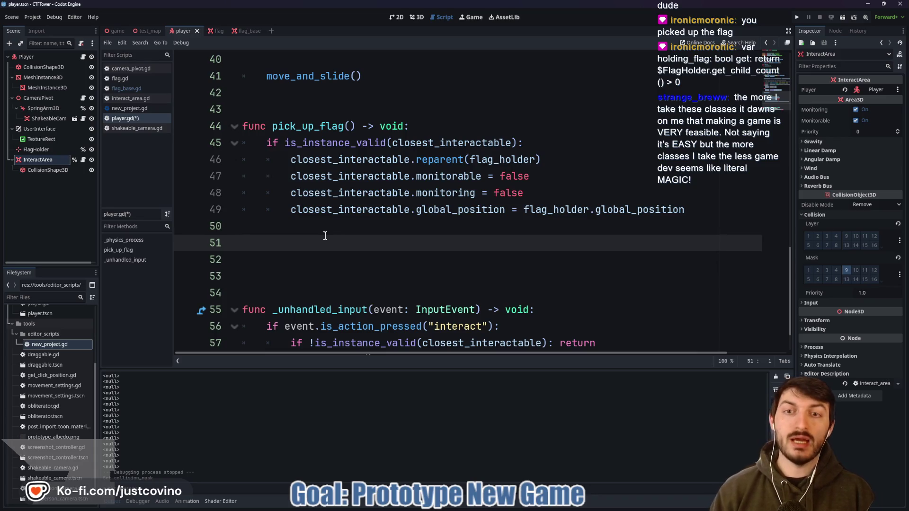
text(func)
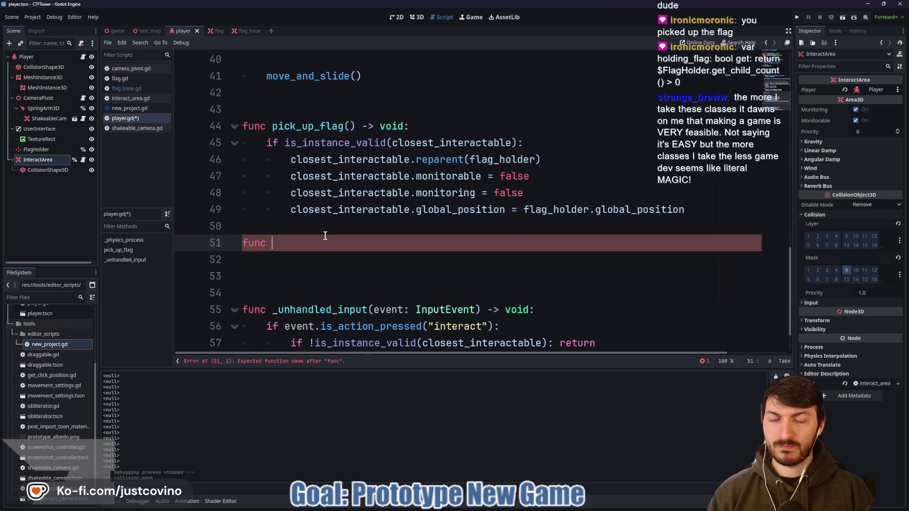
Step: Declare score_flag() -> bool: in player.gd and start its indented body
text(score_)
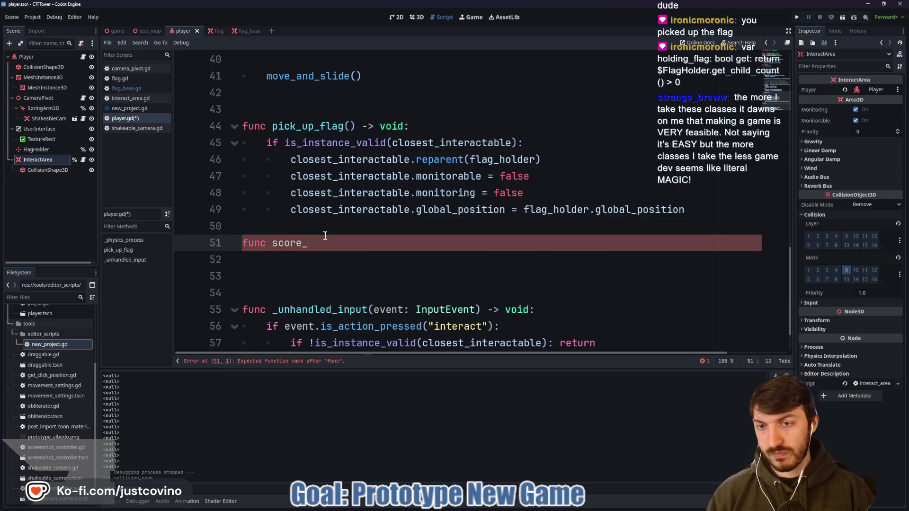
text(flag() -> bool)
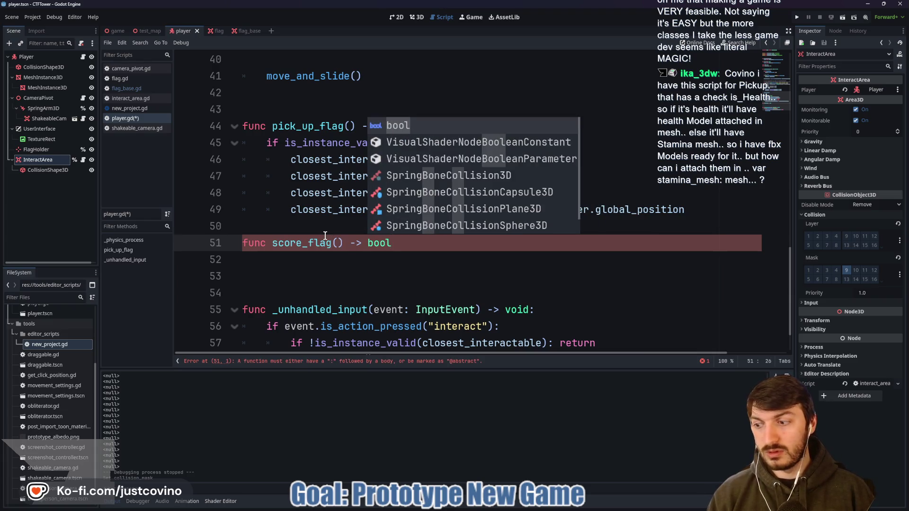
text(:)
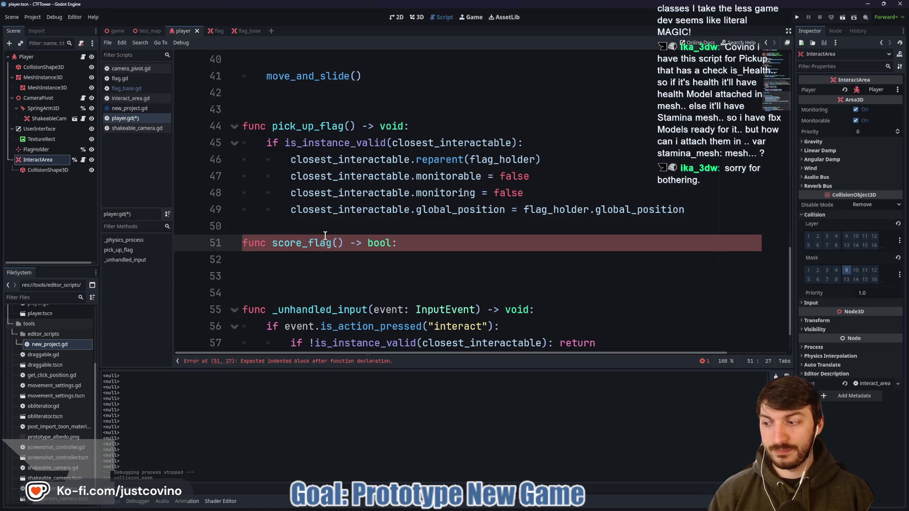
key(Return)
scroll(369, 261, up, 1)
scroll(368, 260, up, 10)
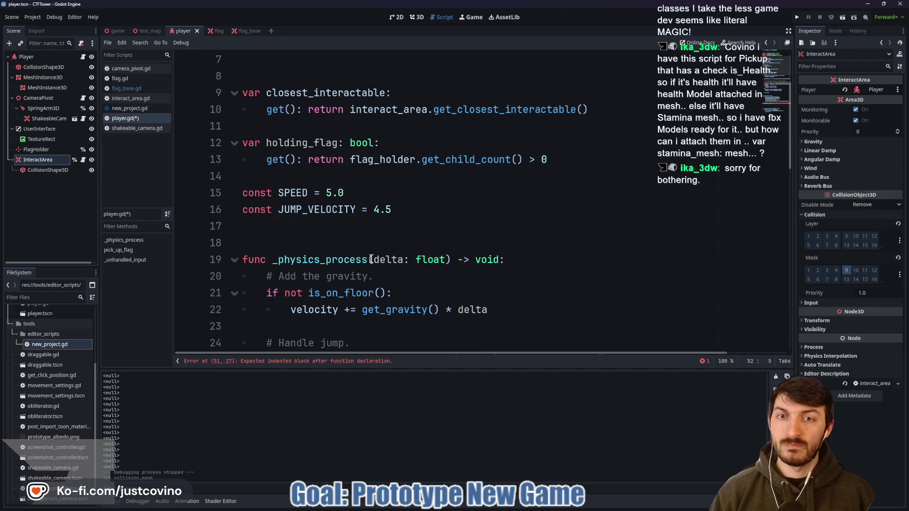
scroll(370, 259, down, 12)
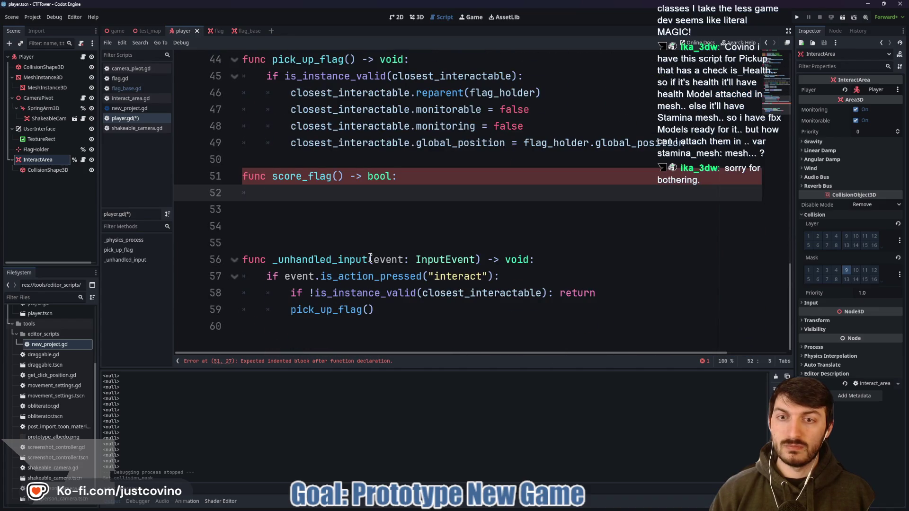
mouse_move(370, 251)
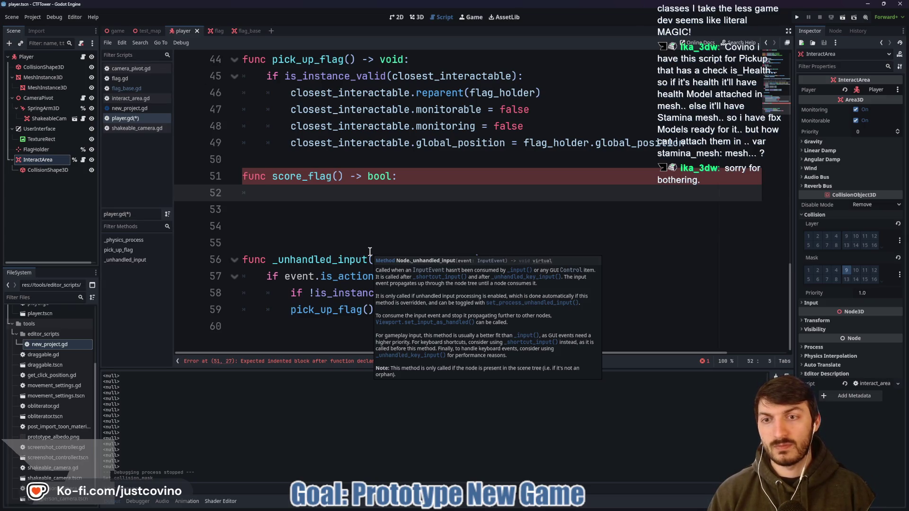
Step: Add the condition if flag_holder.get_child_count() > 0: and select it
text(if flag)
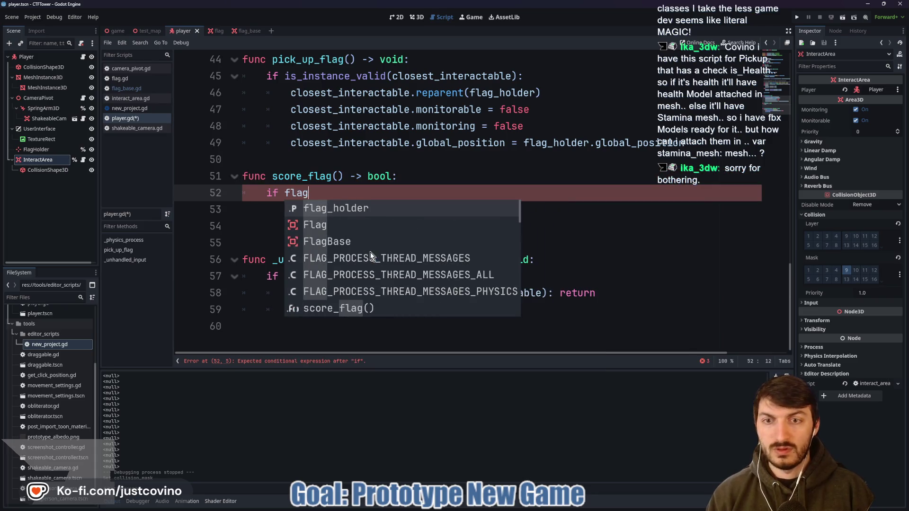
key(Return)
text(.get_chi)
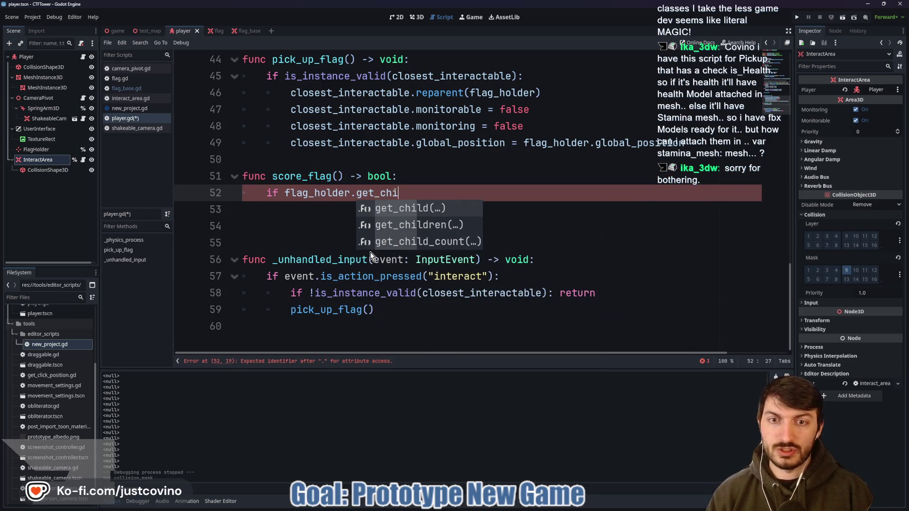
key(Down)
key(Down)
key(Return)
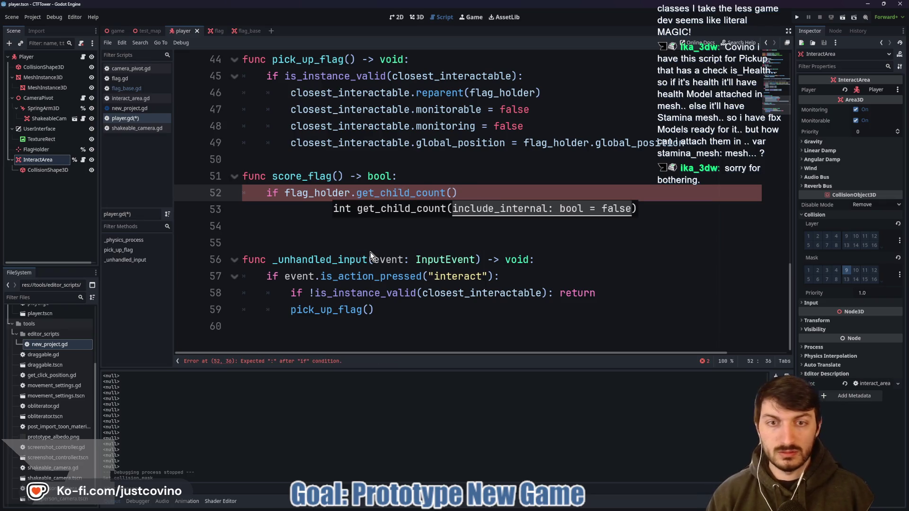
text(> 0)
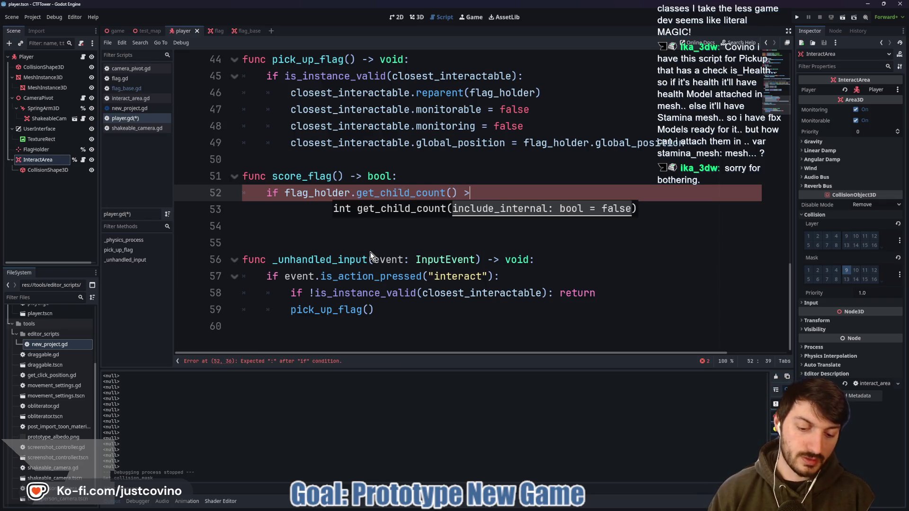
text(:)
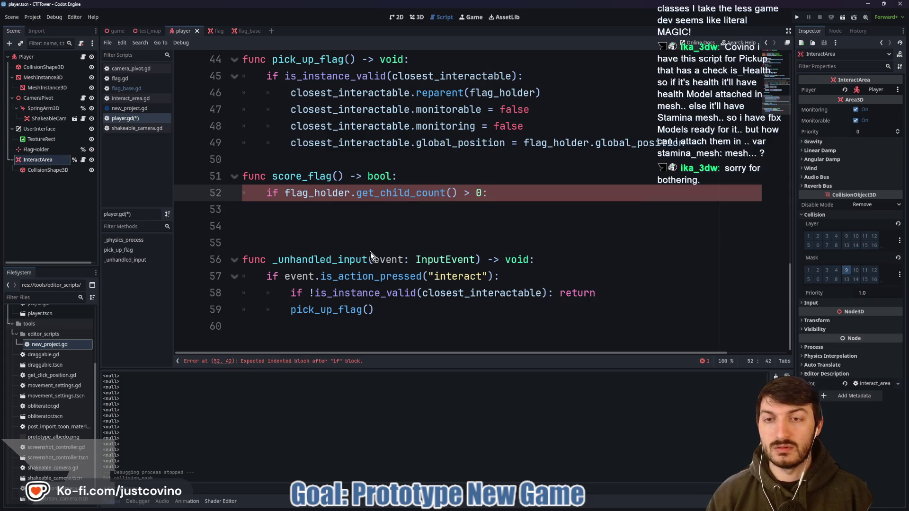
key(Return)
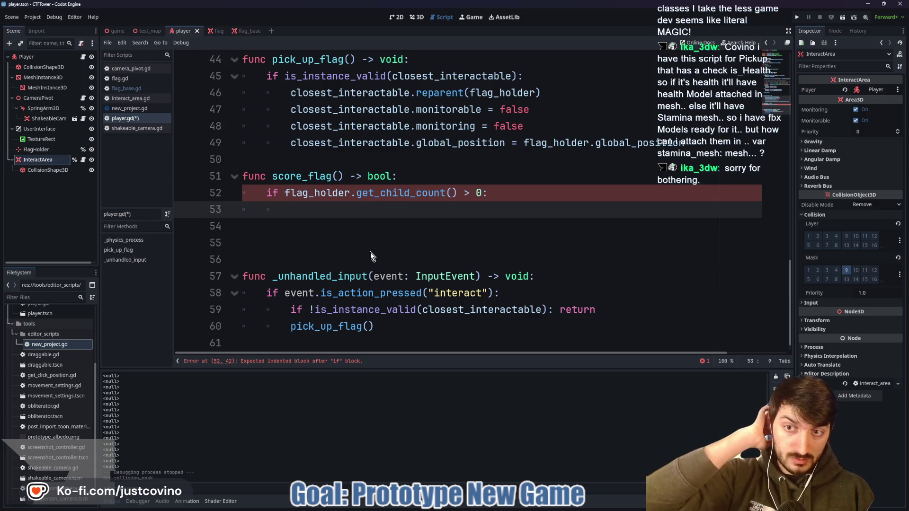
scroll(351, 208, up, 13)
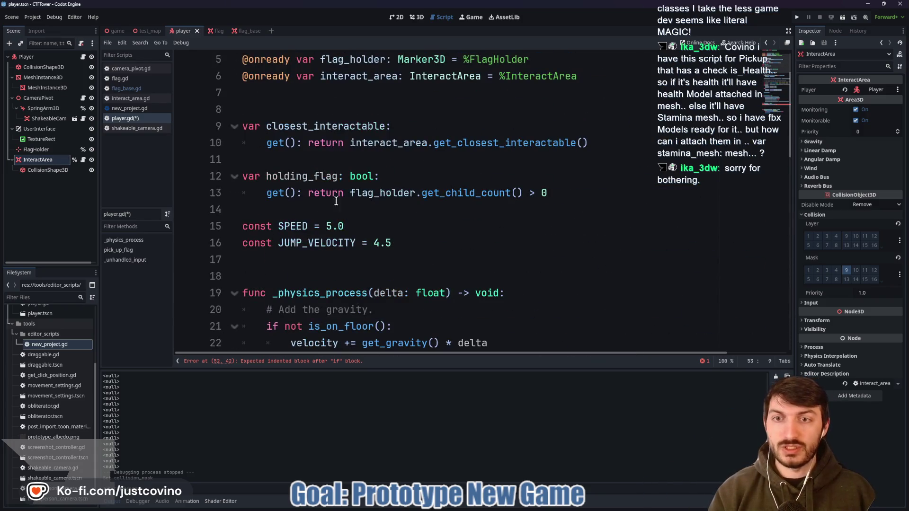
scroll(313, 176, down, 13)
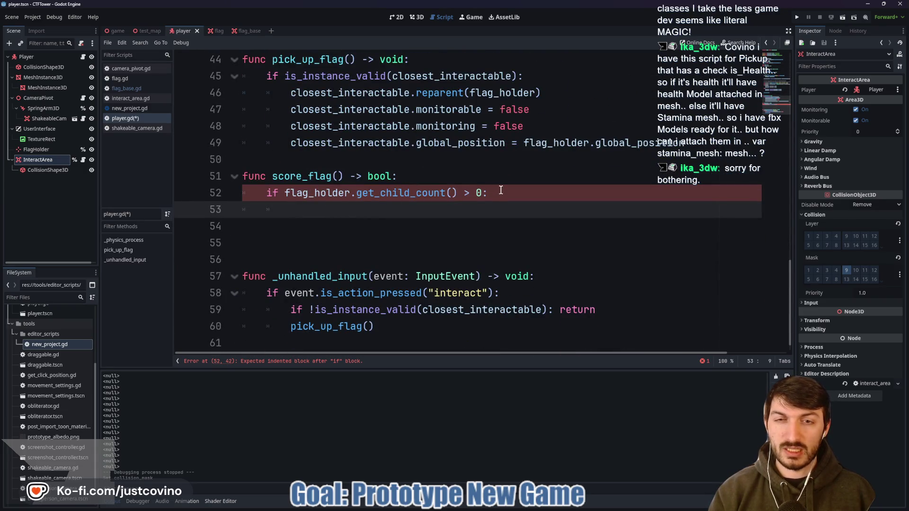
drag(501, 189, 260, 192)
Step: Delete the selected child-count condition, leaving score_flag's first body line empty
key(BackSpace)
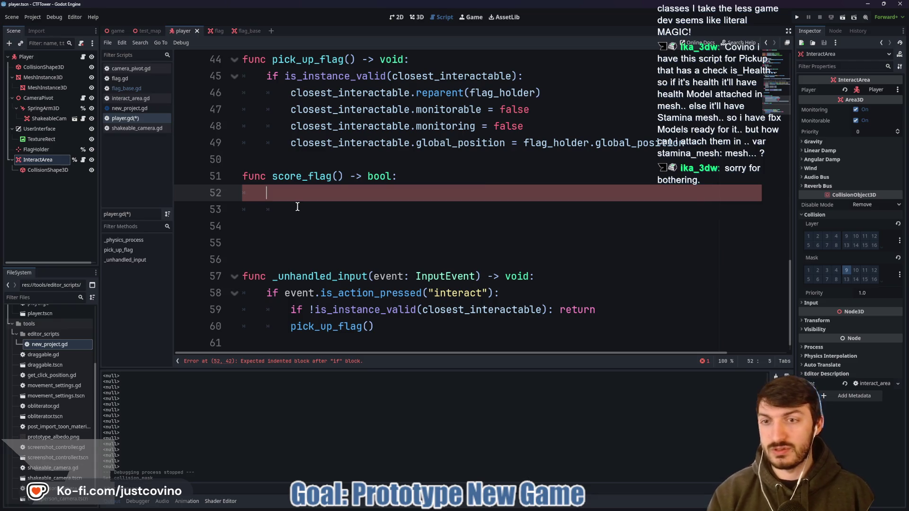
click(296, 207)
click(278, 193)
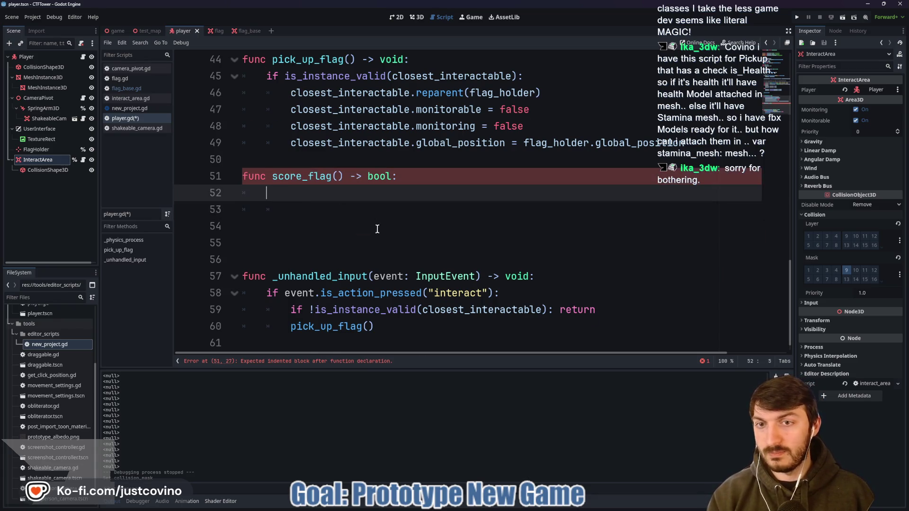
scroll(375, 227, up, 12)
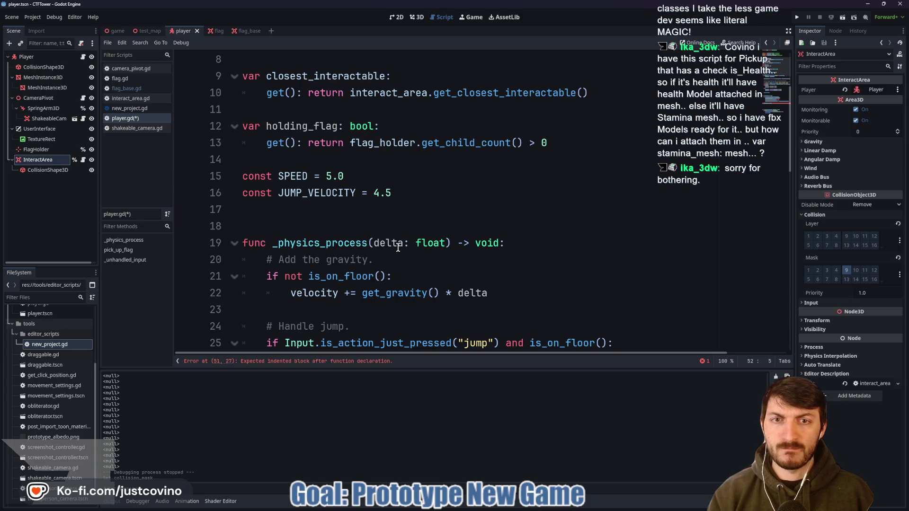
scroll(397, 248, down, 10)
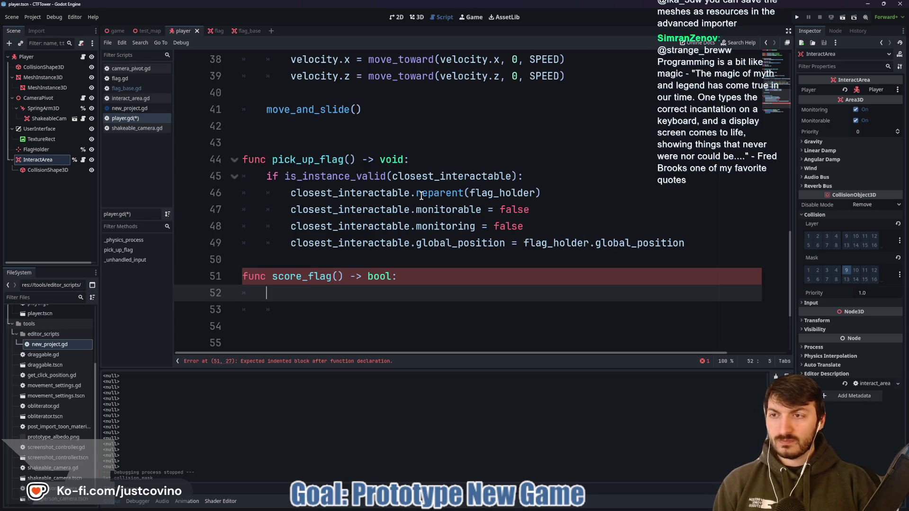
Step: Write an if holding_flag: check as the opening of score_flag's body
text(lag)
key(Return)
text(.)
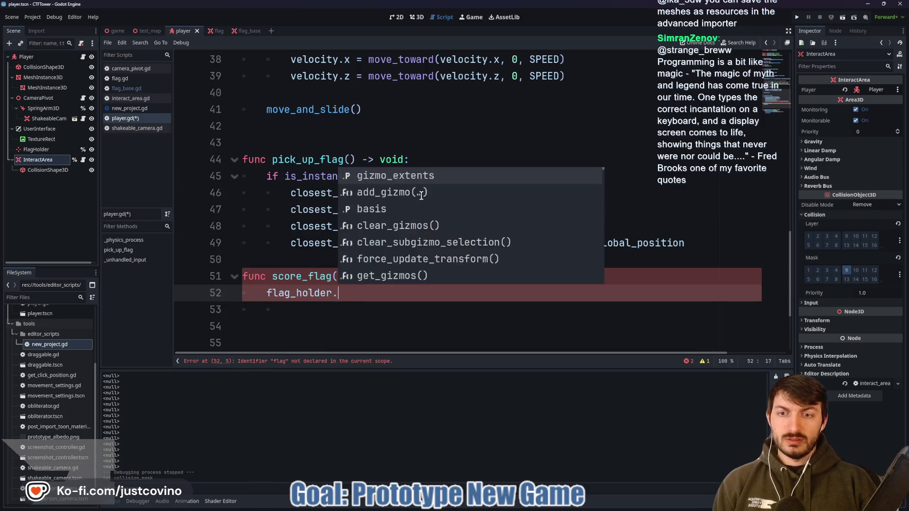
text(get_chi)
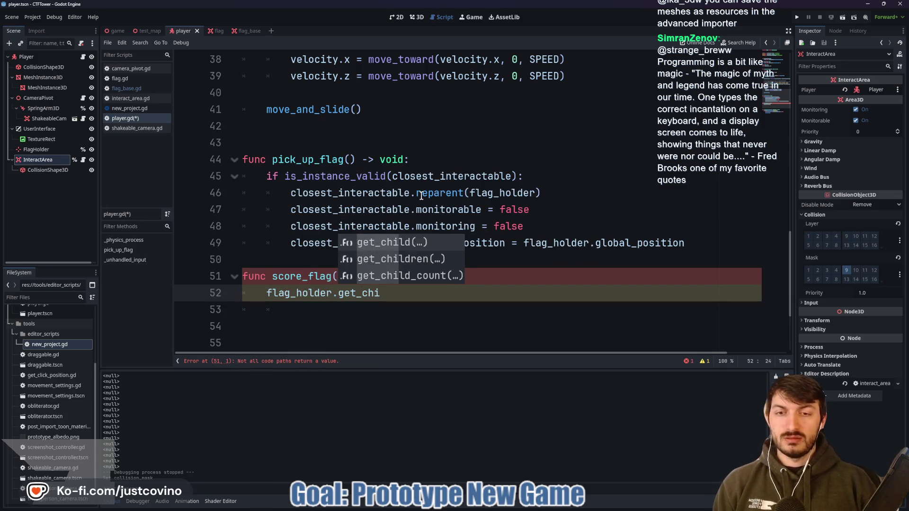
key(Down)
key(Down)
key(Return)
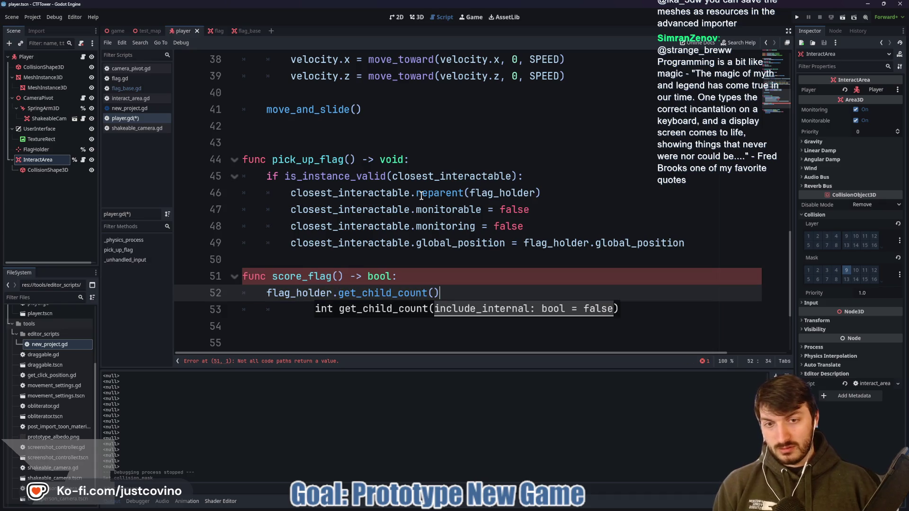
key(BackSpace)
key(BackSpace)
key(BackSpace)
text(if)
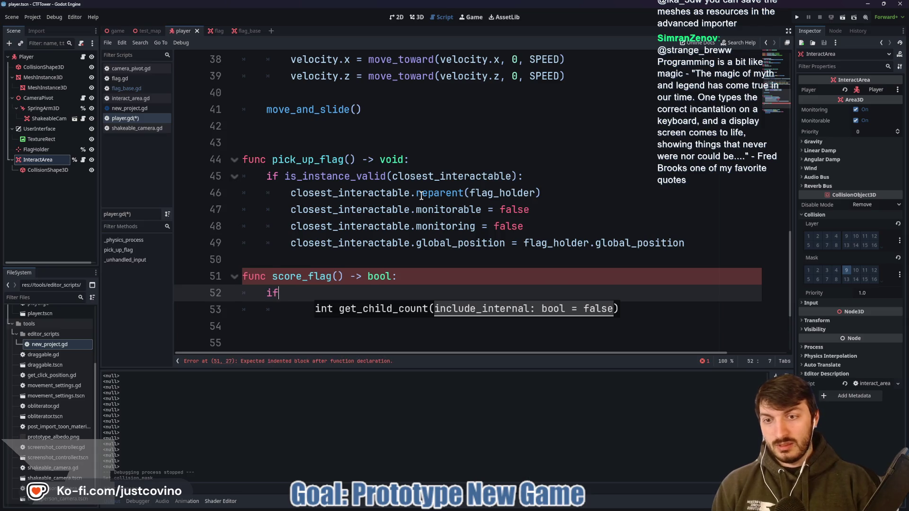
text( i)
key(BackSpace)
text(ho)
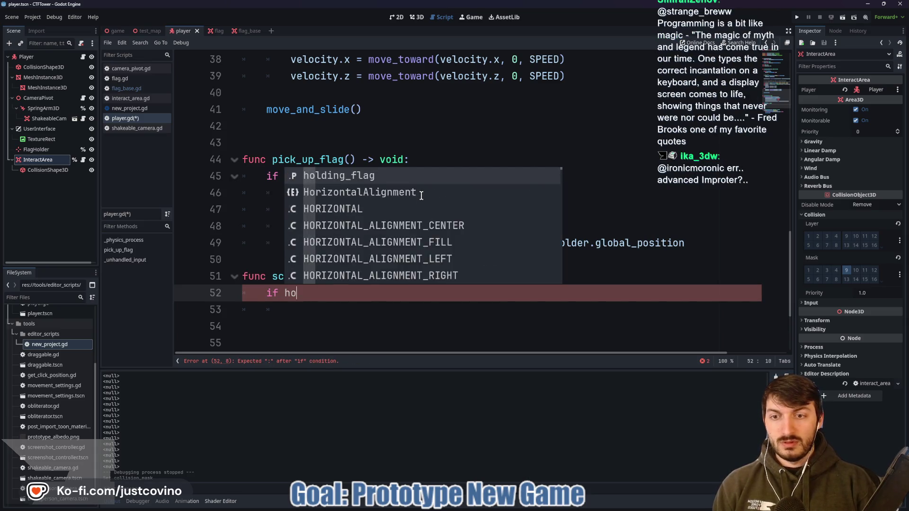
key(Return)
text(:)
key(Return)
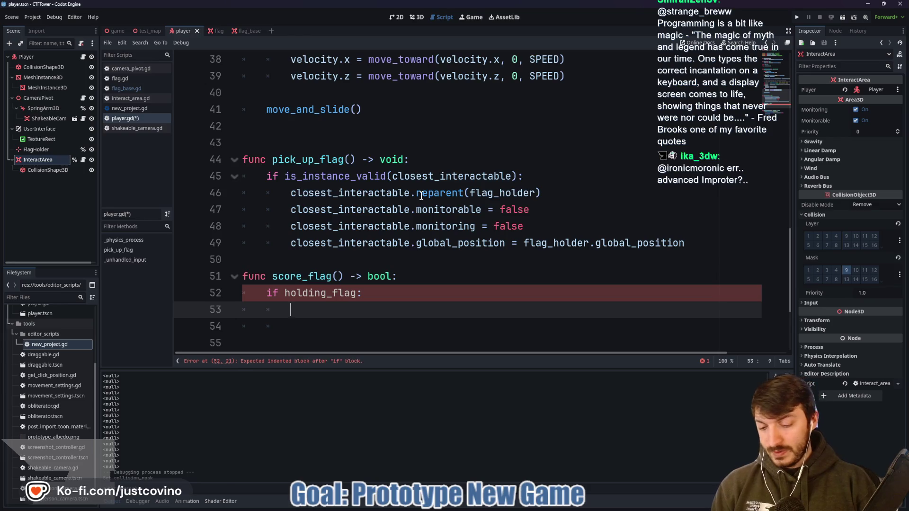
Step: Inside the check, free the carried flag with flag_holder.get_child(...).queue_free()
text(flag)
key(Return)
text(.)
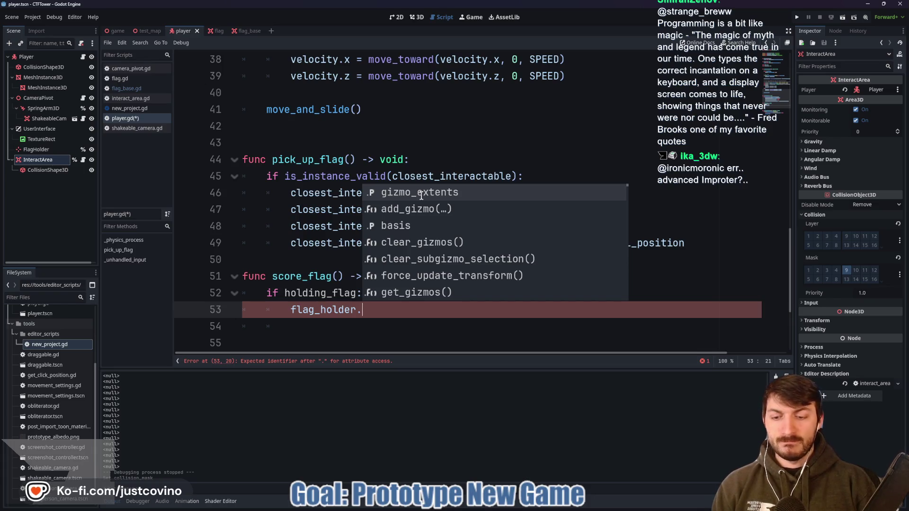
text(get_ch)
key(Return)
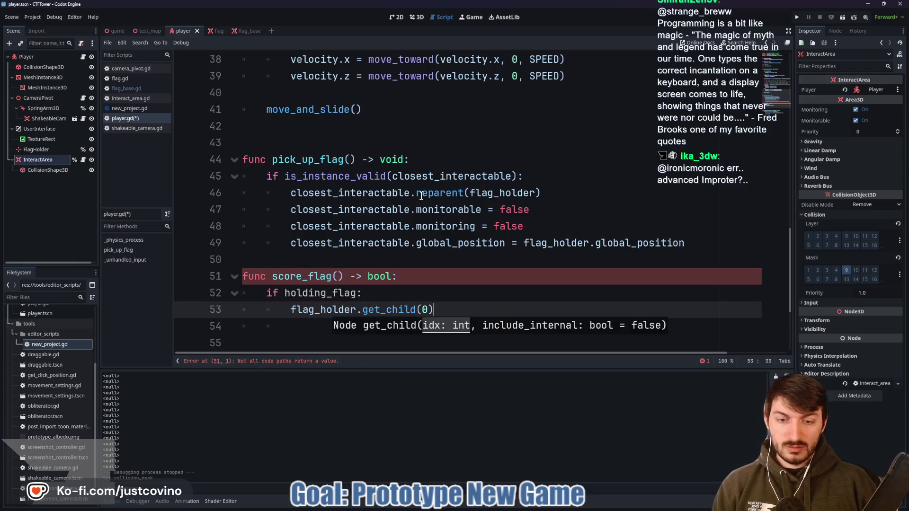
text(queue)
key(Down)
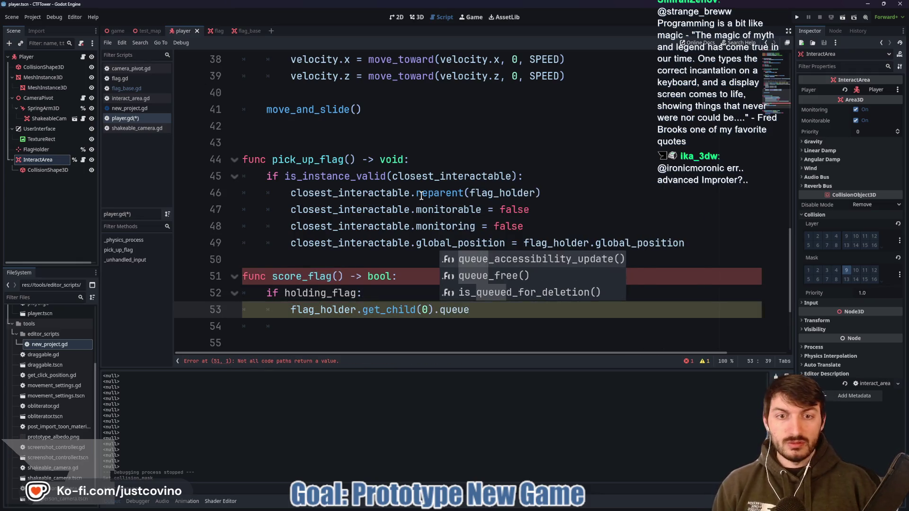
key(Return)
key(Return)
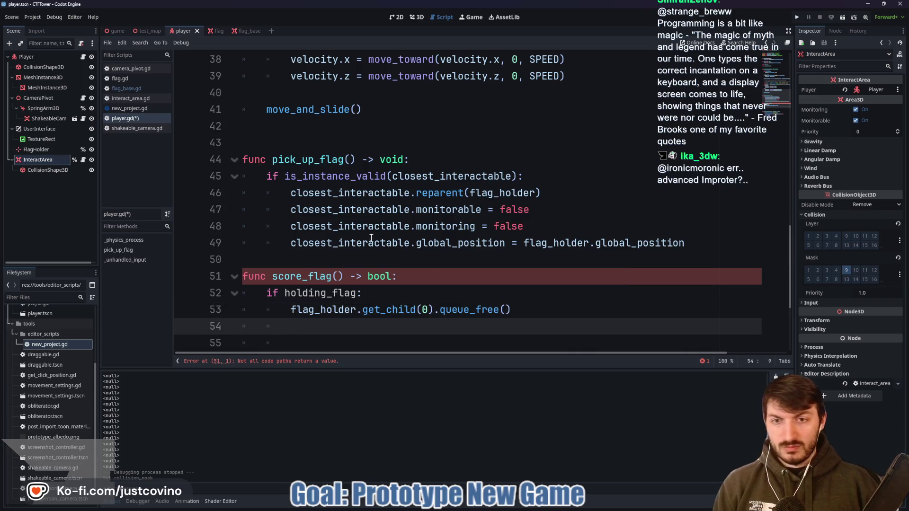
Step: Change score_flag's return type to void, add print("+1 Point"), and save player.gd
double_click(368, 277)
text(void)
click(335, 326)
text(print(")
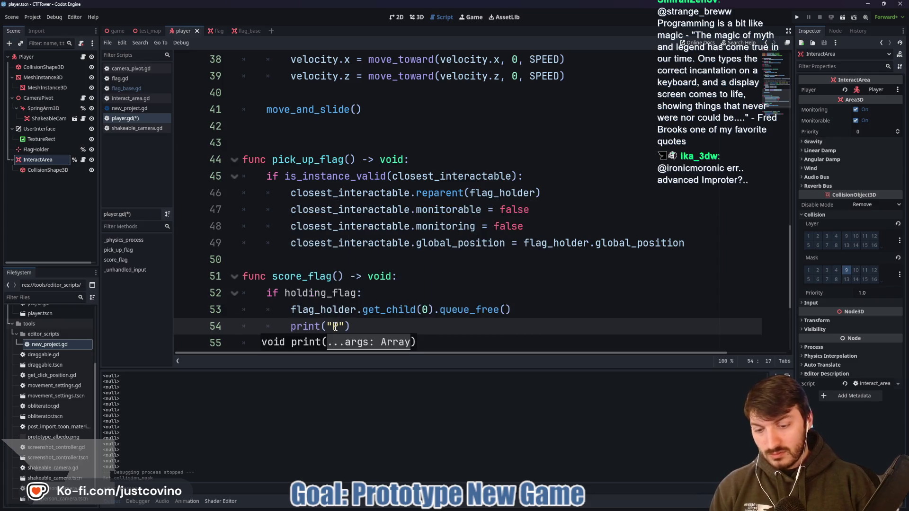
text(+1 Point")
key(ctrl+s)
mouse_move(56, 26)
mouse_down()
mouse_move(256, 113)
mouse_move(14, 26)
mouse_up()
drag(107, 54, 520, 244)
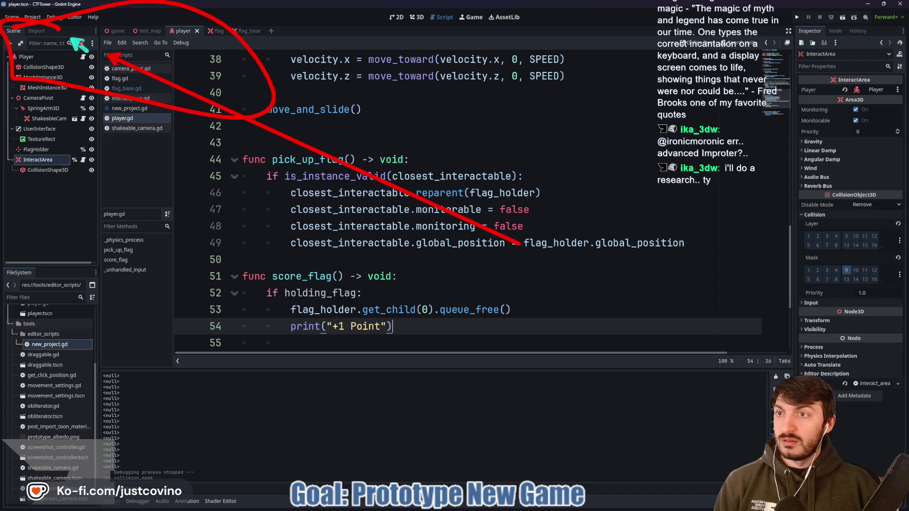
Step: Restore the scene tree dock, enlarge the script editor, and add a blank line above score_flag
click(36, 31)
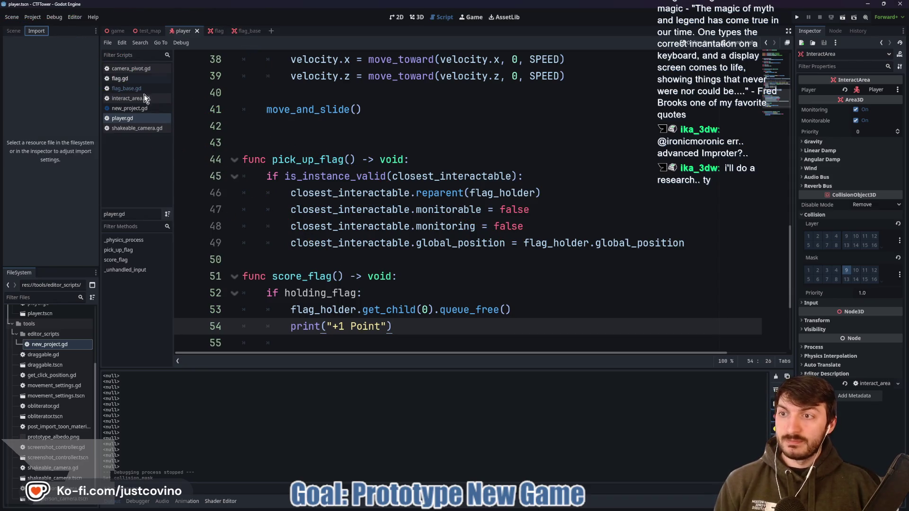
click(13, 31)
scroll(51, 365, up, 4)
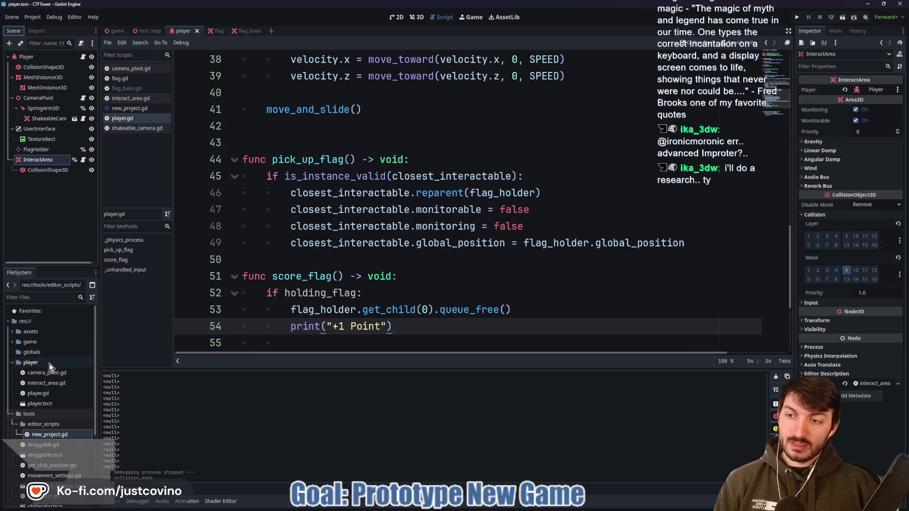
drag(24, 336, 232, 325)
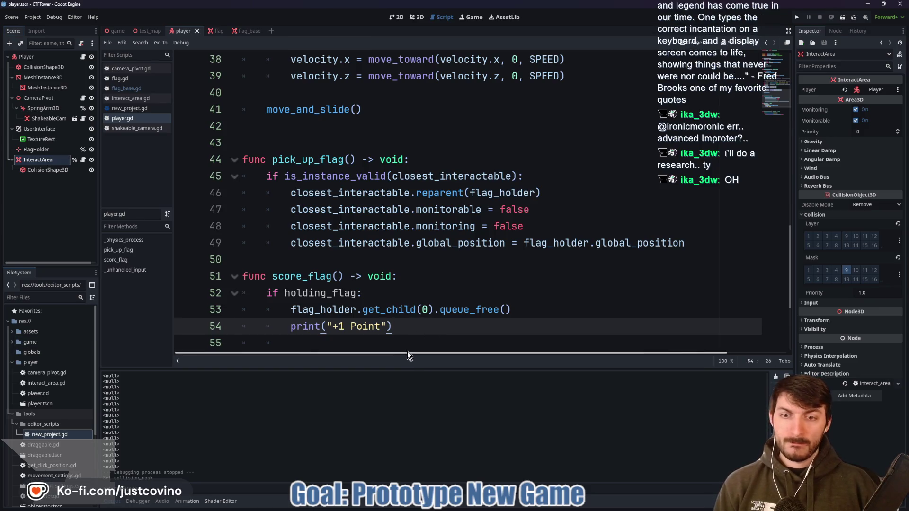
drag(399, 370, 400, 417)
click(335, 261)
key(Return)
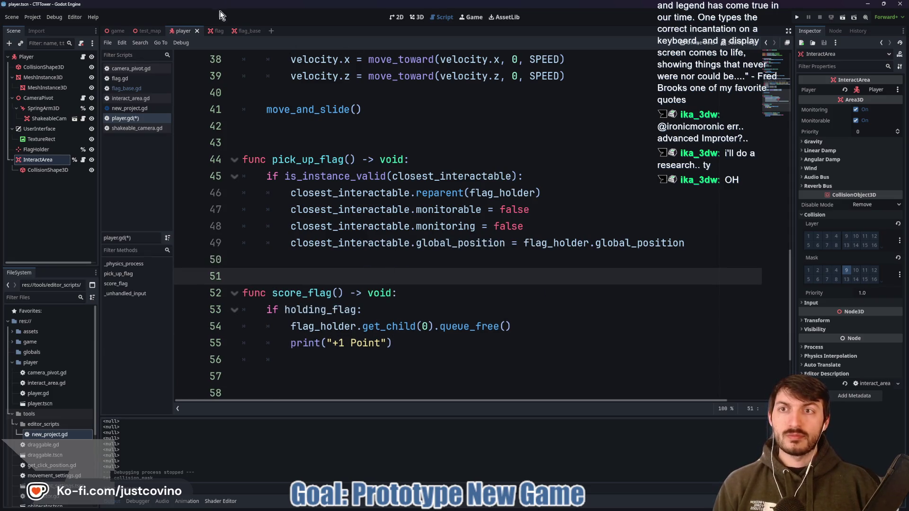
Step: In the flag_base scene's script, delete the print("Body Entered") debug line
click(242, 31)
drag(410, 143, 224, 142)
key(BackSpace)
key(BackSpace)
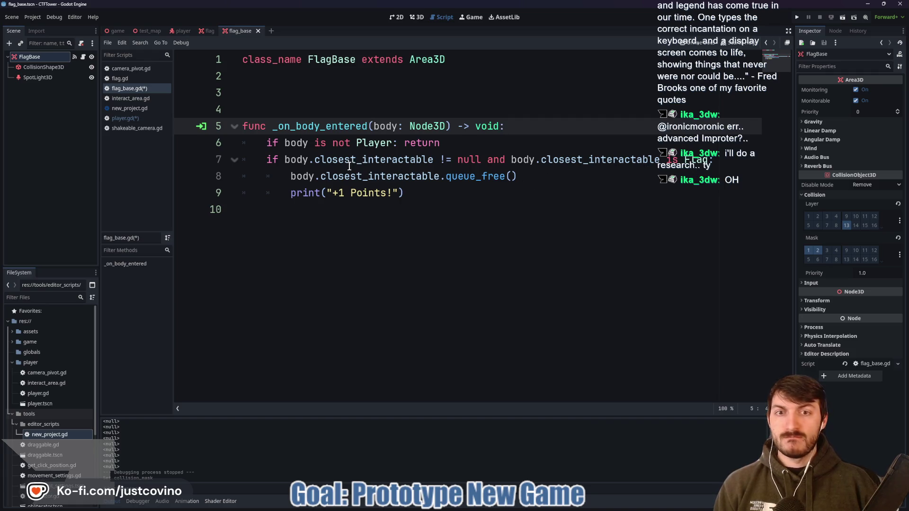
Step: Make the handler check body.holding_flag, call body.score_flag(), drop the +1 Points! print, and save
click(599, 172)
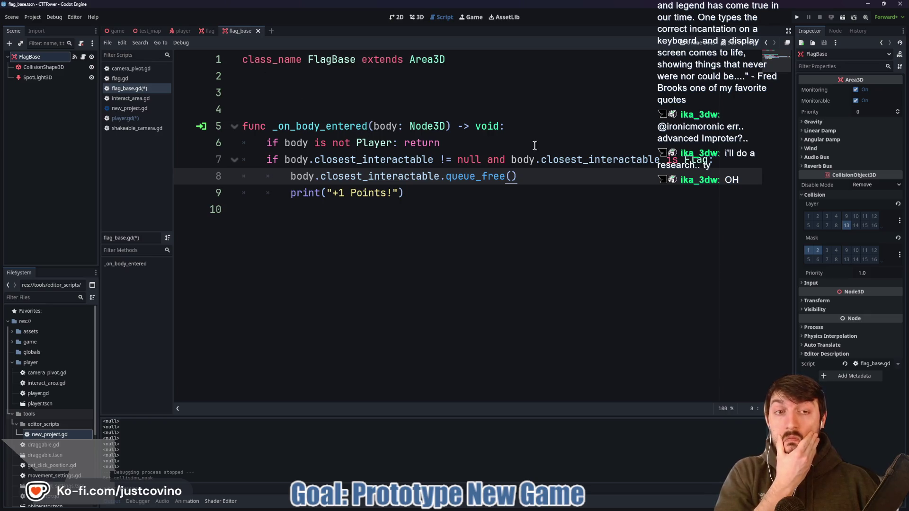
mouse_move(710, 159)
mouse_down()
mouse_move(293, 158)
mouse_move(314, 158)
mouse_up()
text(holding_)
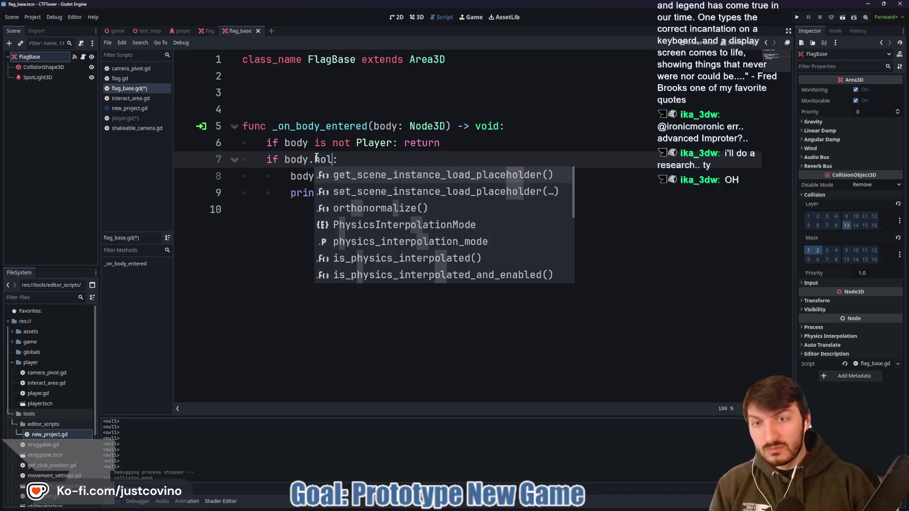
text(flag)
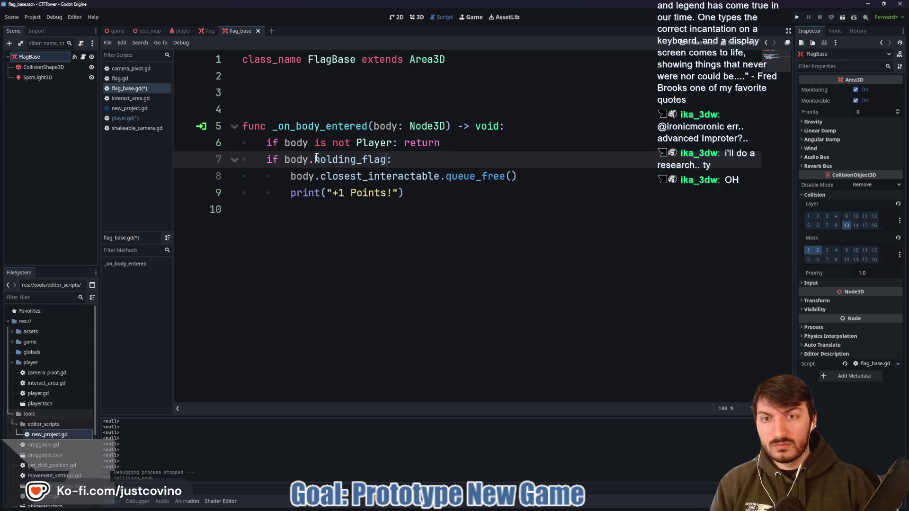
mouse_move(529, 177)
mouse_down()
mouse_move(311, 176)
mouse_move(318, 177)
mouse_up()
text(score_)
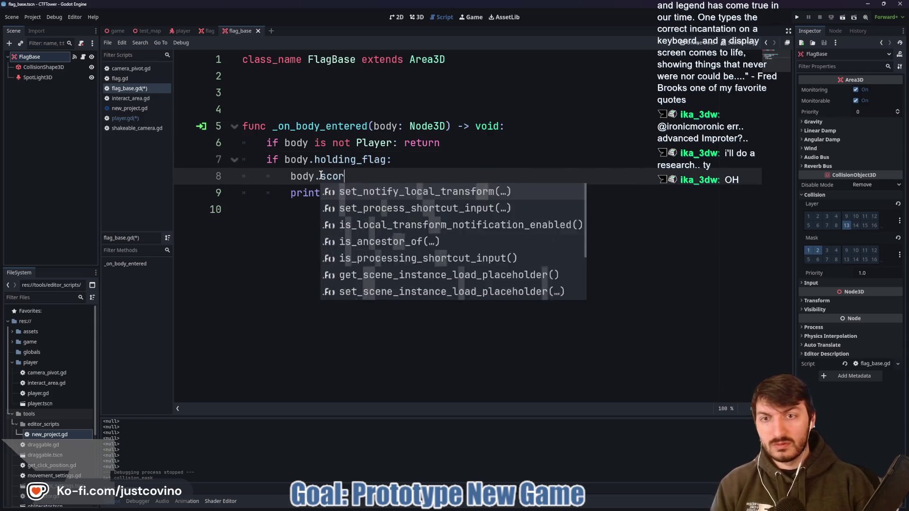
text(flag())
click(429, 190)
drag(428, 190, 290, 193)
key(BackSpace)
key(ctrl+s)
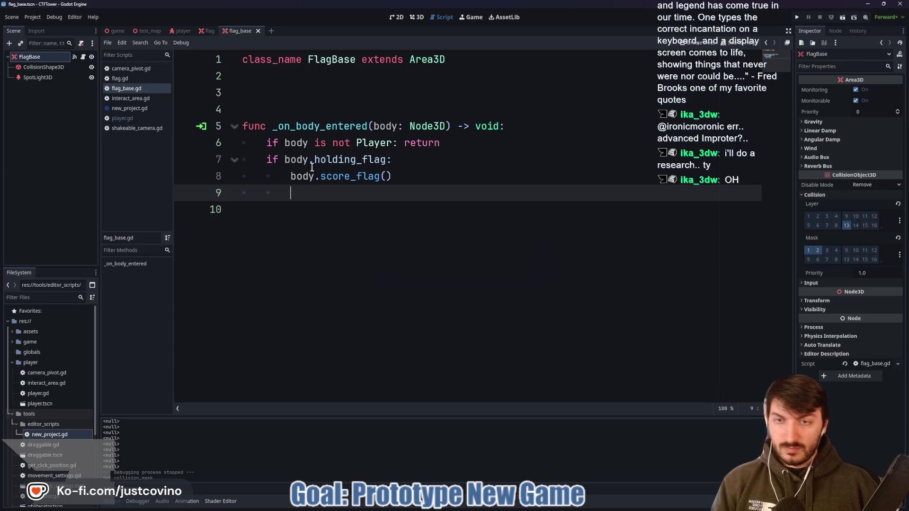
Step: Run the game scene with F5 to test flag scoring
click(117, 31)
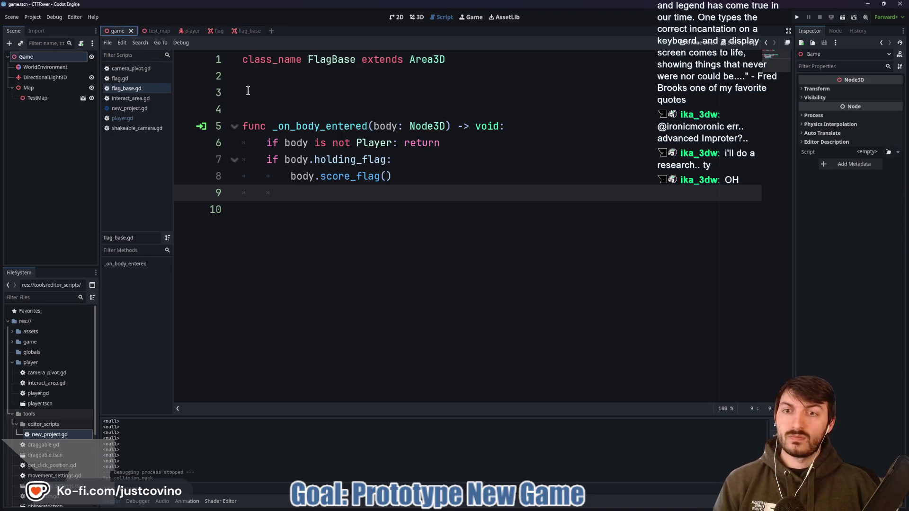
click(450, 126)
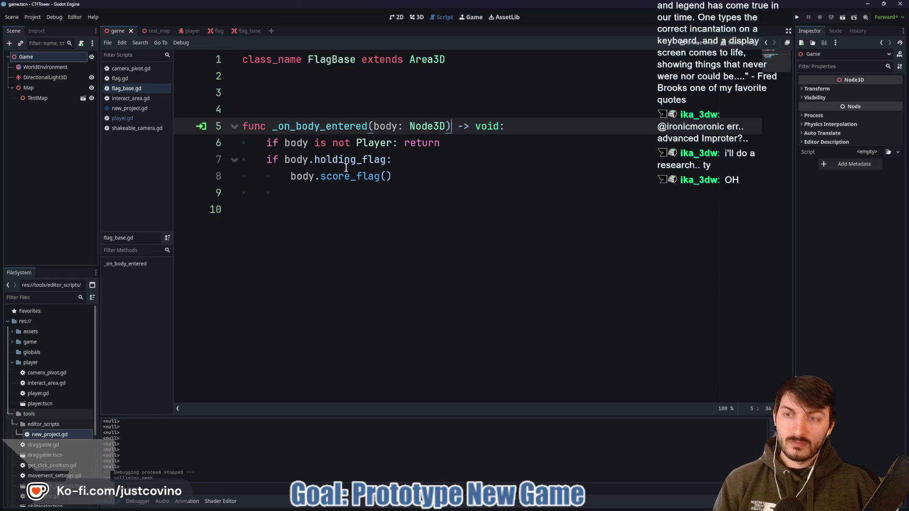
key(F5)
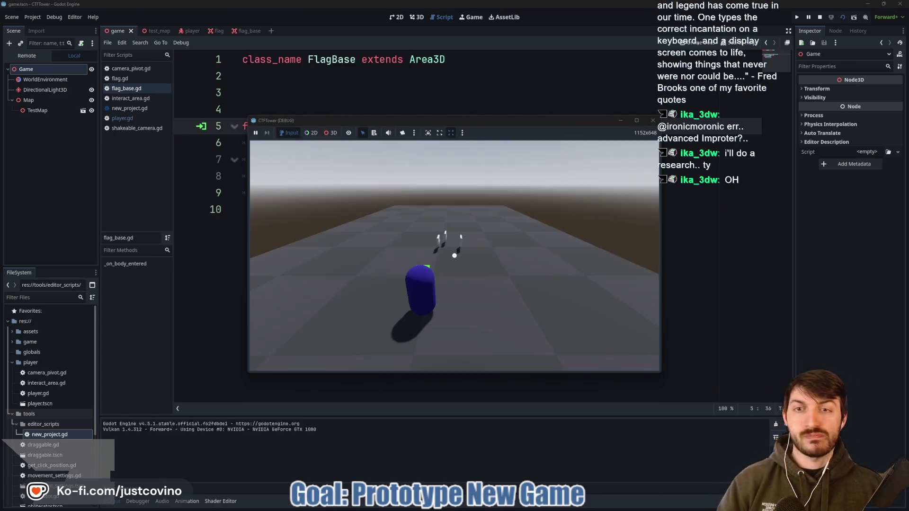
key(w)
key(w)
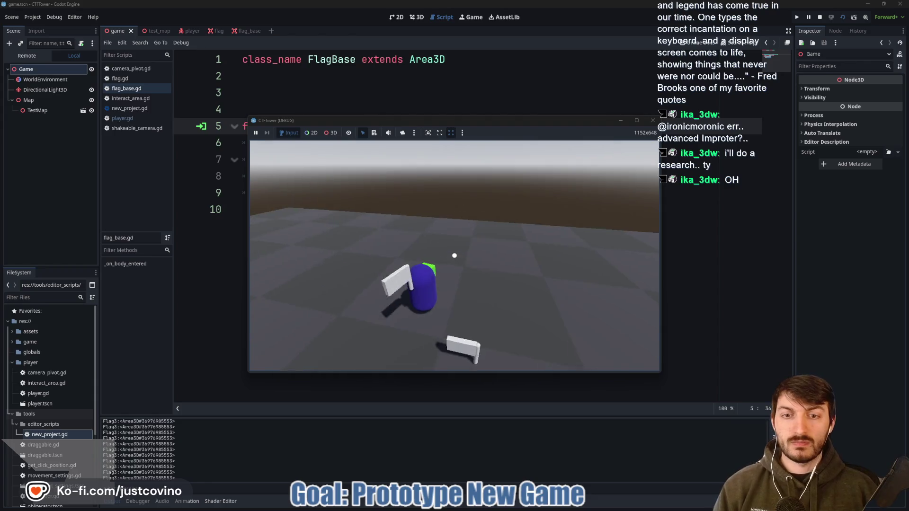
key(w)
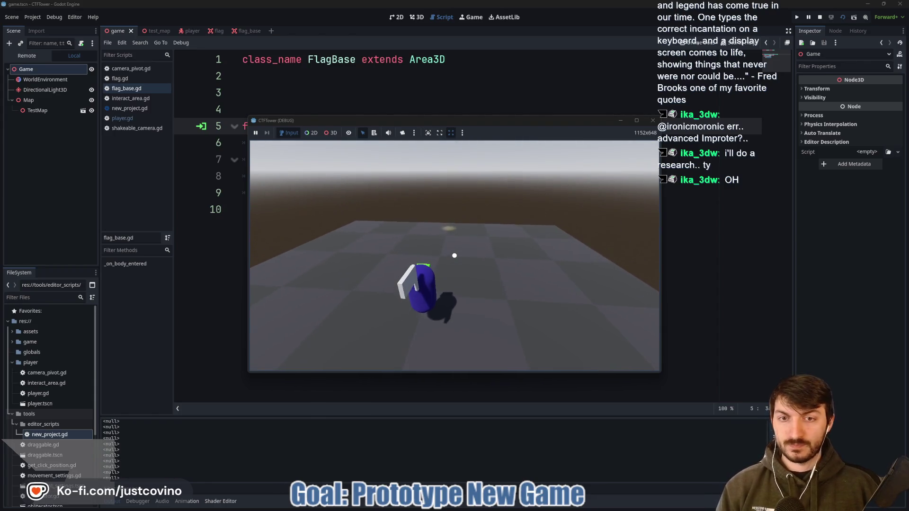
key(w)
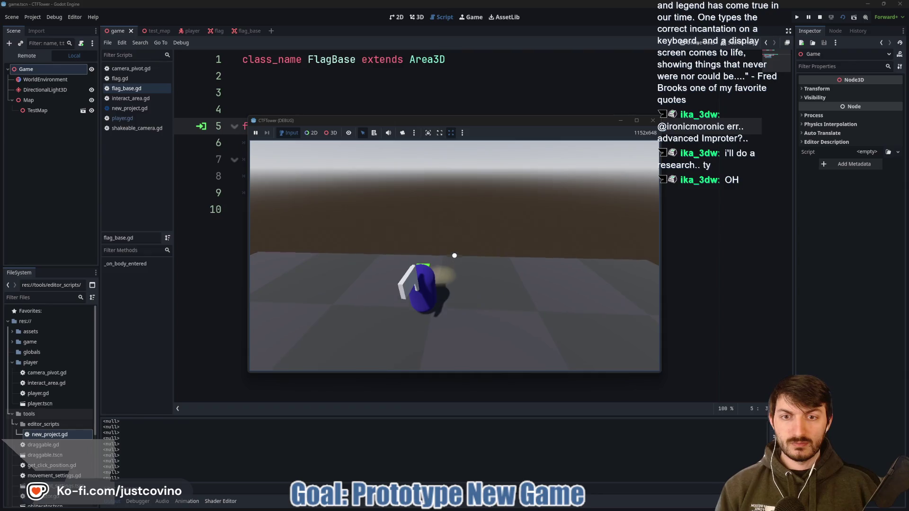
key(s)
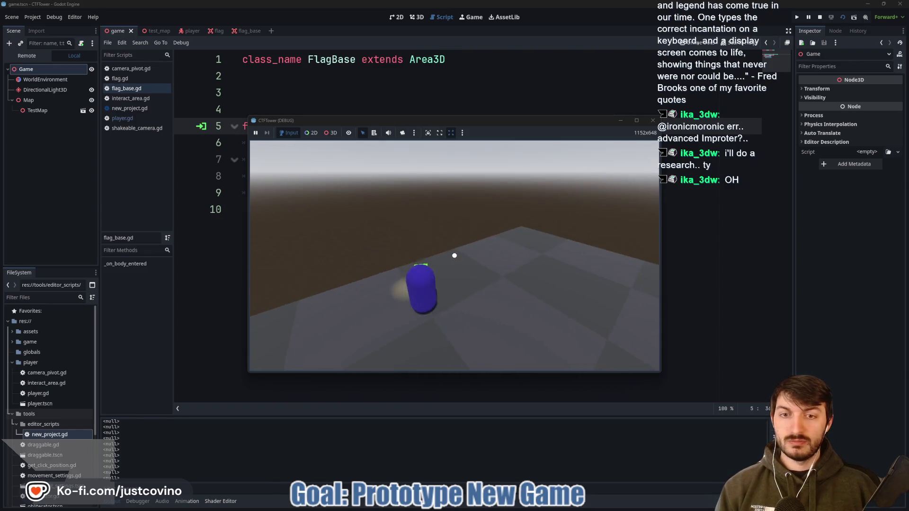
key(w)
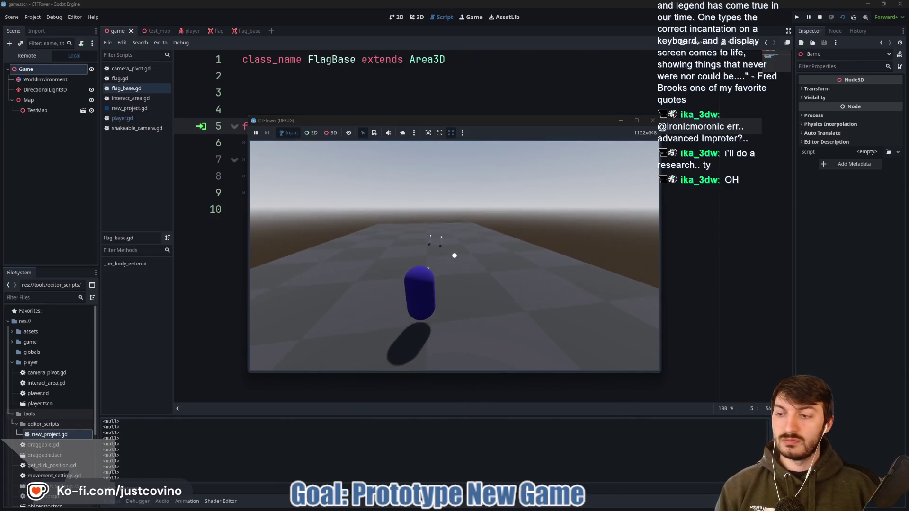
key(w)
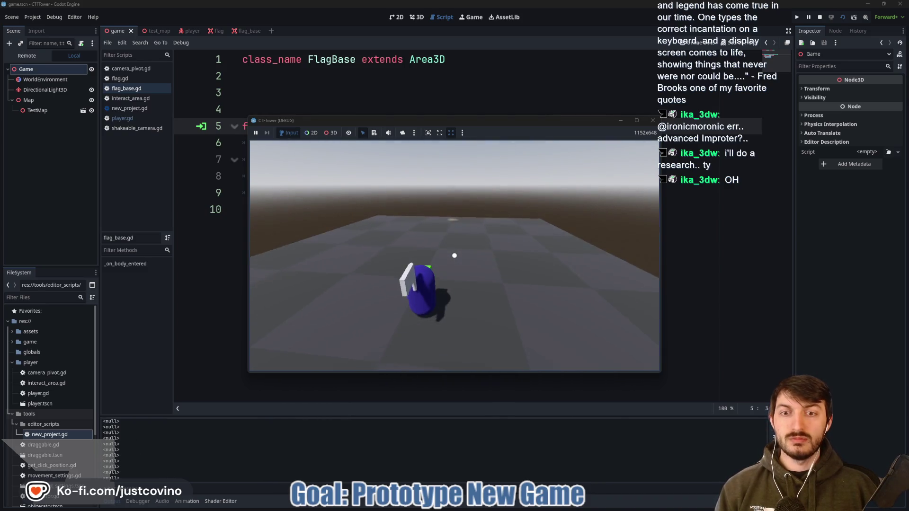
key(space)
key(w)
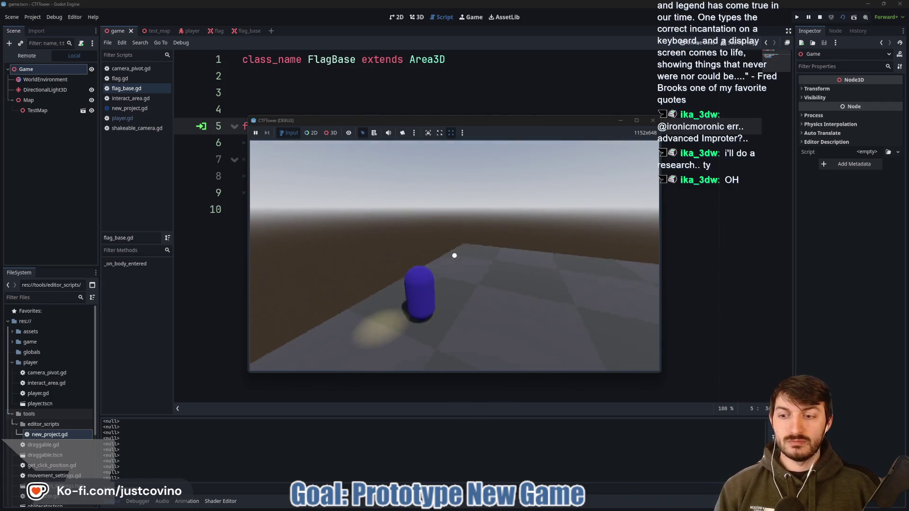
key(space)
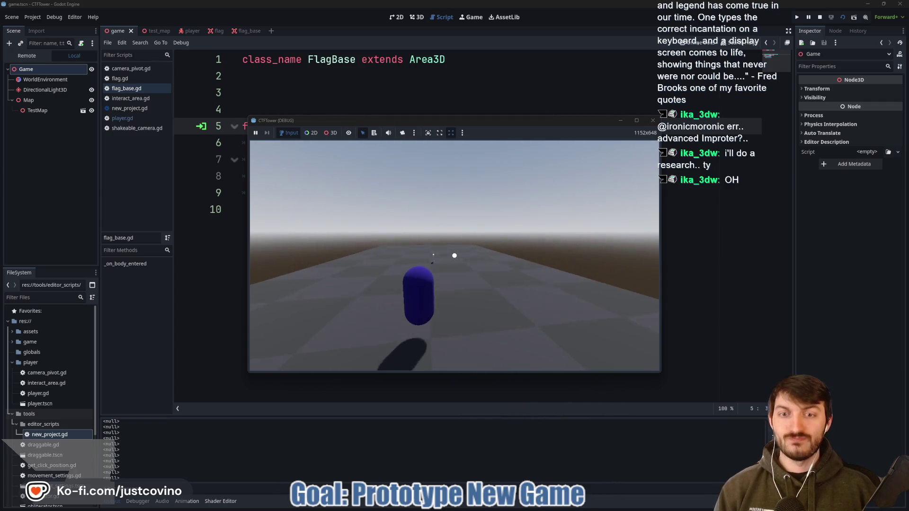
key(w)
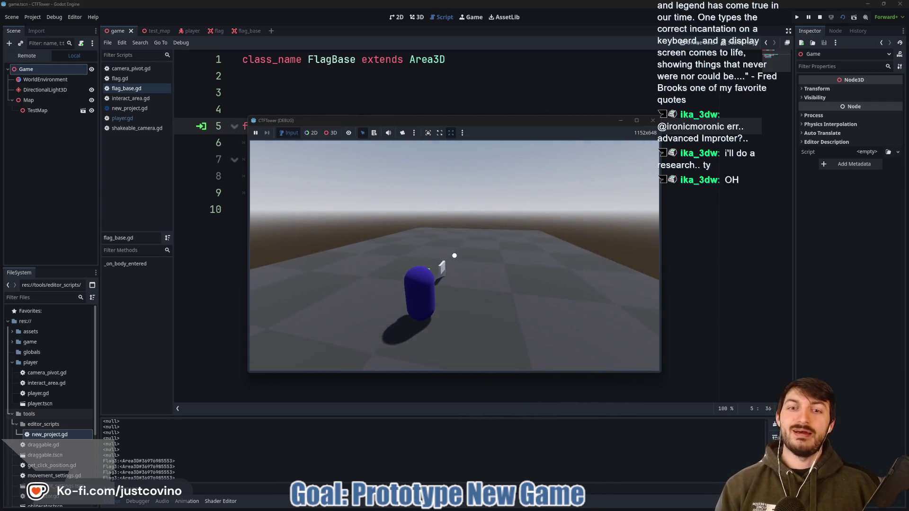
key(w)
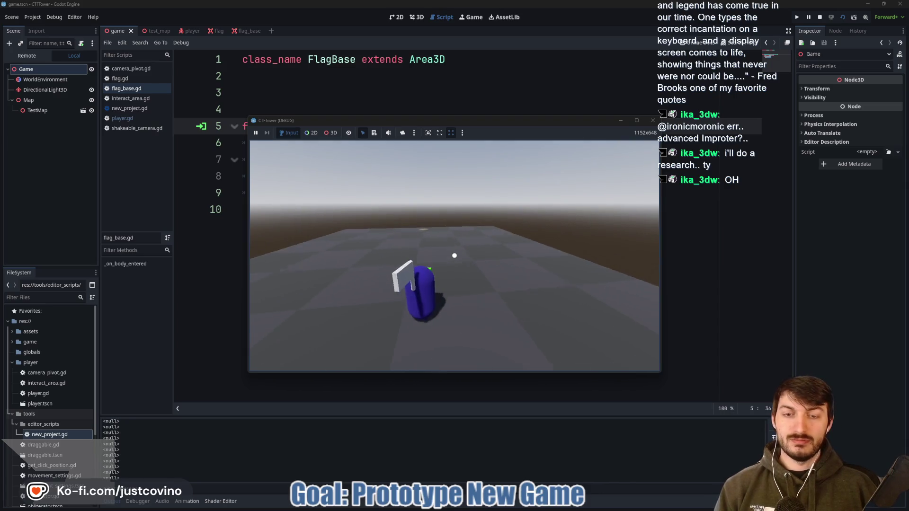
key(w)
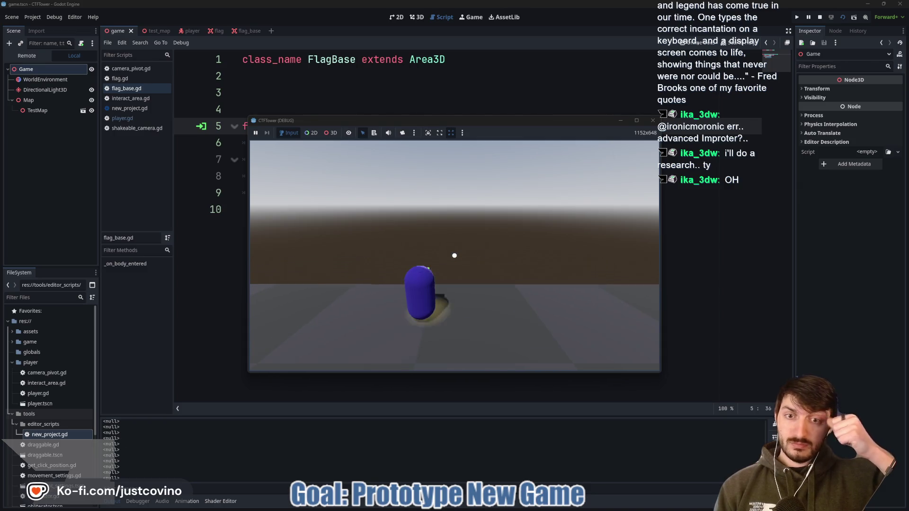
key(F8)
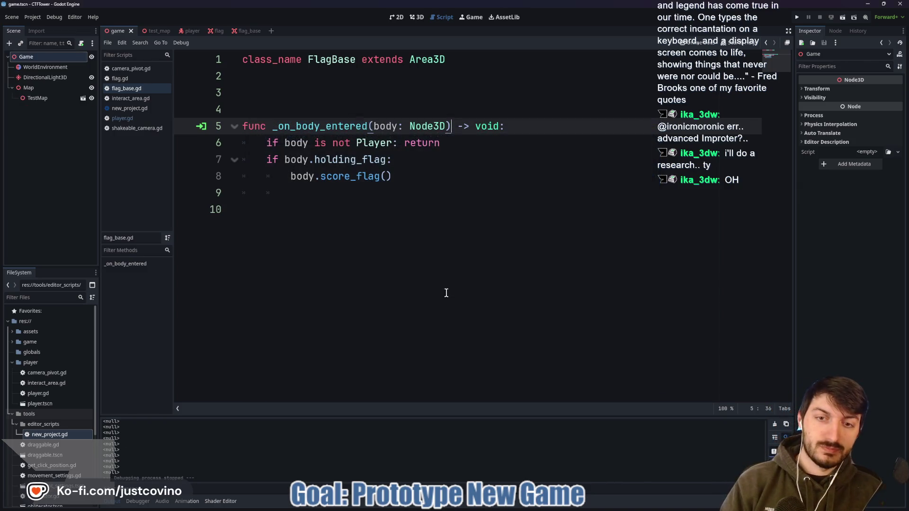
click(399, 506)
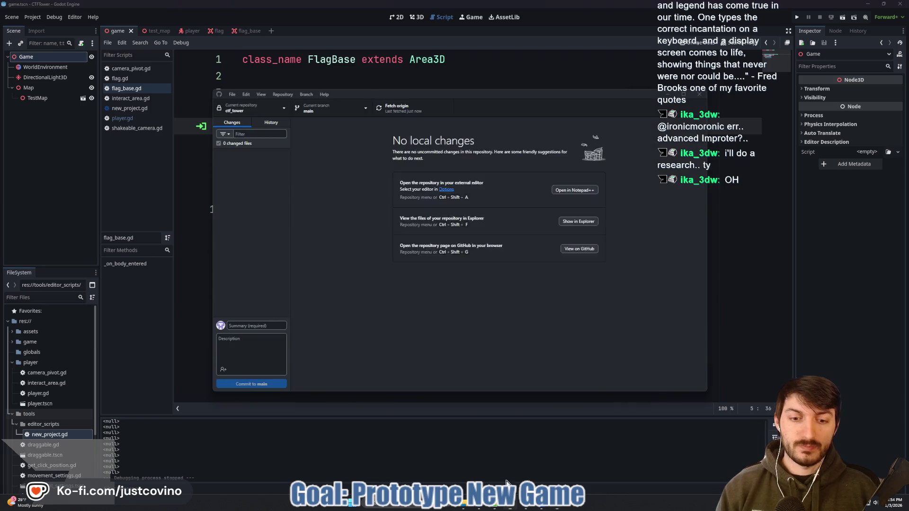
Step: Commit the 15 files as 'Flags can be picked up and captured' and push to origin
click(252, 326)
text(Flags)
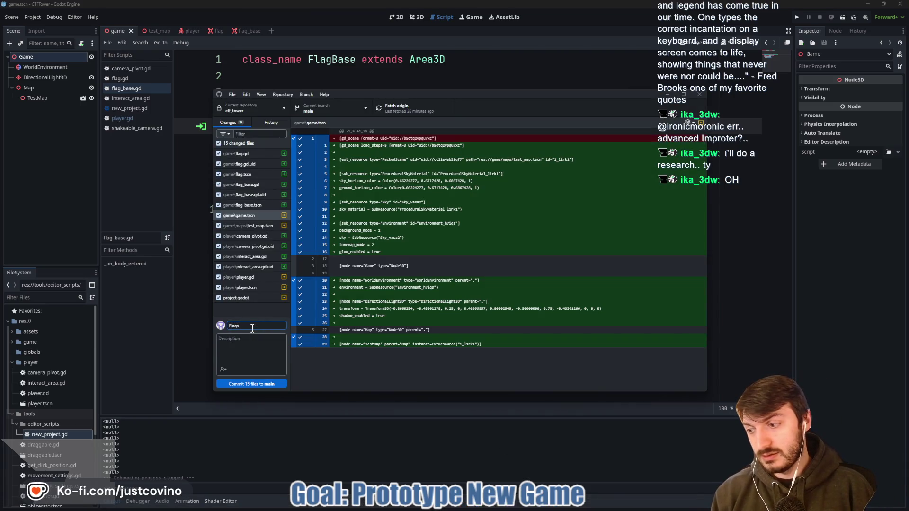
text( can be picked up and captured)
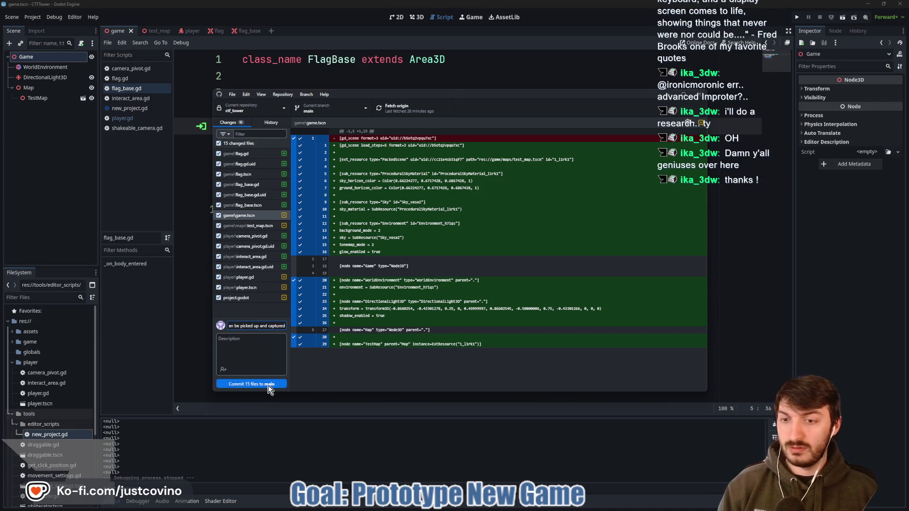
click(269, 382)
click(578, 190)
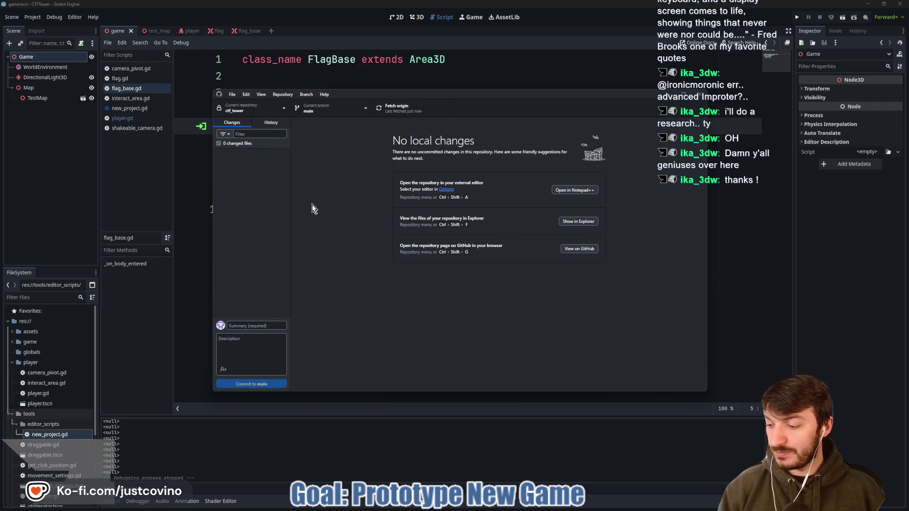
click(706, 217)
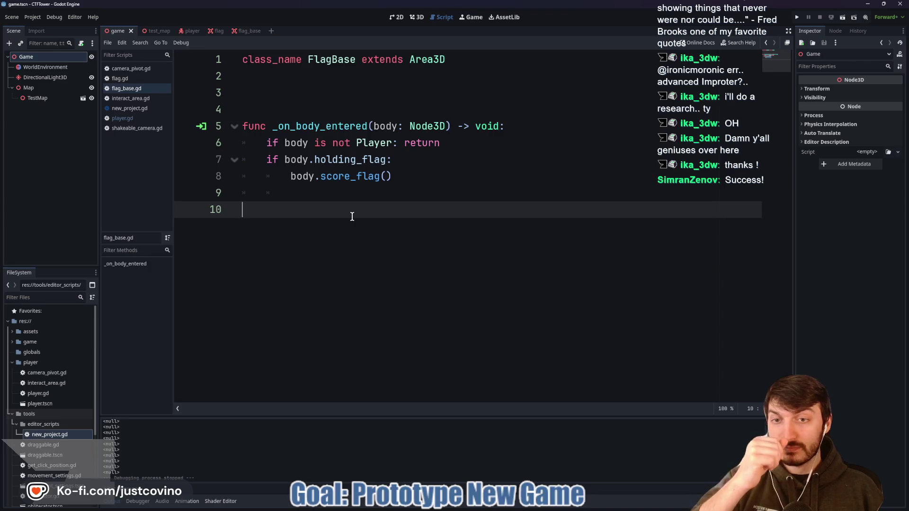
Step: Collapse the tools and player folders in the project files and save the game scene
click(308, 195)
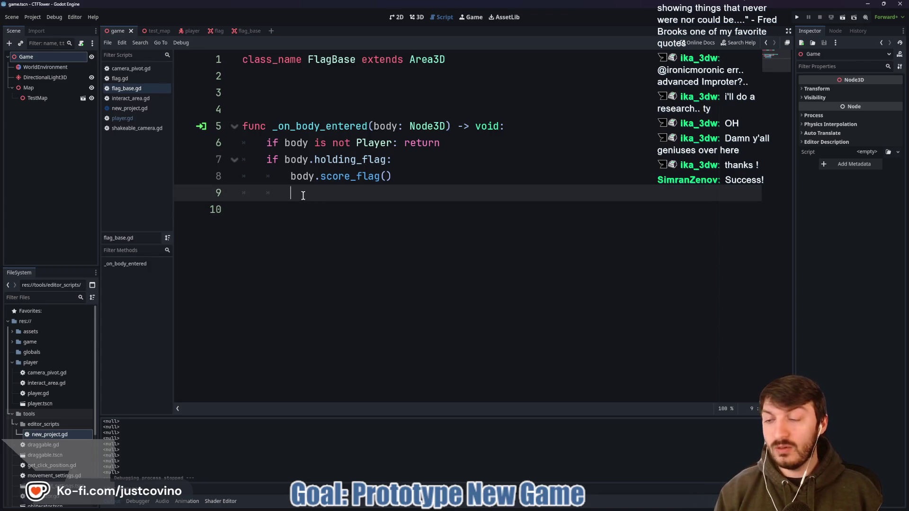
click(275, 88)
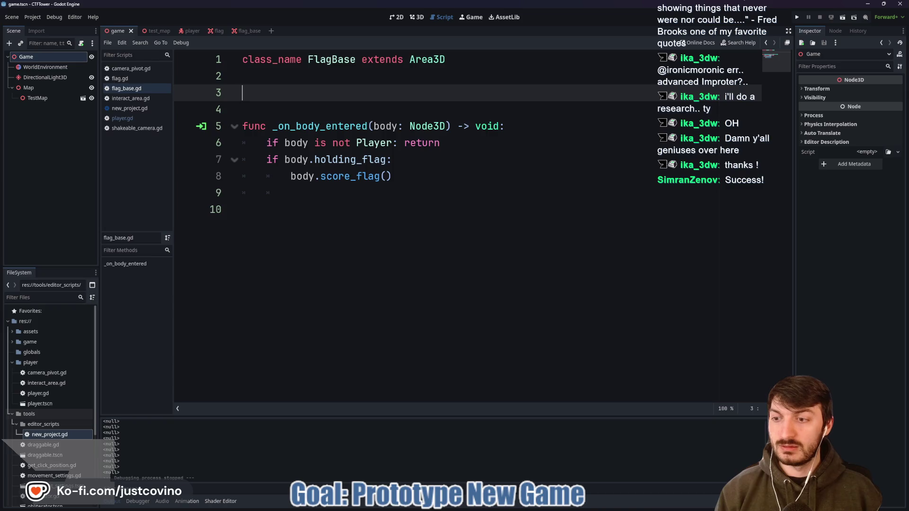
click(13, 414)
click(11, 362)
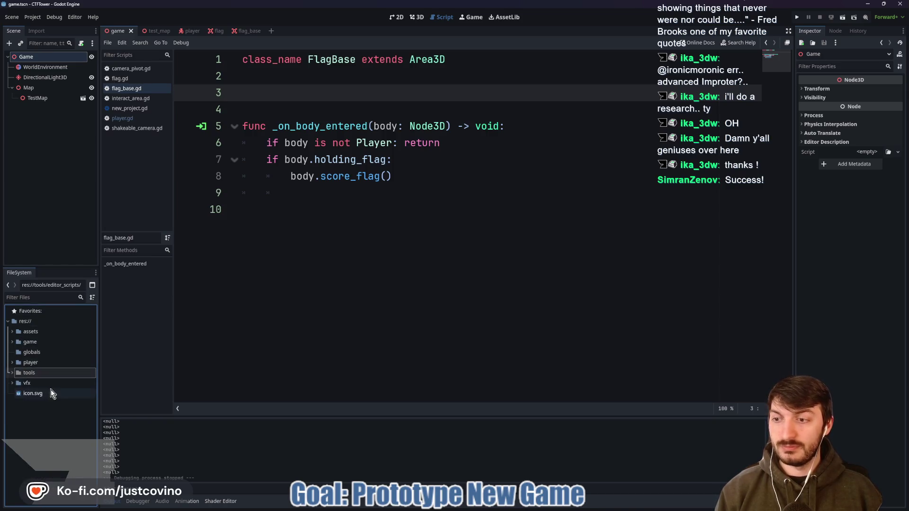
click(286, 312)
key(ctrl+s)
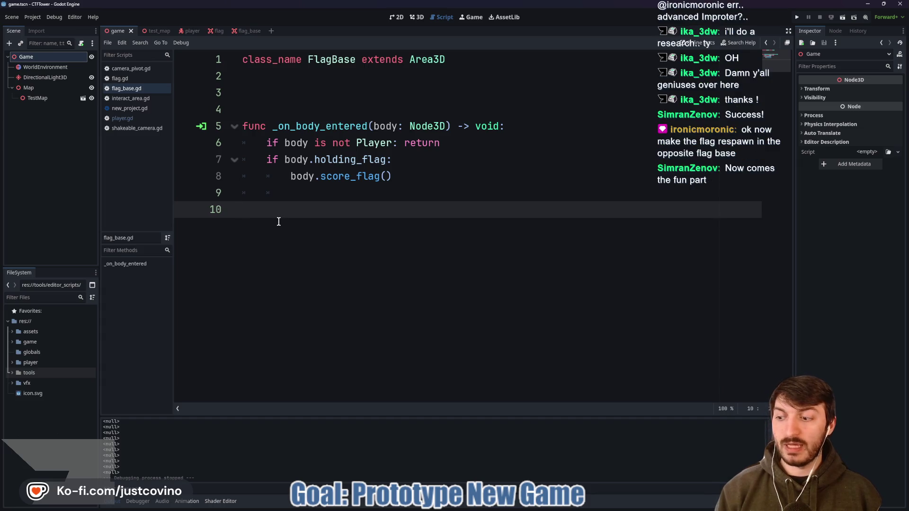
Step: Close the flag scene and open FlagBase's attached script flag_base.gd
click(245, 32)
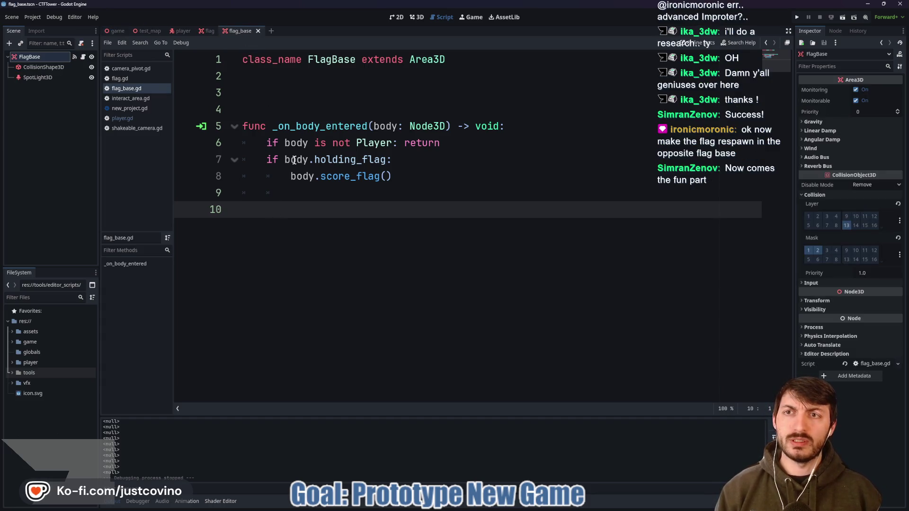
click(416, 18)
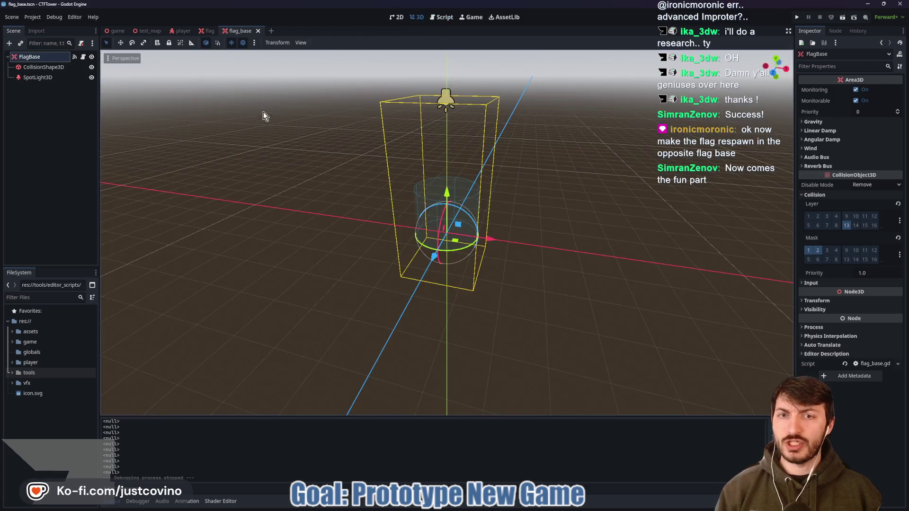
click(207, 31)
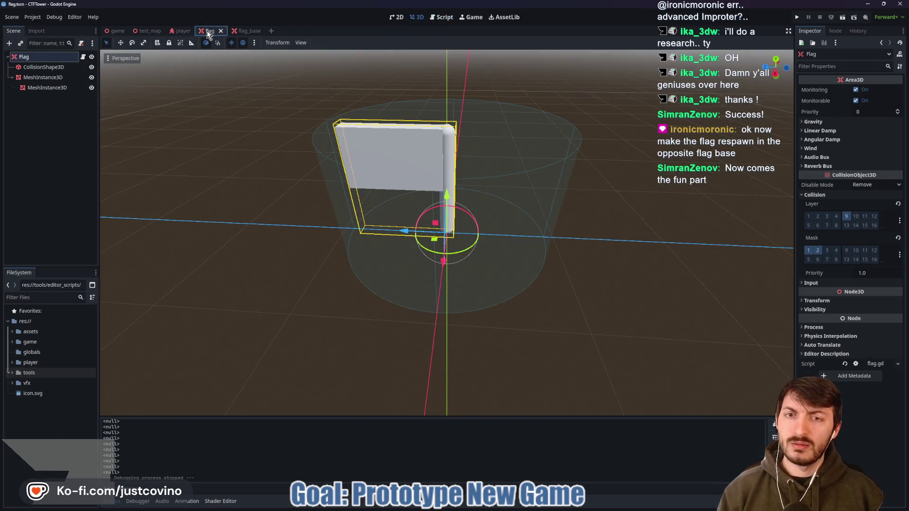
click(245, 30)
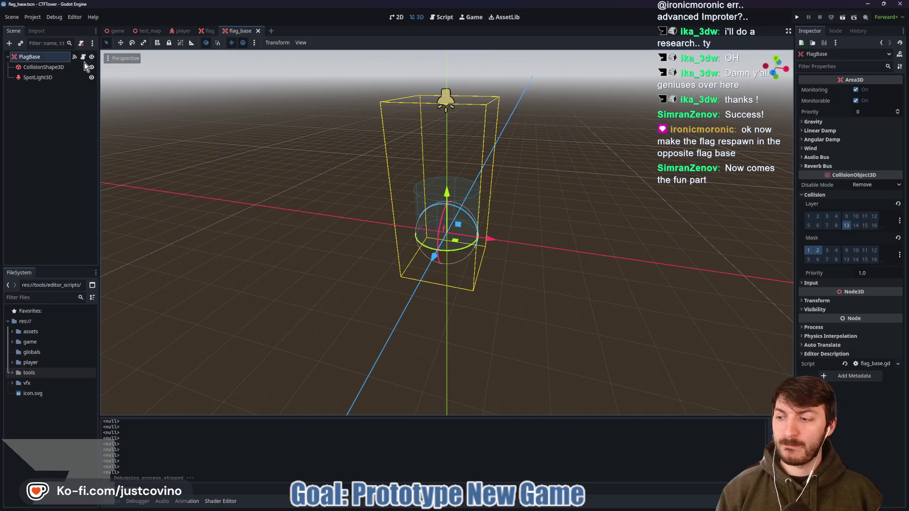
click(286, 113)
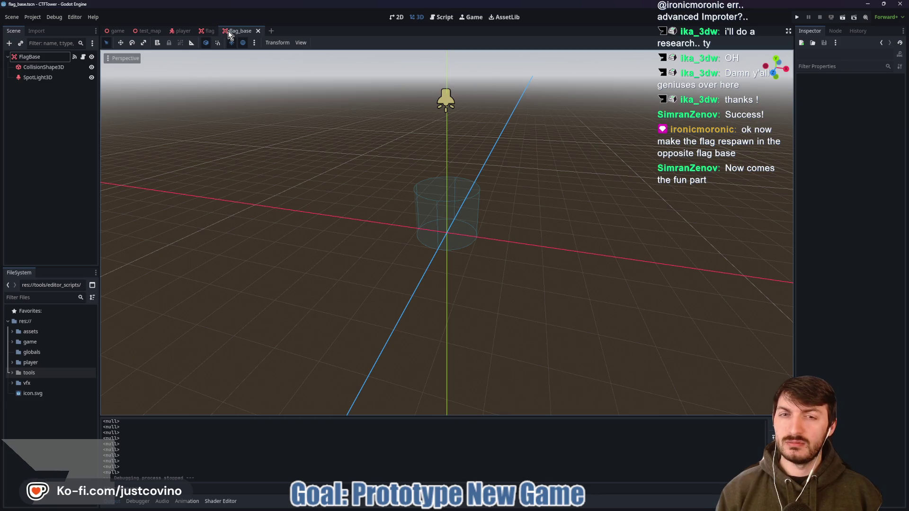
click(52, 61)
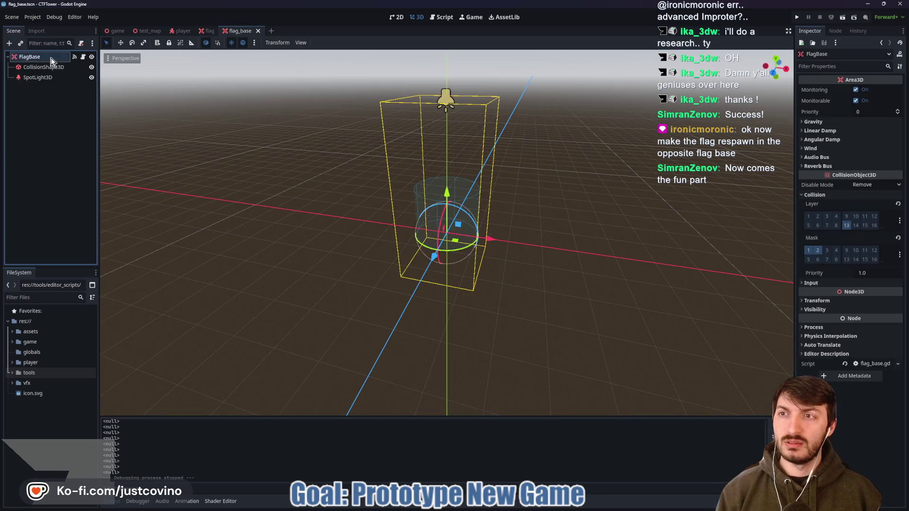
click(204, 30)
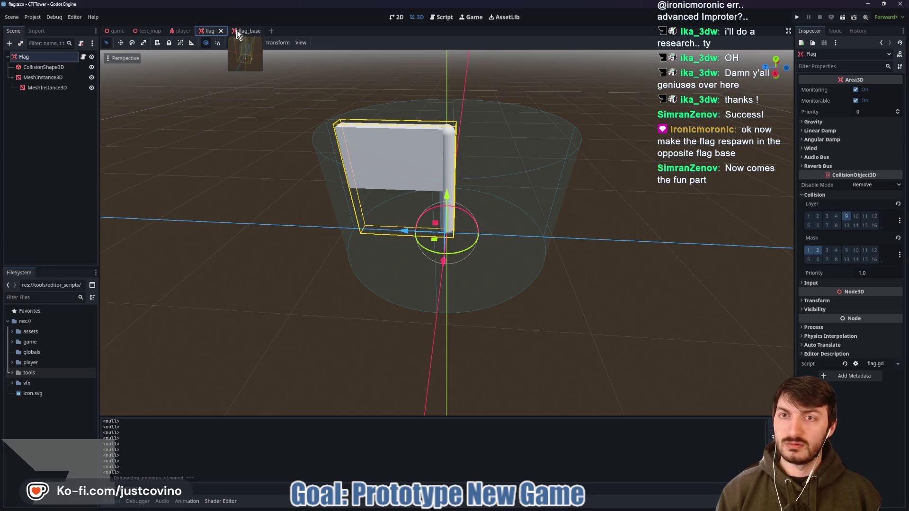
click(242, 31)
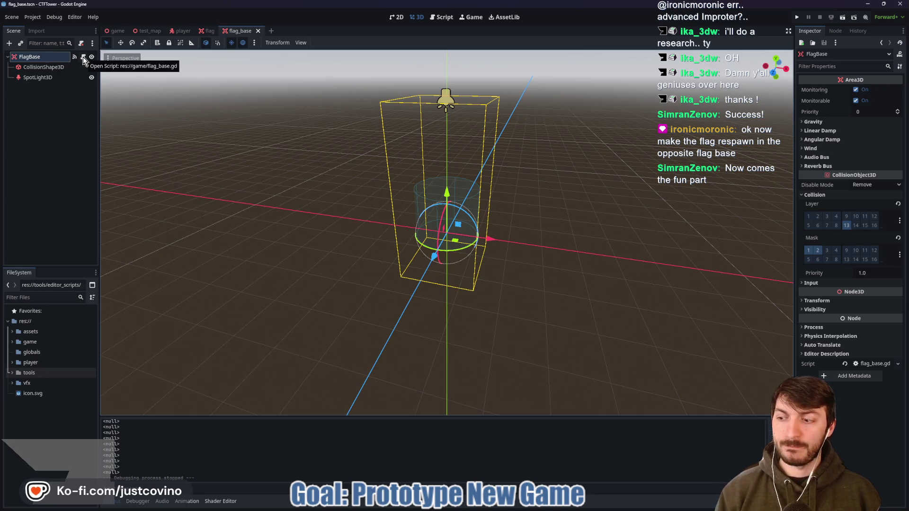
click(215, 31)
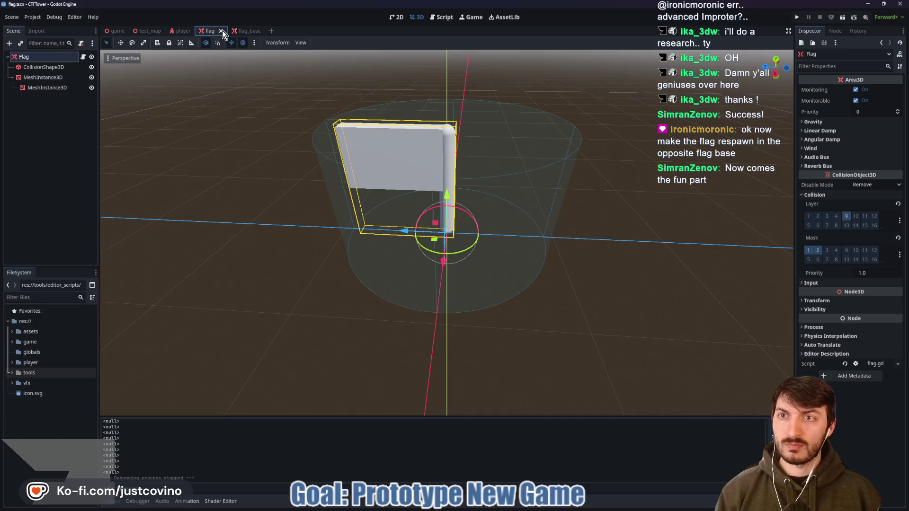
click(221, 31)
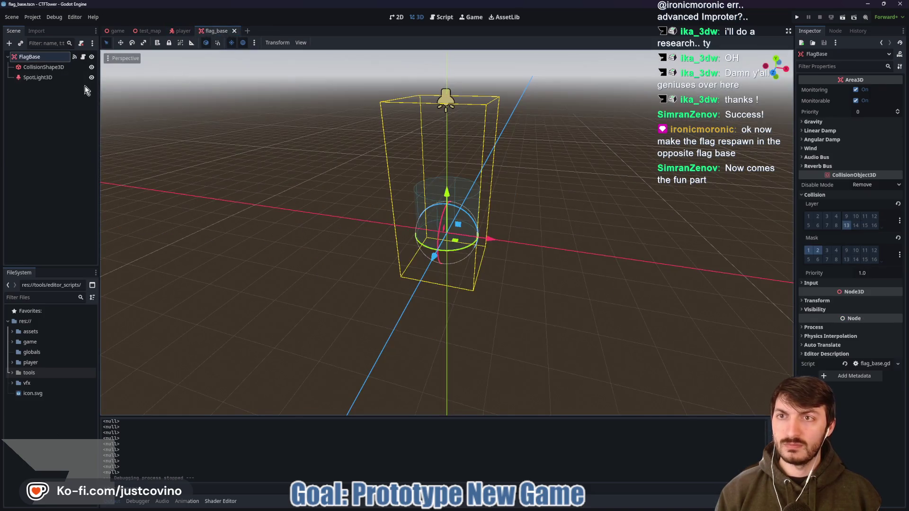
click(83, 57)
click(315, 97)
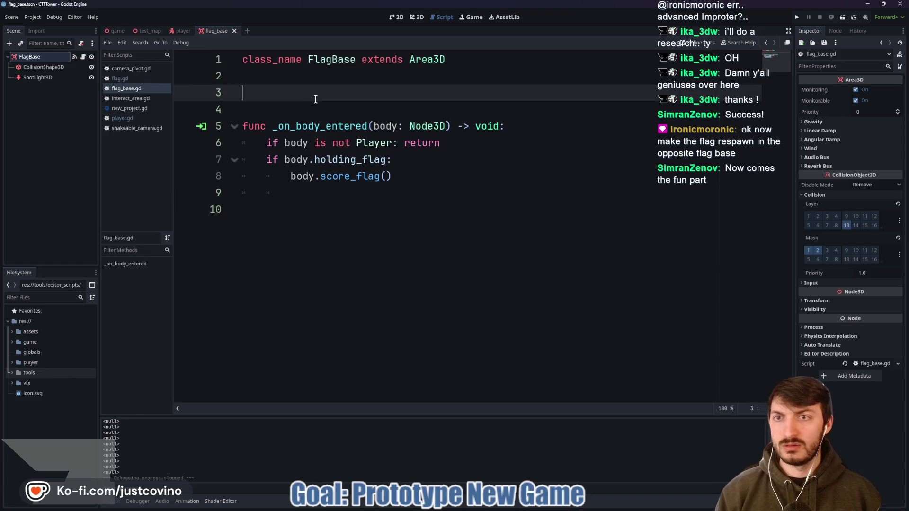
Step: Add const FLAG := preload() pointing to flag.tscn at the top of flag_base.gd
text(const FLAG)
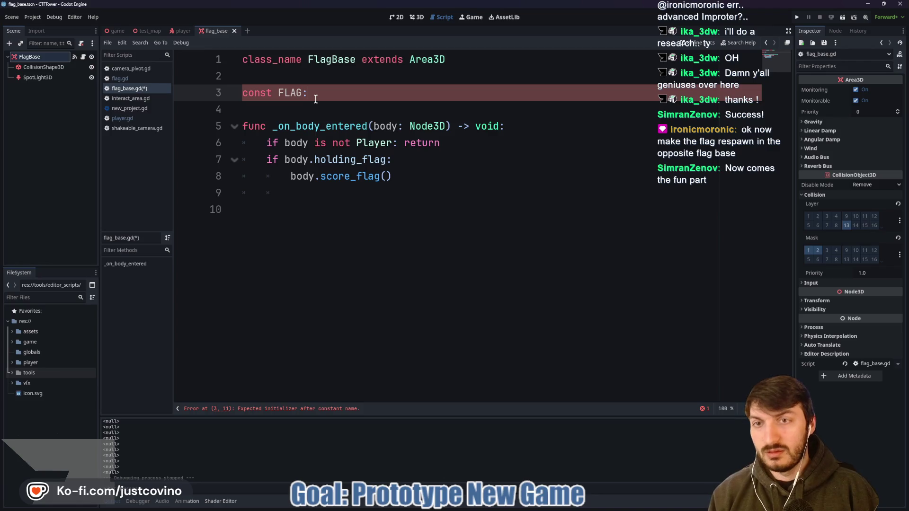
text( := [relo)
key(BackSpace)
key(BackSpace)
key(BackSpace)
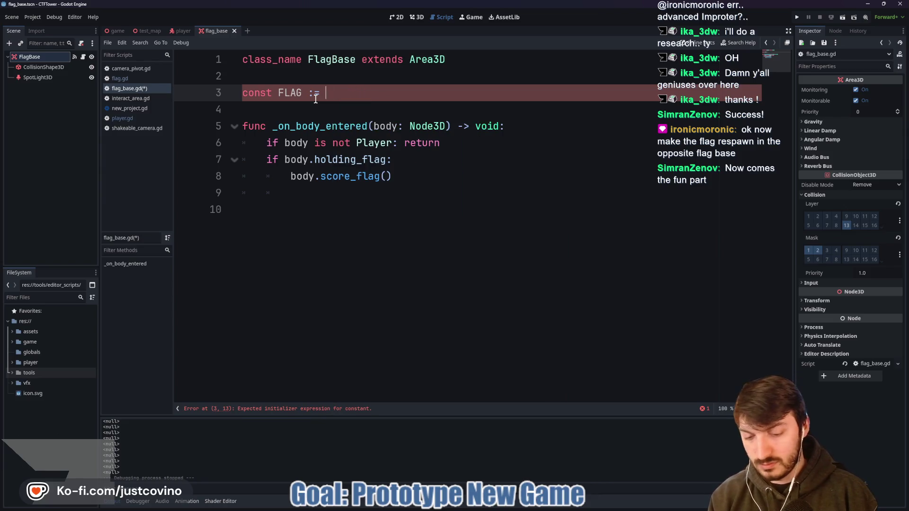
text(prelo)
key(Return)
key(Return)
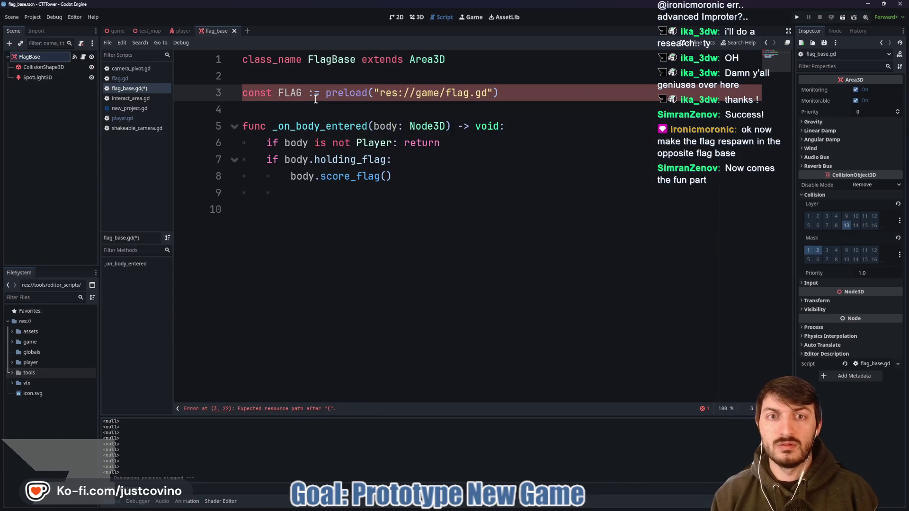
key(BackSpace)
key(BackSpace)
key(BackSpace)
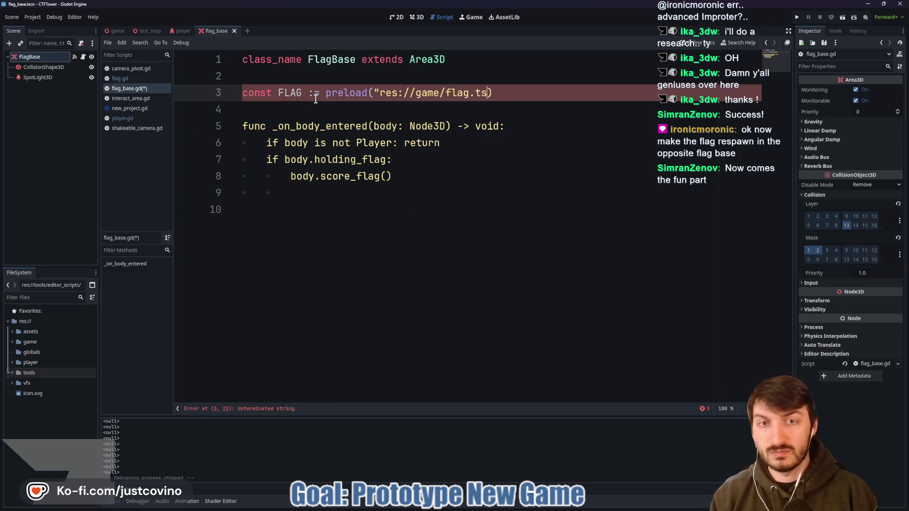
text(")
Step: Add a _ready() function that calls spawn_flag()
click(362, 115)
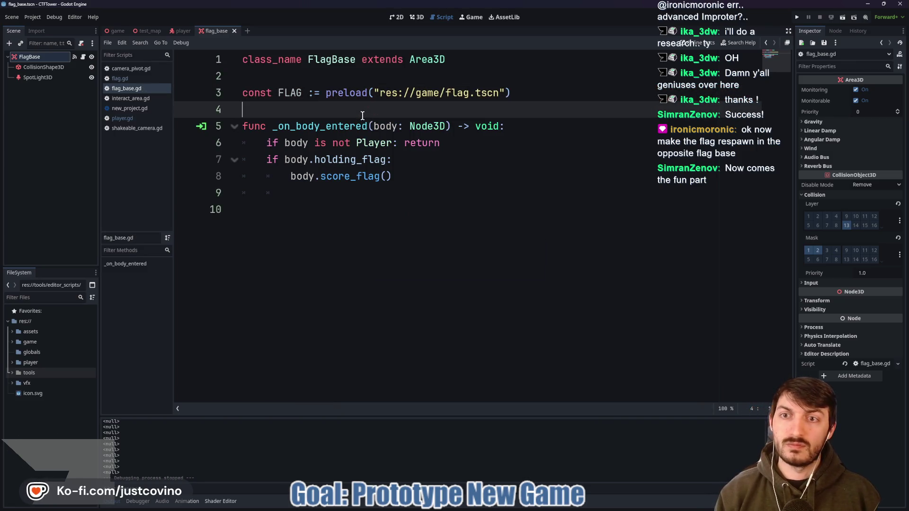
key(Return)
key(Return)
key(Return)
key(Up)
key(Up)
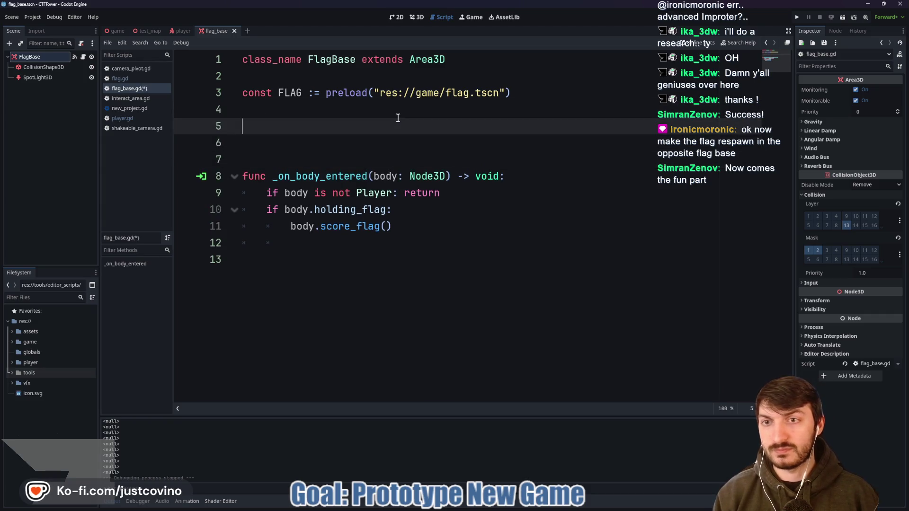
text(func _rea)
key(Return)
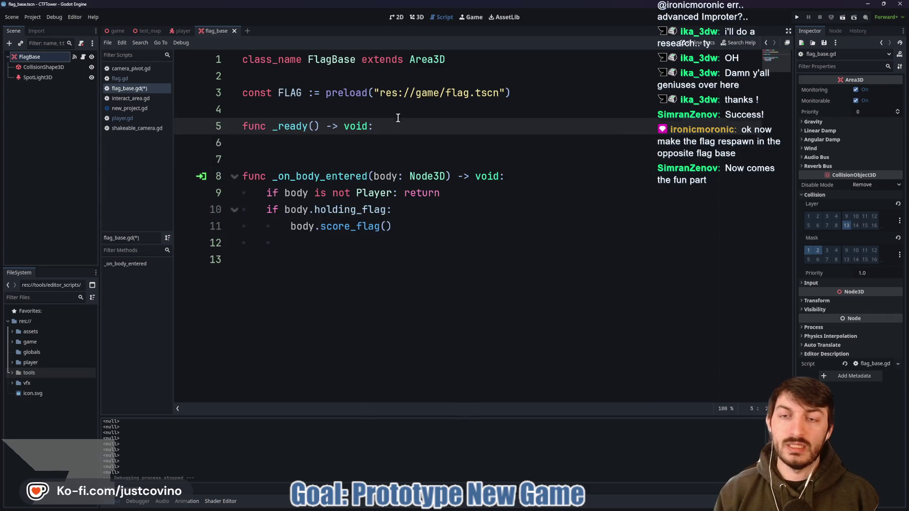
key(Return)
text(pawn_flag())
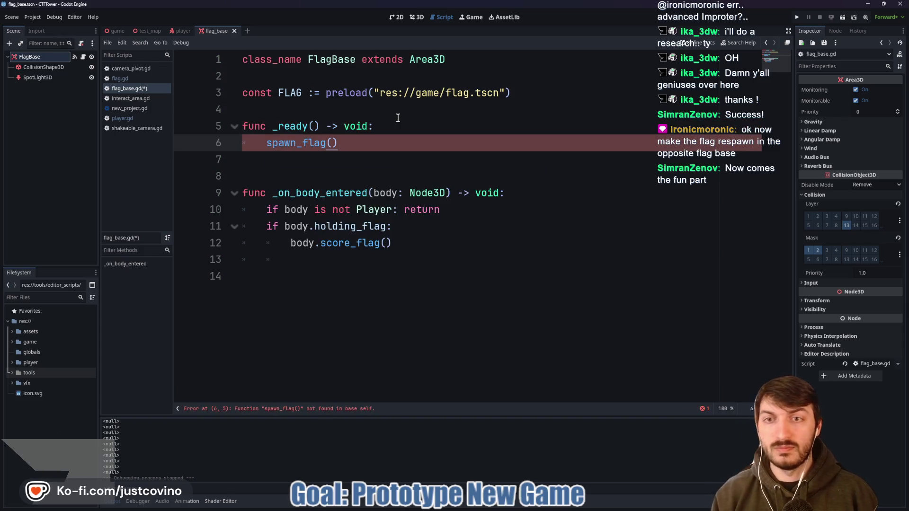
Step: Define spawn_flag() -> void that creates var flag = FLAG.instantiate()
key(Down)
key(Return)
key(Return)
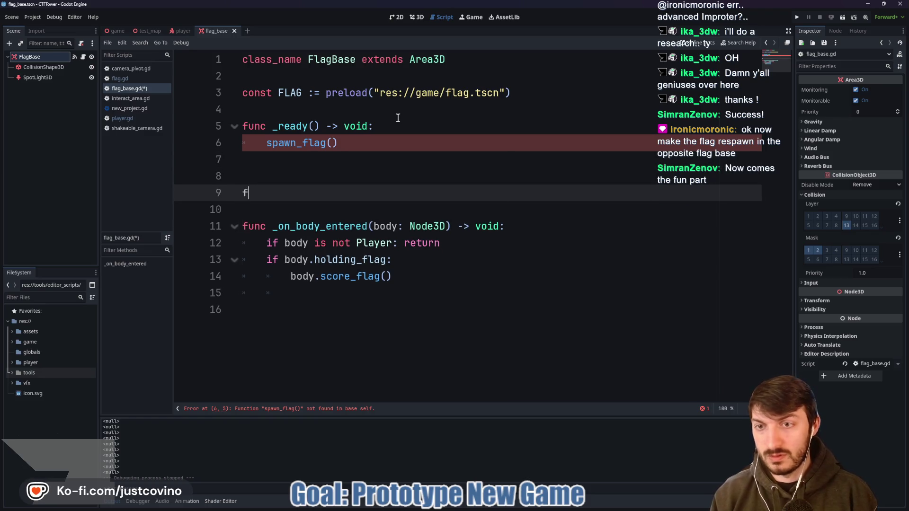
text(spawn_flag())
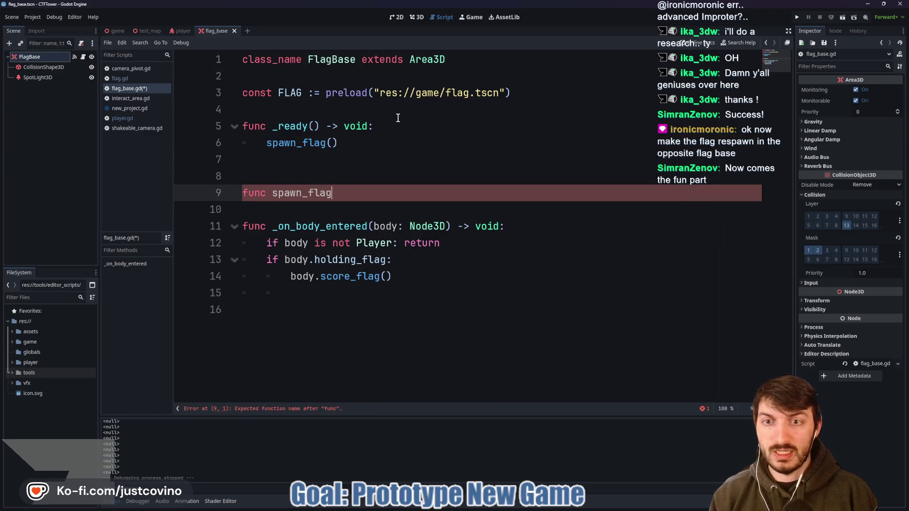
text( -> void:)
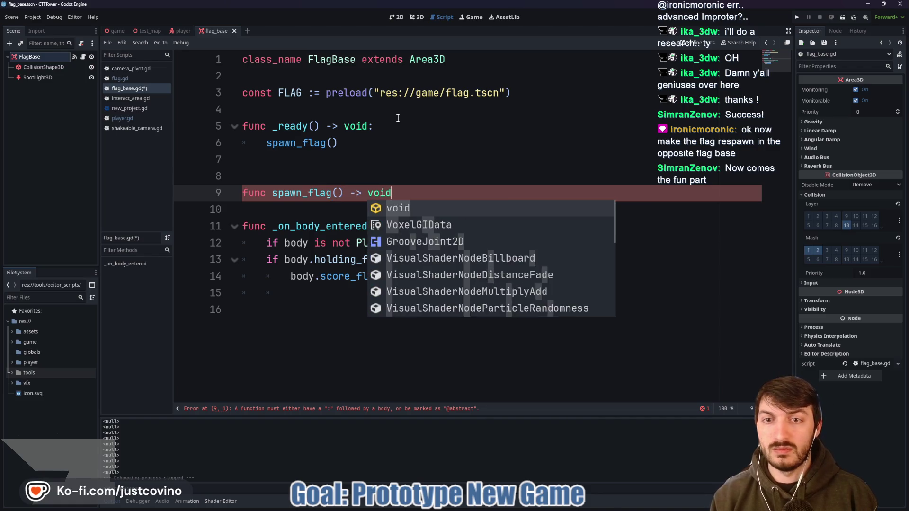
key(Return)
text(var flag = FL)
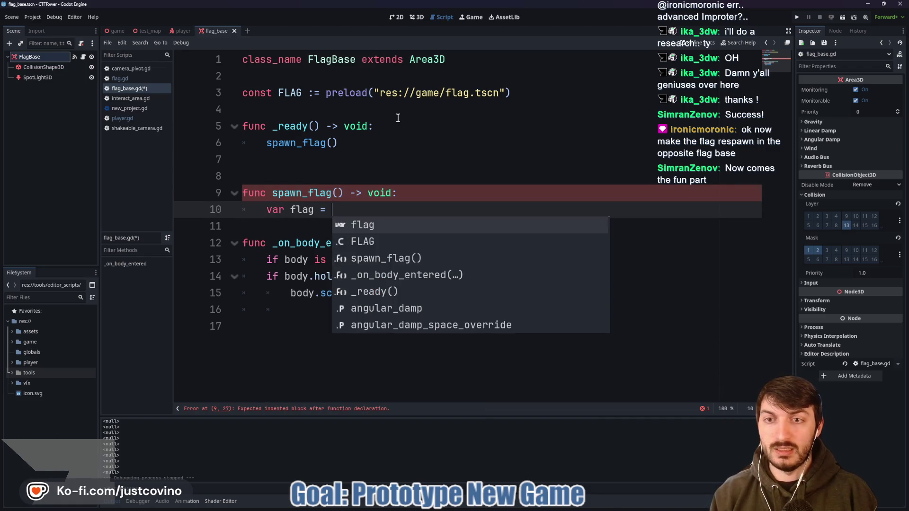
text(AG.i)
key(Return)
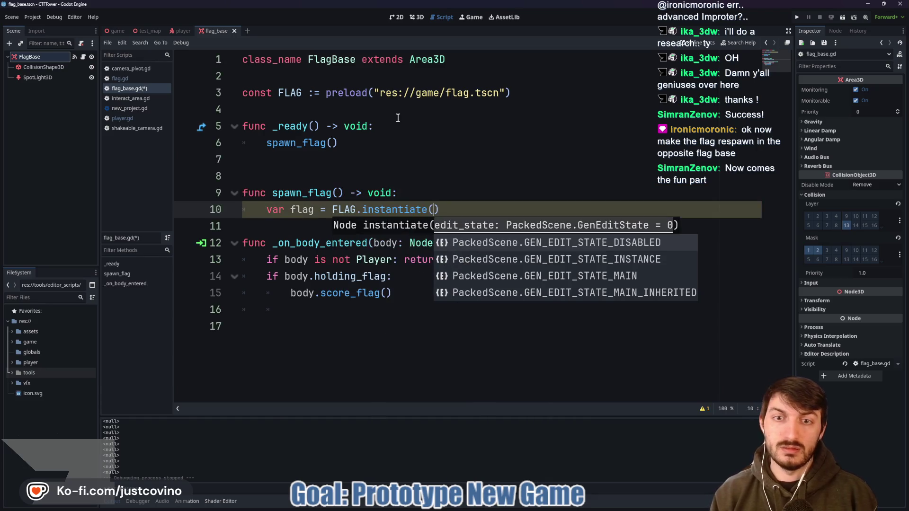
text())
key(Return)
Step: Add add_child(flag) and set flag.global_position to the base's global_position
text(add+)
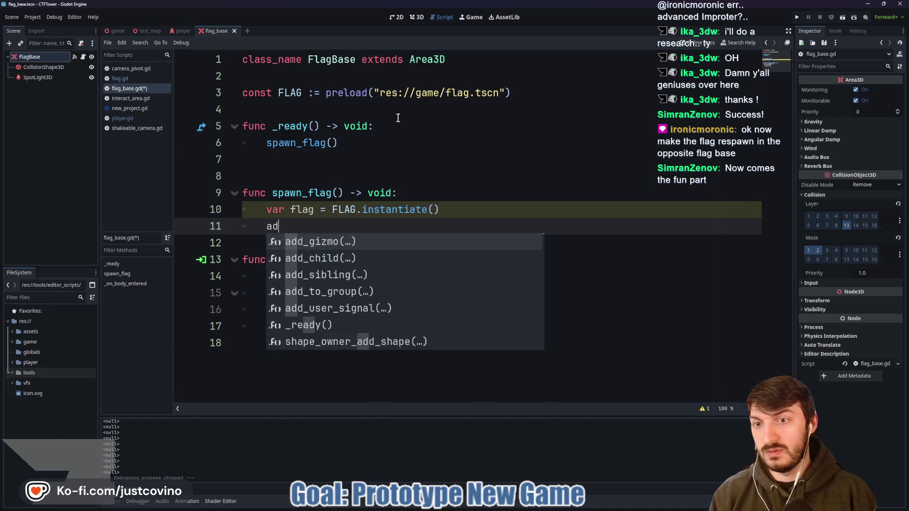
text(chi)
key(BackSpace)
key(BackSpace)
key(BackSpace)
text(_chi)
key(Return)
text(flag)
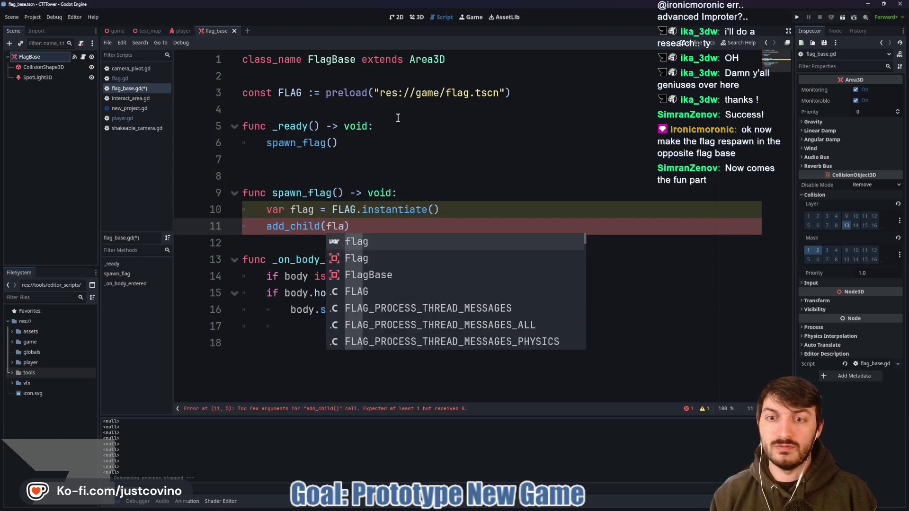
click(369, 221)
key(Return)
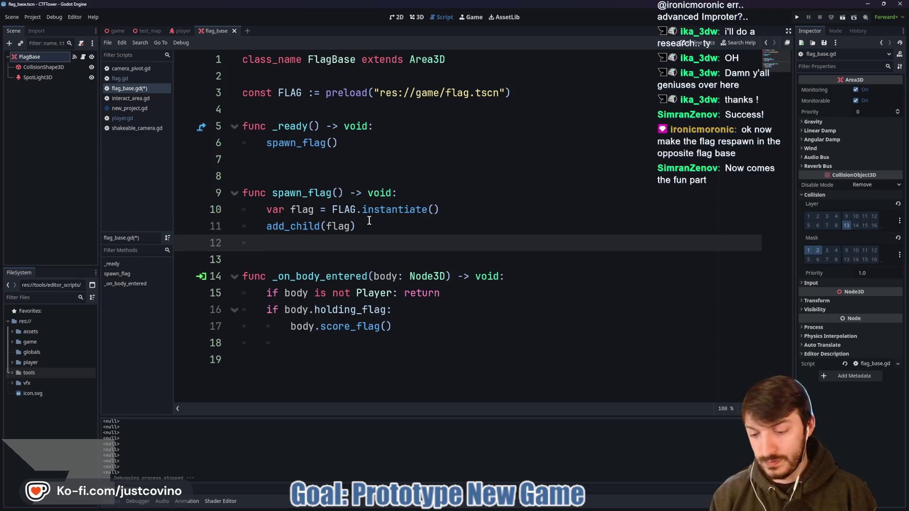
text(flag.global_position)
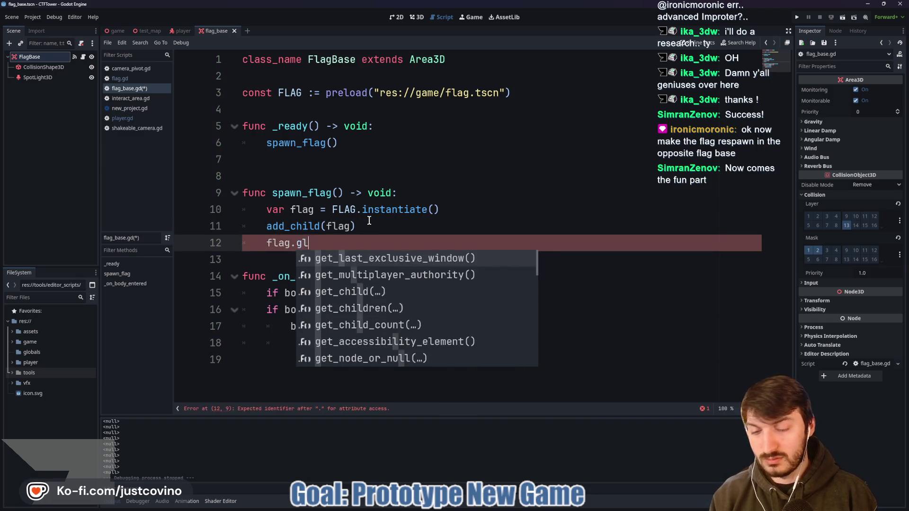
text( = flo)
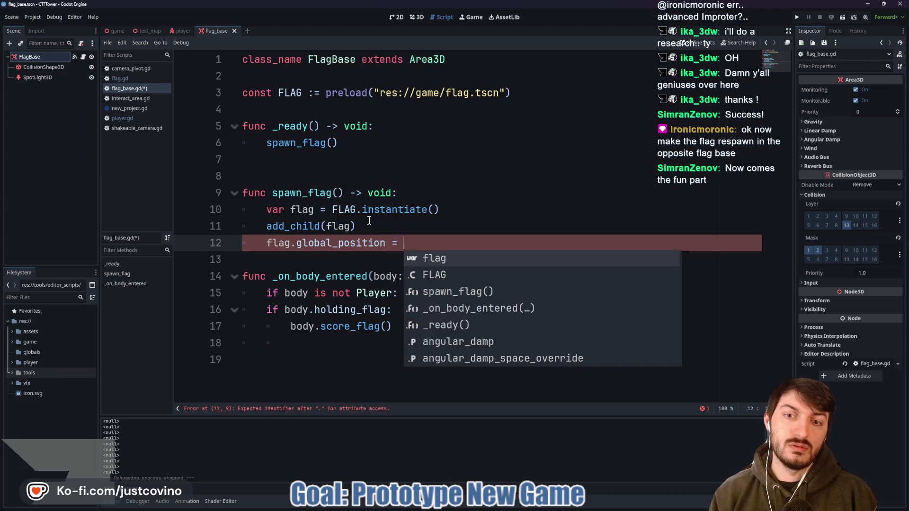
key(BackSpace)
key(BackSpace)
key(BackSpace)
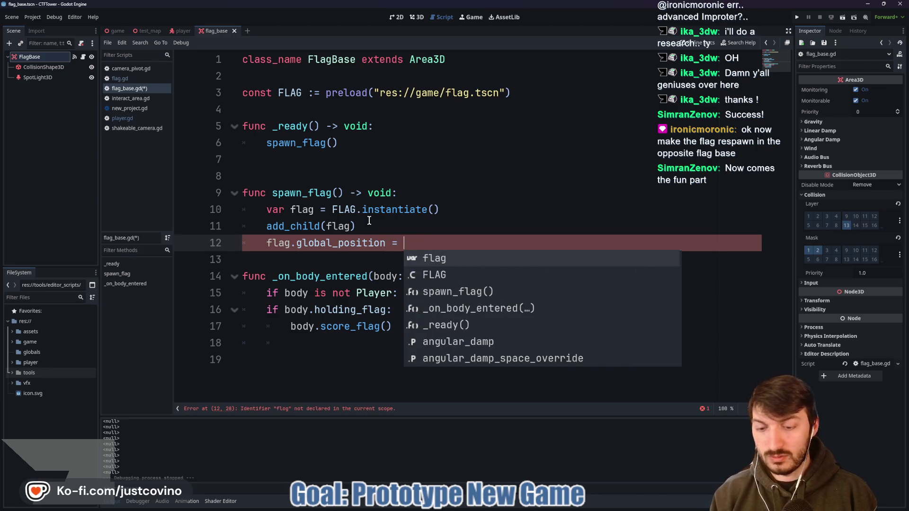
text(global_positoin)
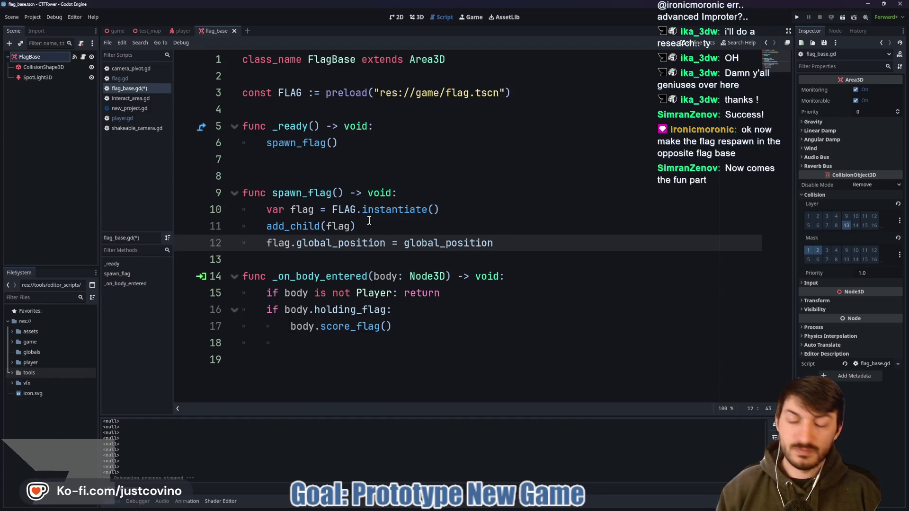
key(Return)
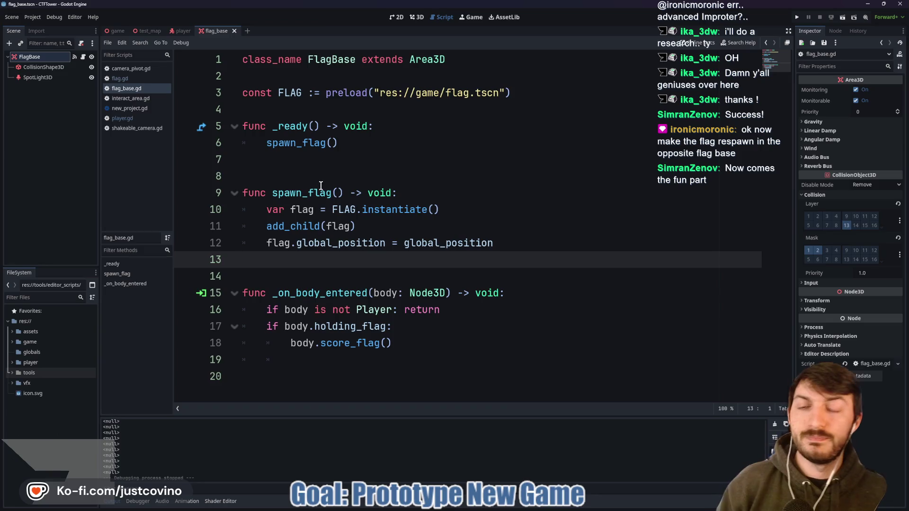
click(295, 160)
click(281, 112)
key(Return)
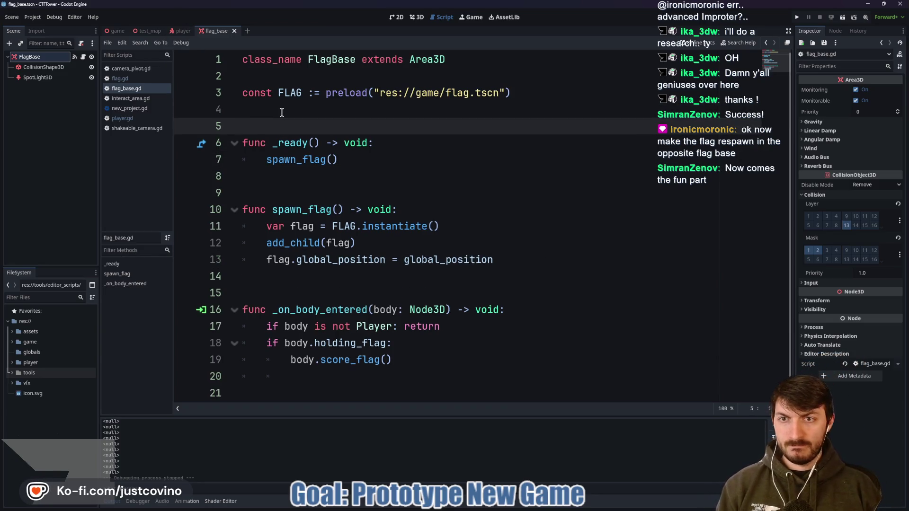
key(ctrl+Tab)
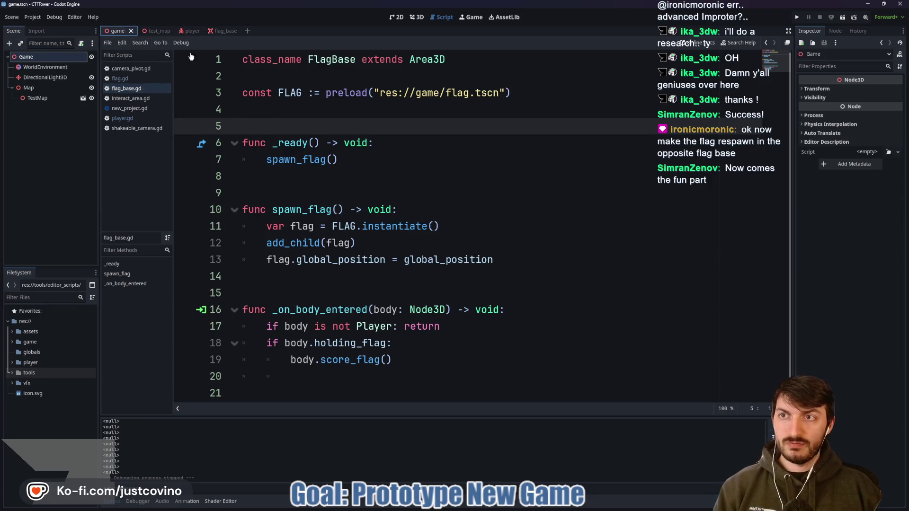
click(218, 31)
click(327, 109)
click(267, 76)
key(Return)
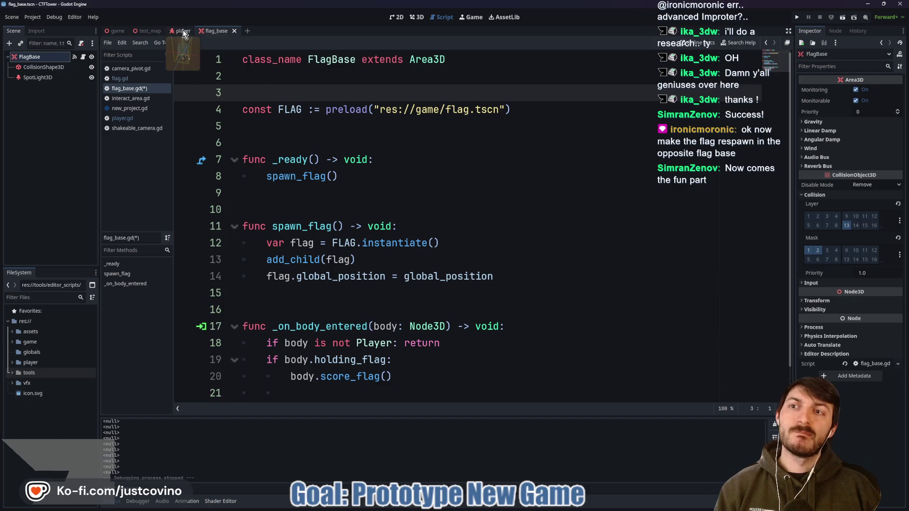
key(ctrl+shift+Tab)
click(352, 139)
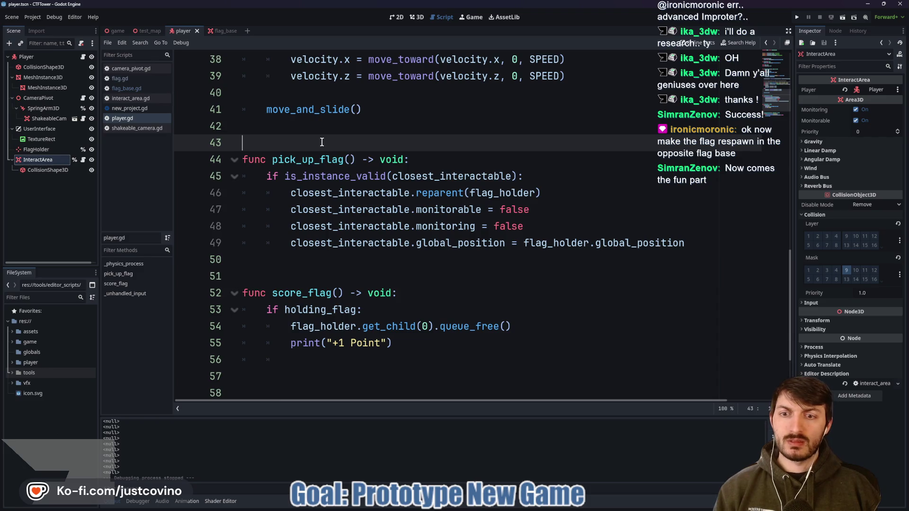
click(219, 31)
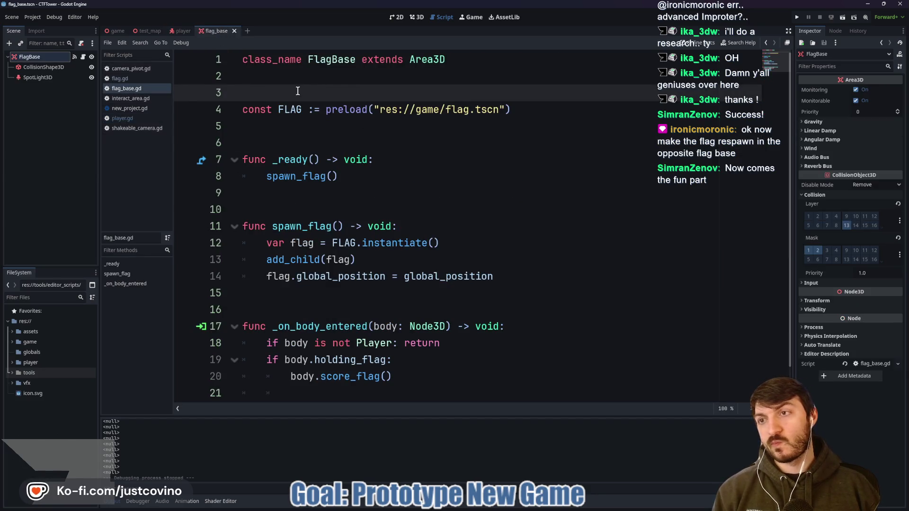
Step: Rename the SpotLight3D node to Spotlight and make it accessible as a unique name
double_click(27, 78)
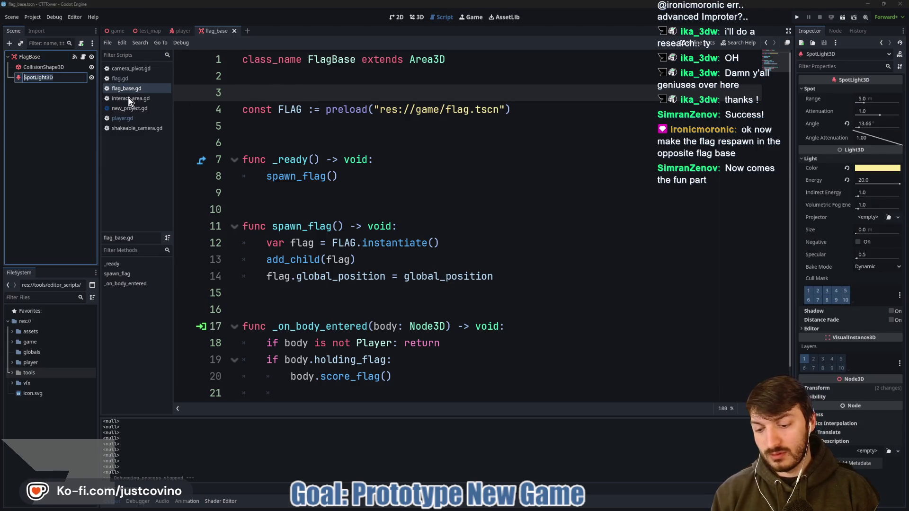
text(Spotlight)
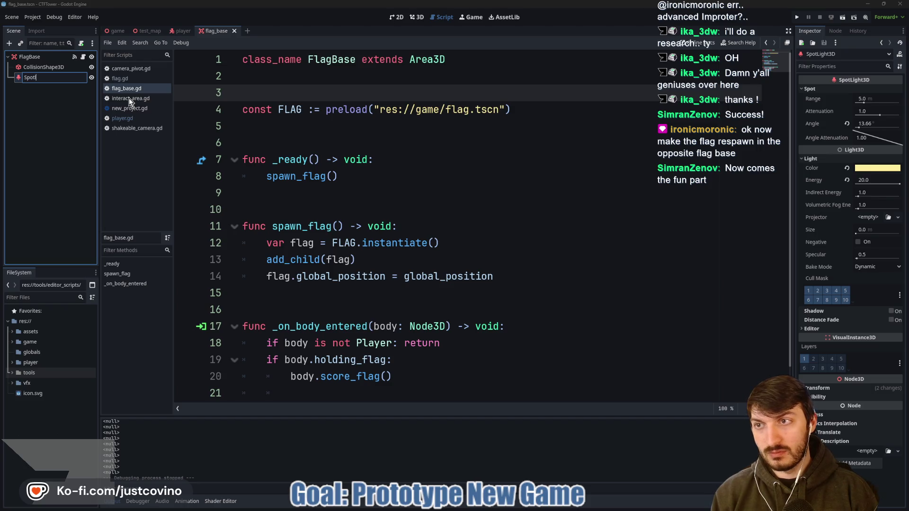
key(Return)
right_click(56, 79)
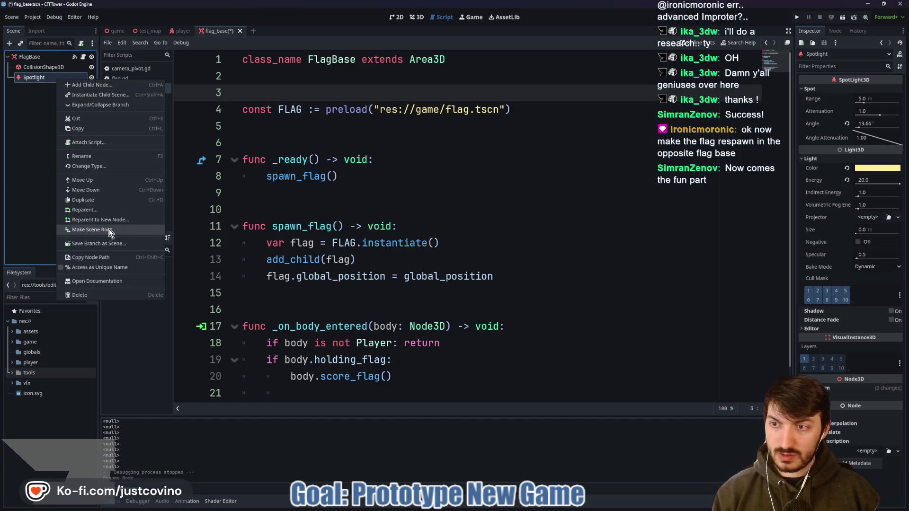
click(100, 268)
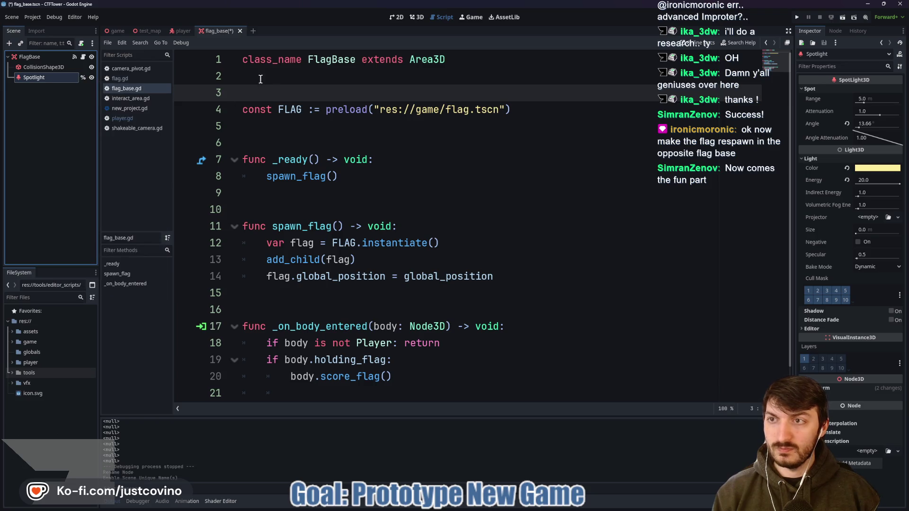
key(Return)
key(Return)
key(Return)
key(Up)
key(Up)
click(92, 90)
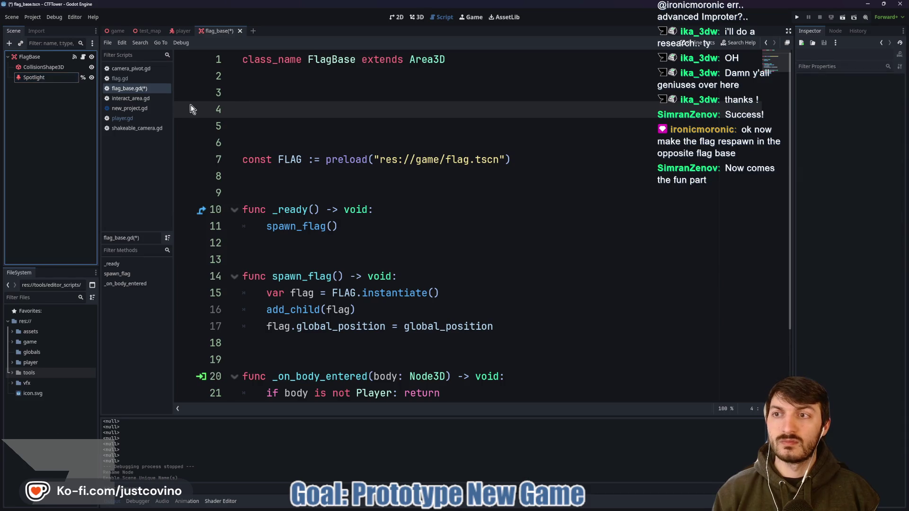
drag(43, 77, 256, 122)
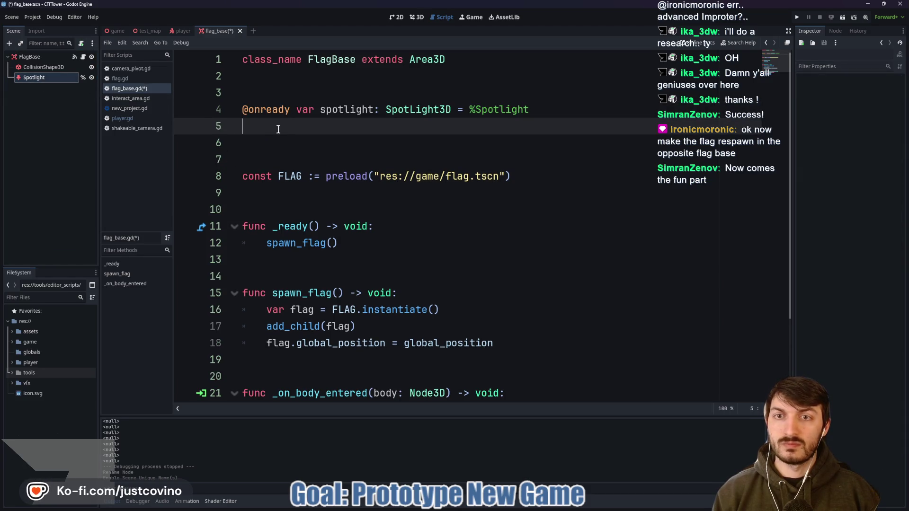
key(BackSpace)
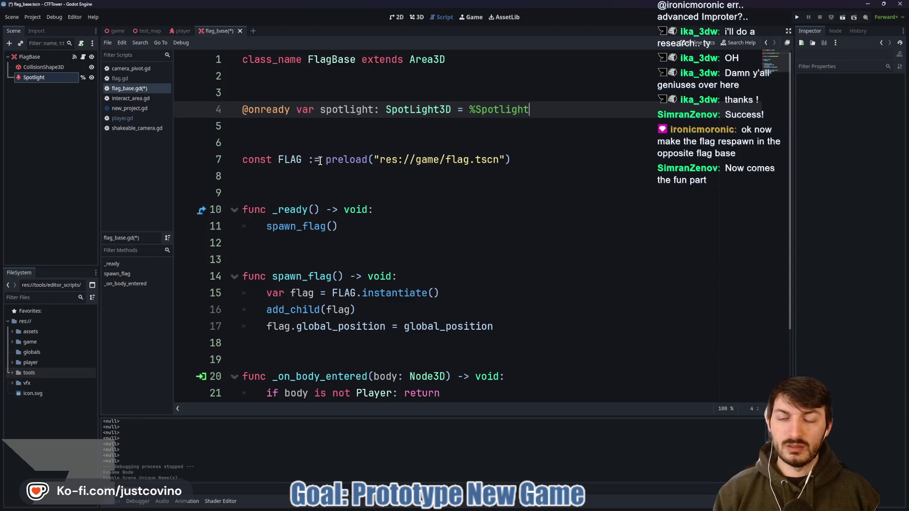
scroll(320, 161, down, 2)
scroll(310, 164, up, 1)
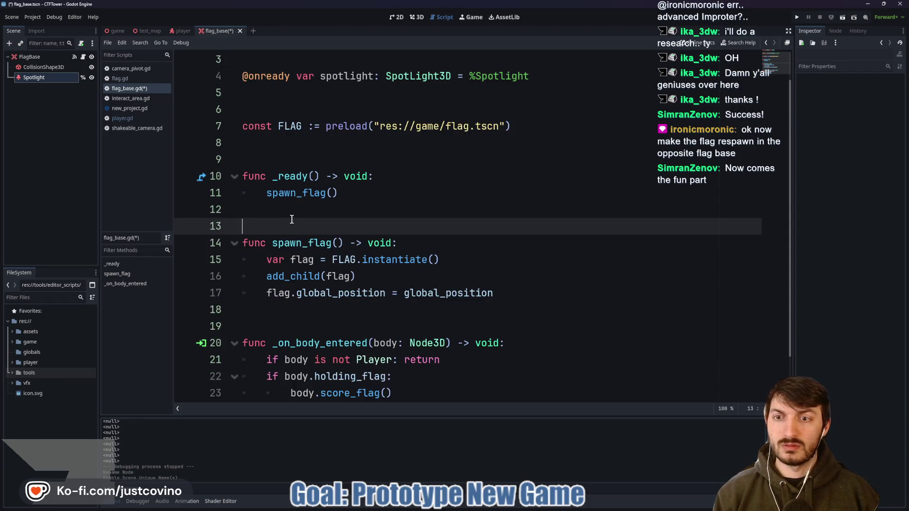
click(294, 219)
key(Return)
key(Return)
key(Return)
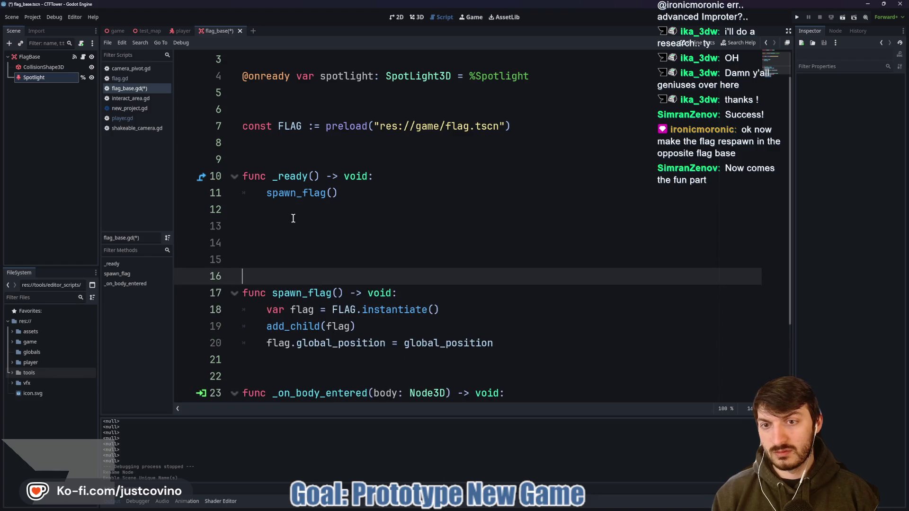
key(Up)
key(Up)
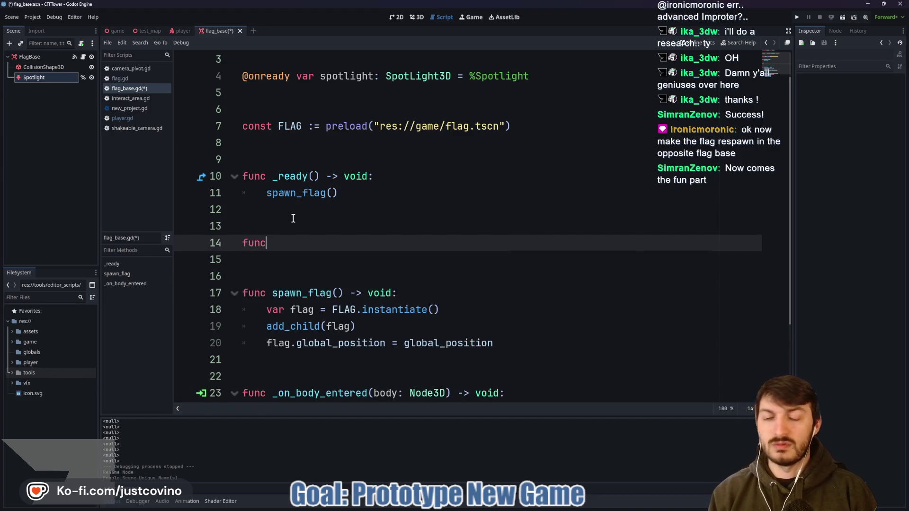
text(set_team() -> void:)
key(Return)
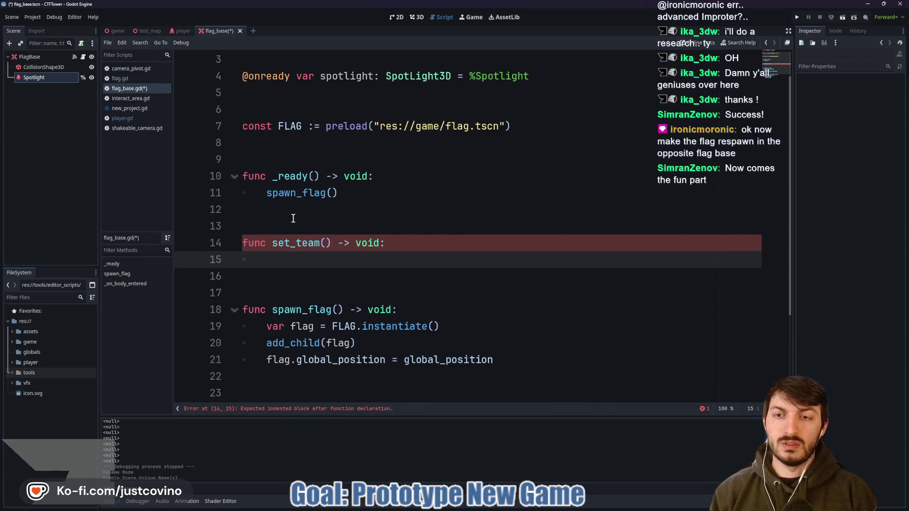
scroll(277, 100, up, 2)
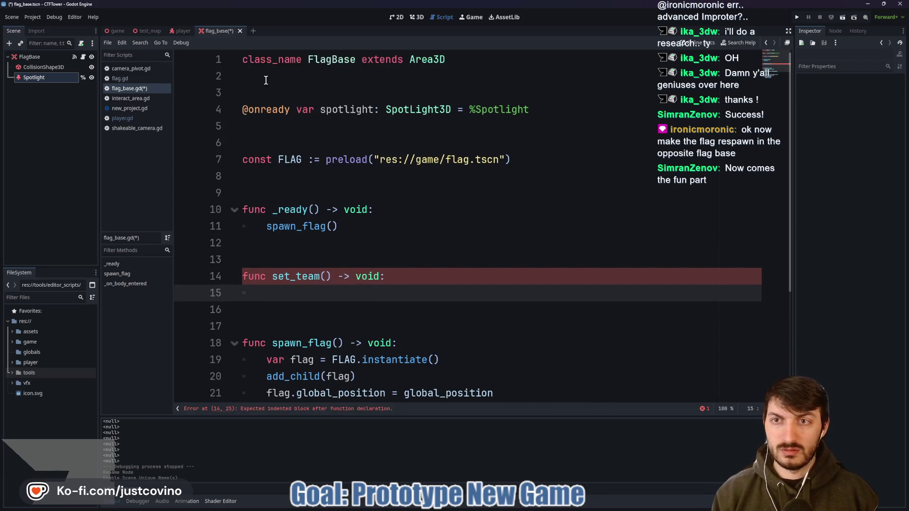
click(268, 81)
key(Return)
text(@export var team)
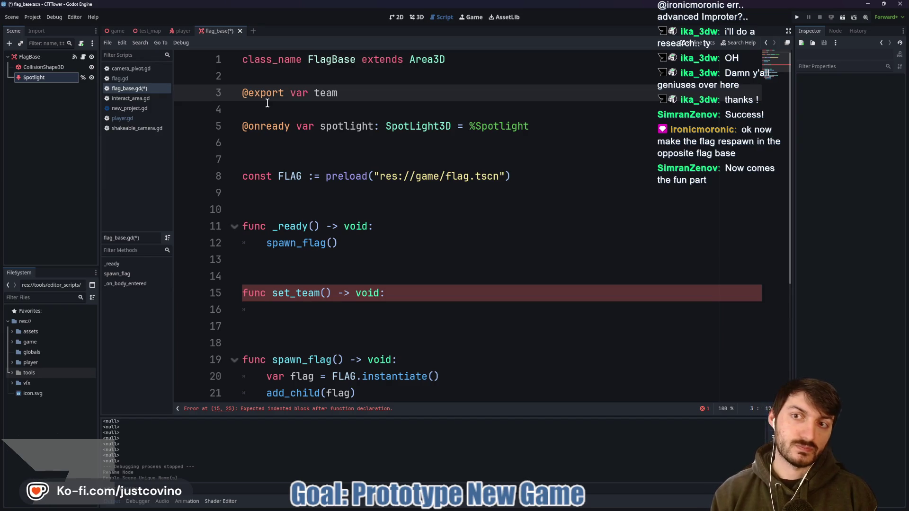
key(BackSpace)
key(BackSpace)
key(BackSpace)
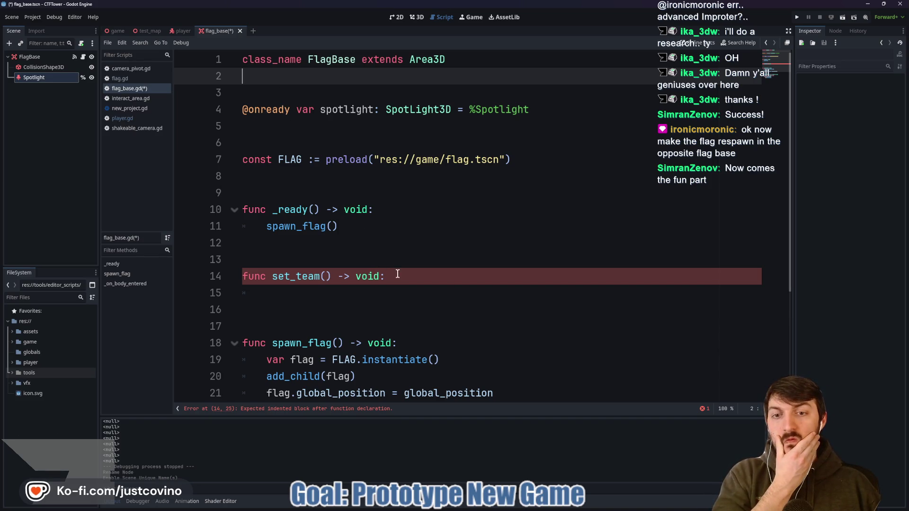
drag(396, 271, 240, 278)
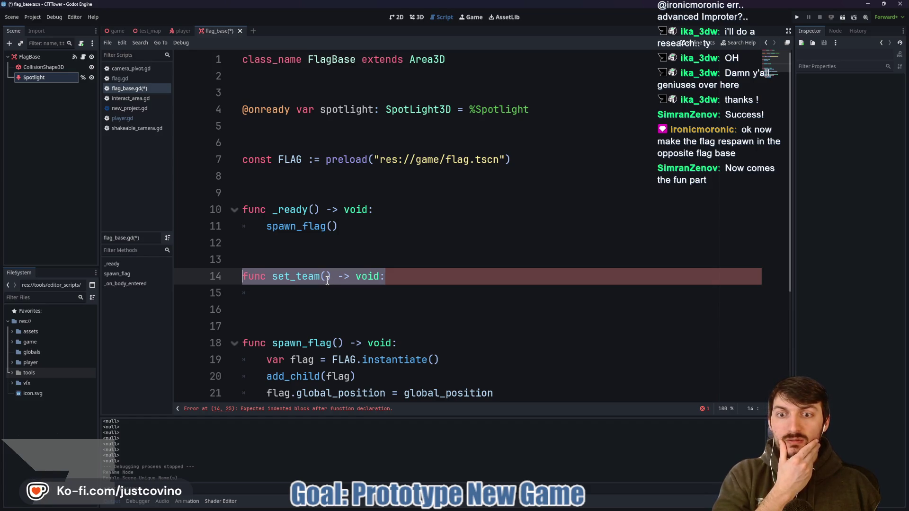
mouse_move(304, 291)
mouse_down()
mouse_move(254, 290)
mouse_move(225, 273)
mouse_up()
key(BackSpace)
key(BackSpace)
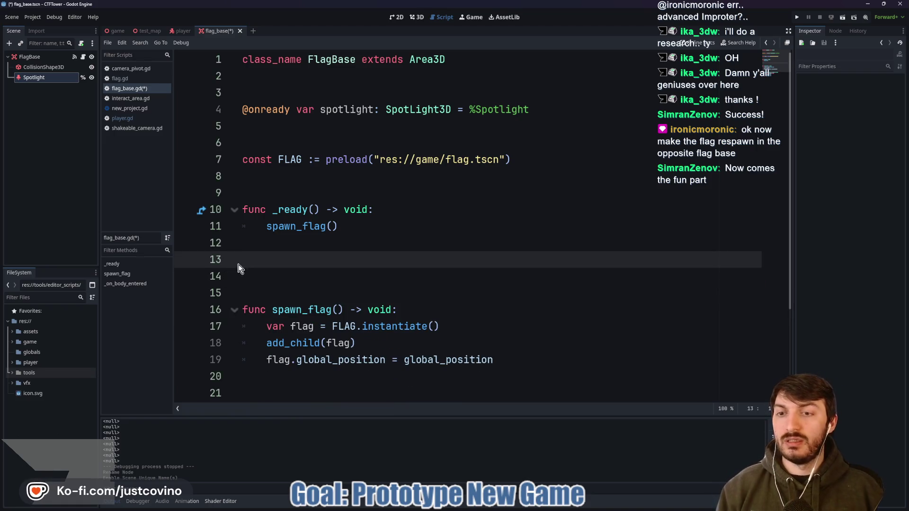
key(ctrl+s)
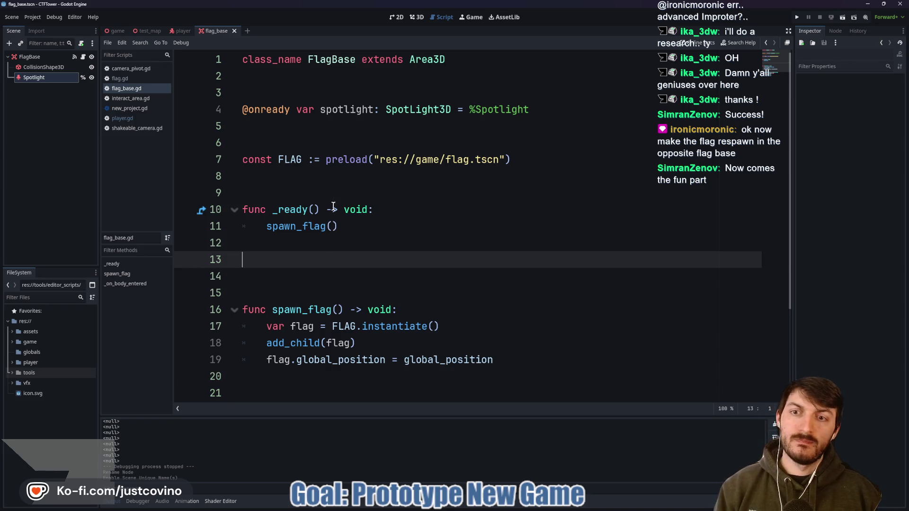
key(BackSpace)
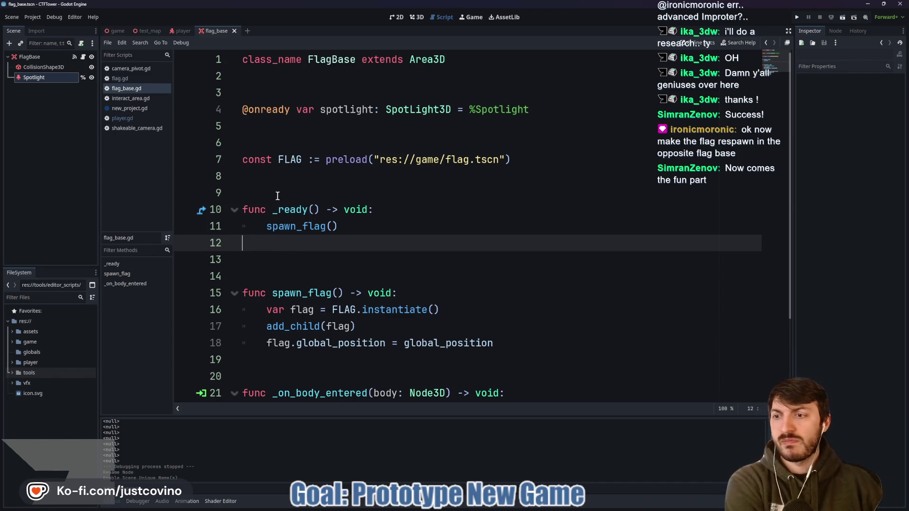
click(33, 350)
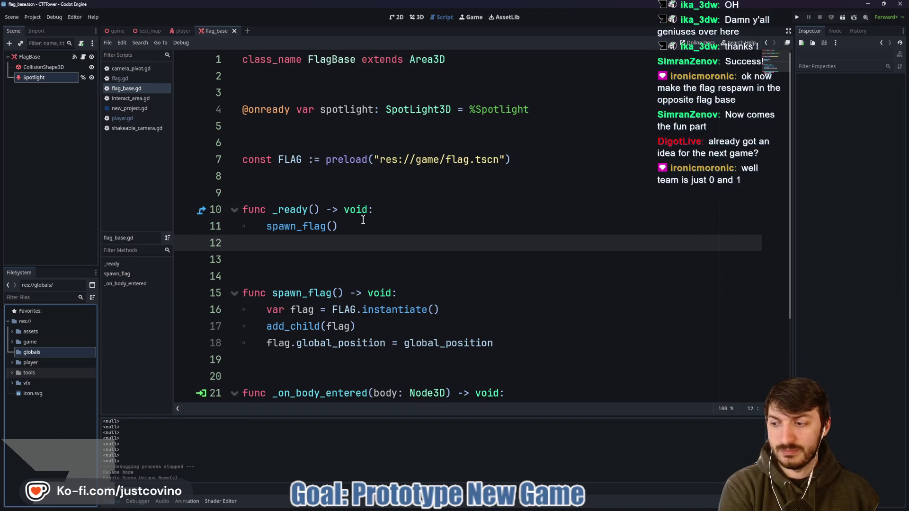
click(294, 89)
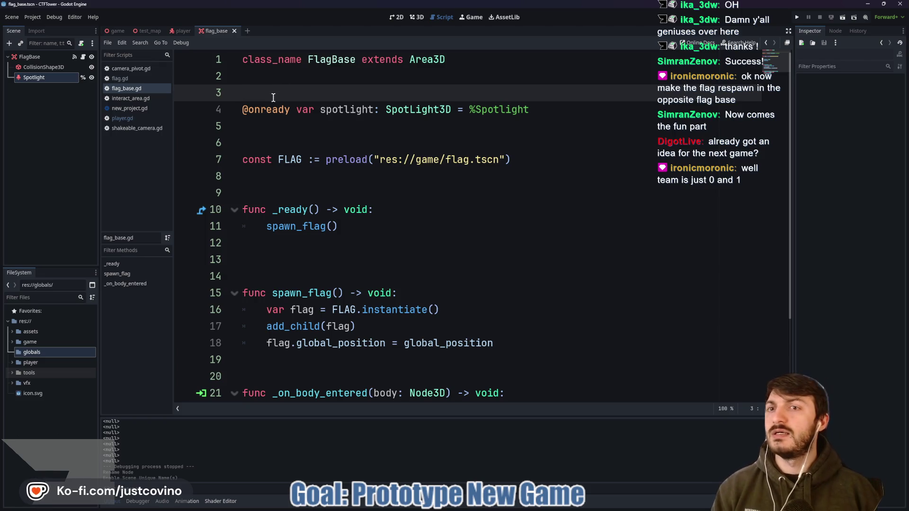
key(Return)
key(Return)
key(Up)
key(Up)
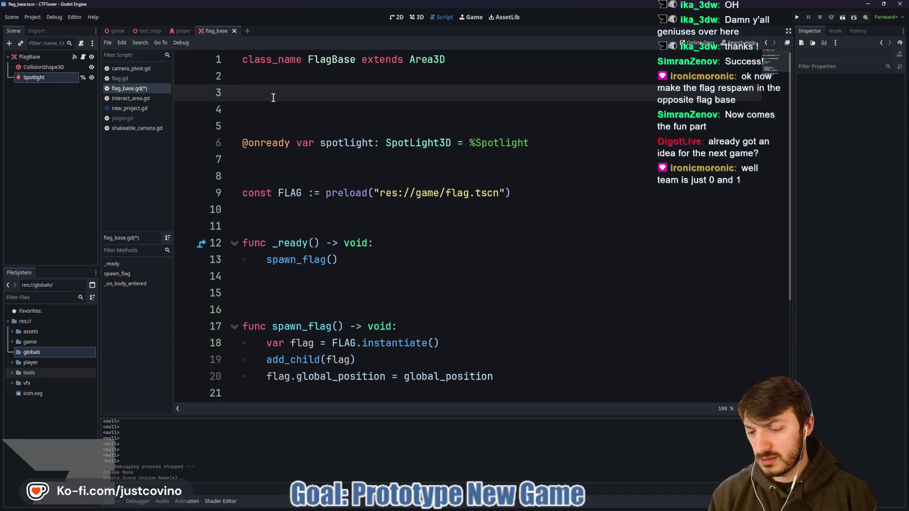
text(@export var )
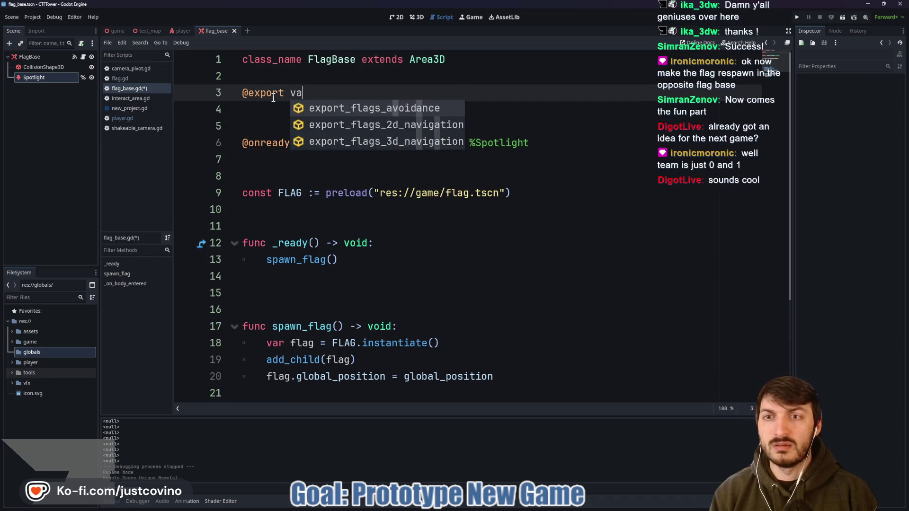
text(team:)
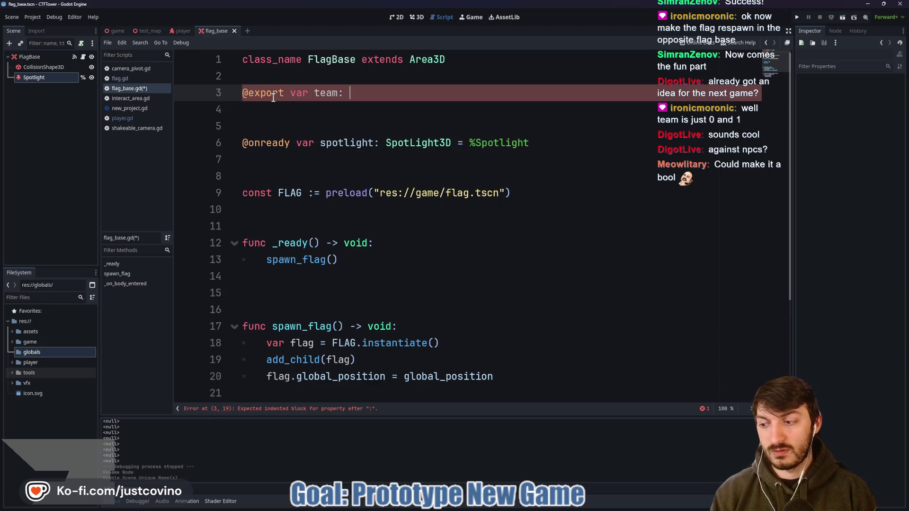
key(BackSpace)
key(BackSpace)
key(BackSpace)
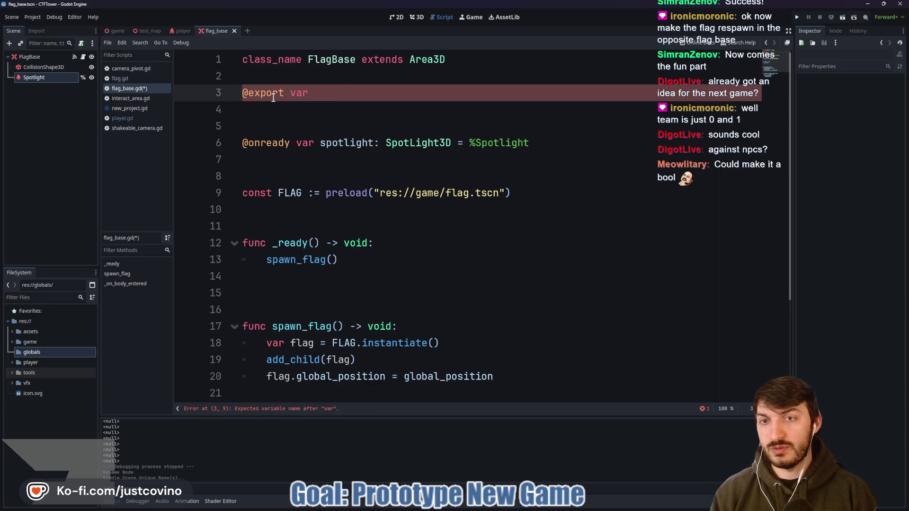
text(team:)
key(Escape)
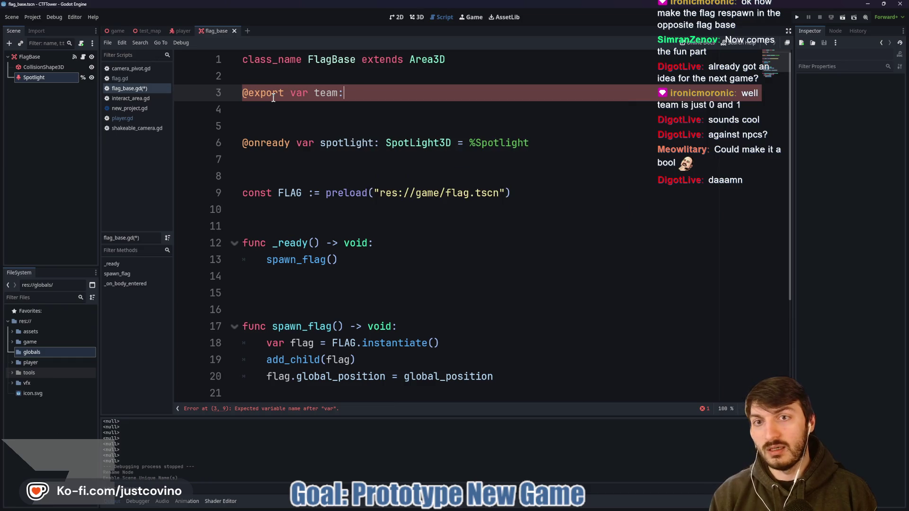
text(: bool)
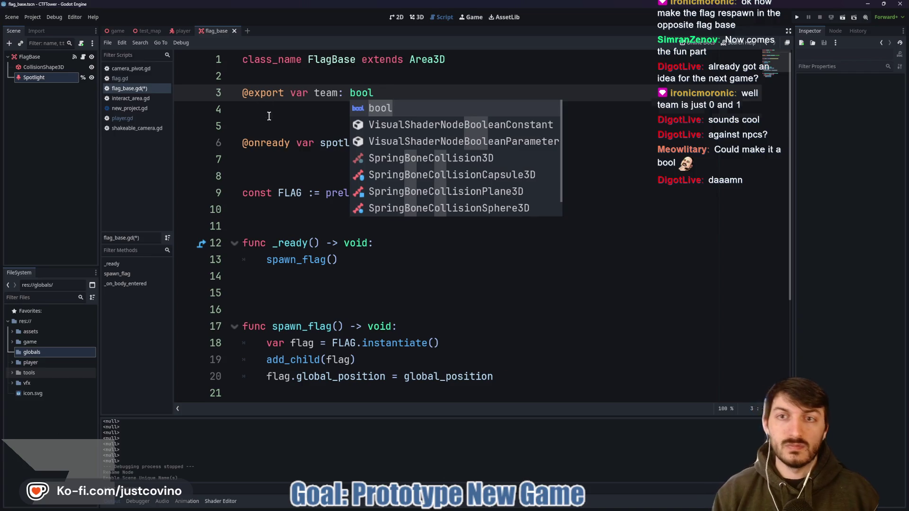
click(269, 116)
key(ctrl+s)
Step: Open a blank line below the _ready function for a new function
click(380, 276)
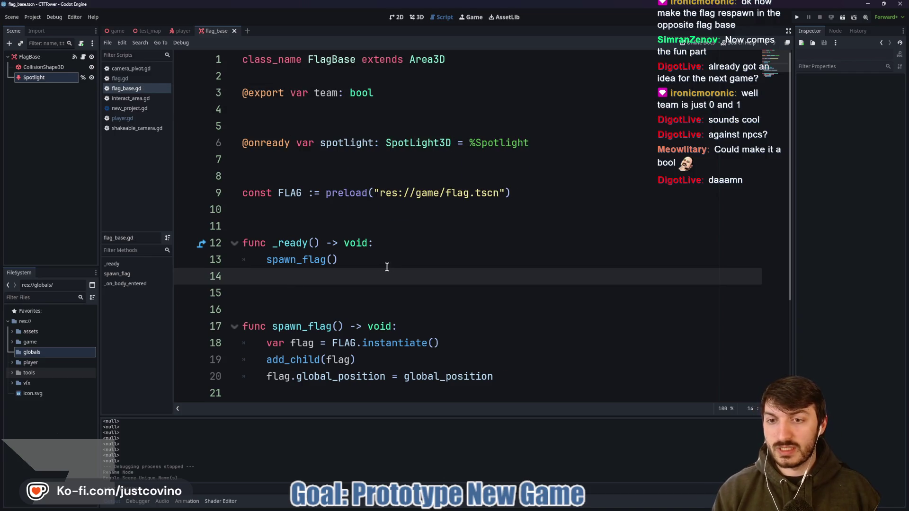
scroll(374, 262, down, 3)
scroll(350, 246, up, 3)
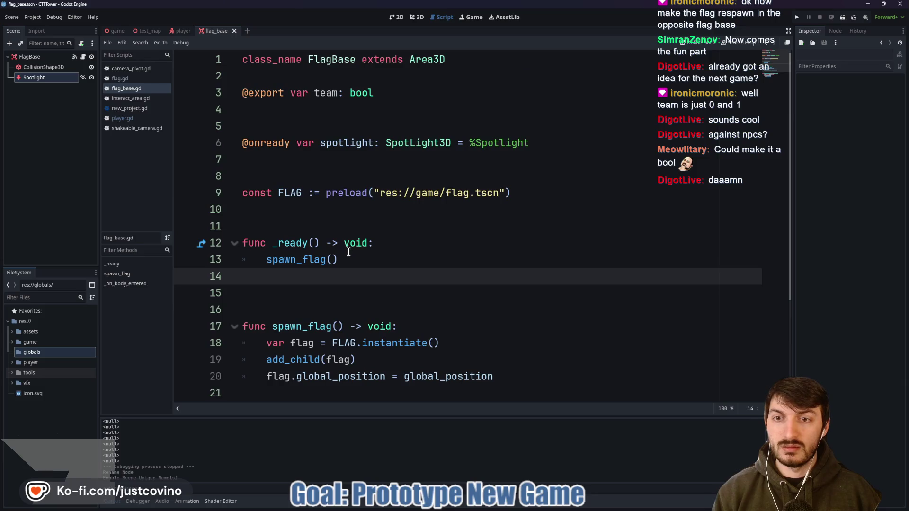
key(Return)
key(Return)
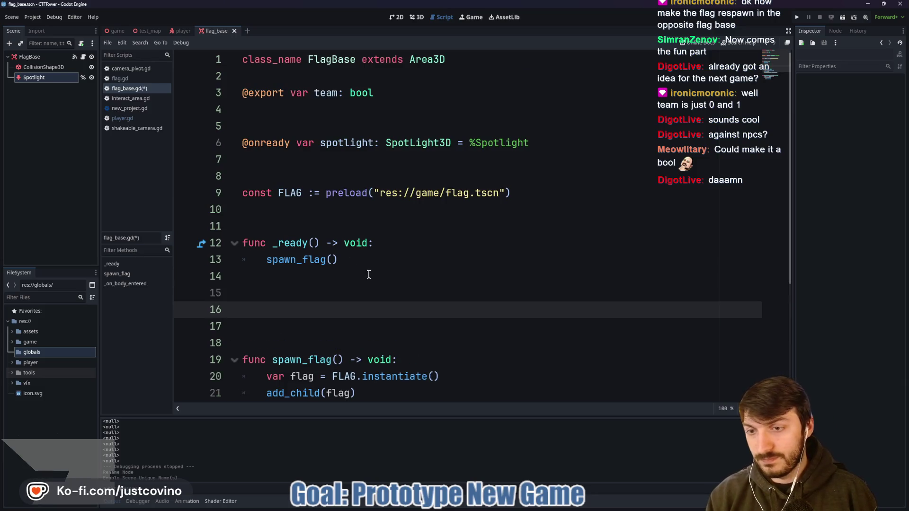
Step: Write 'func set_team() -> void:' with an if team branch setting spotlight.light_color = Color()
text(func set_team)
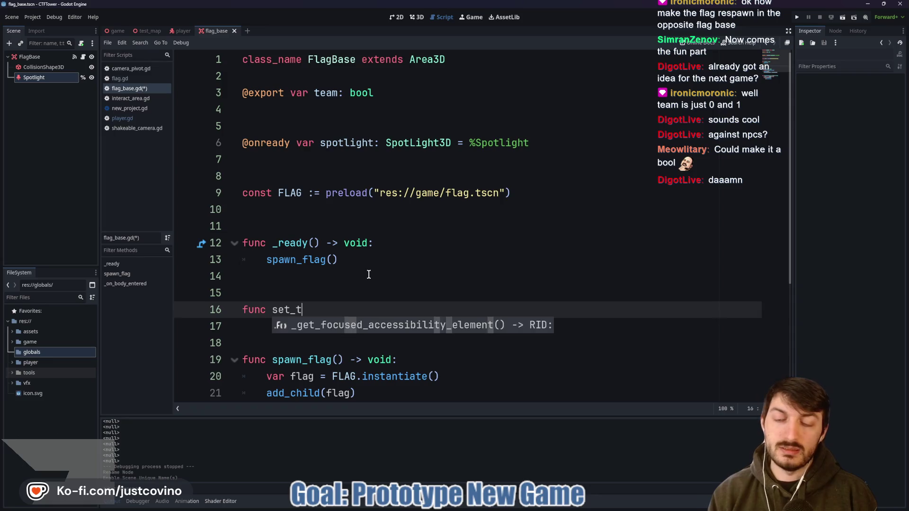
text(() -> void:)
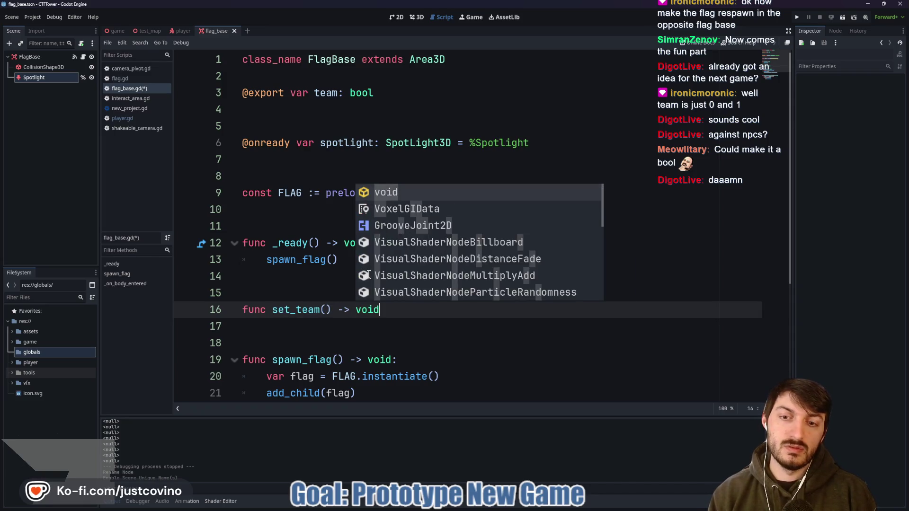
key(Return)
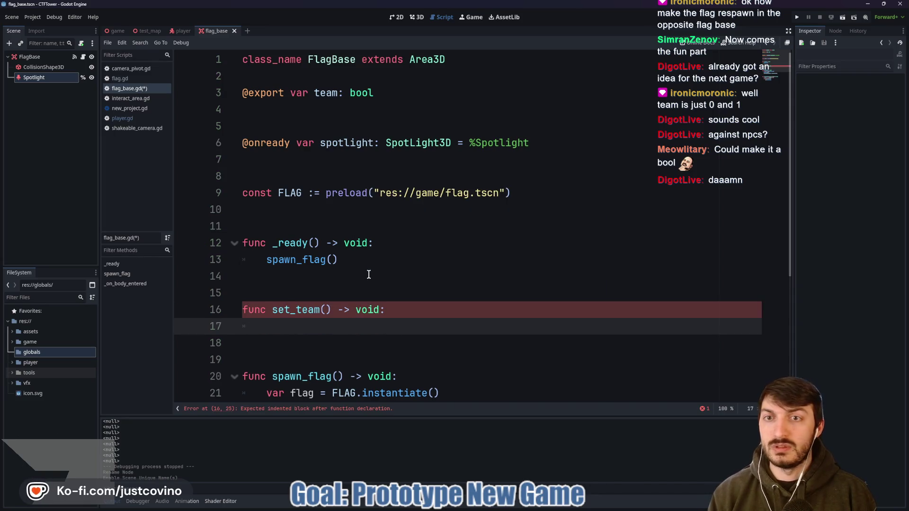
text(f team:)
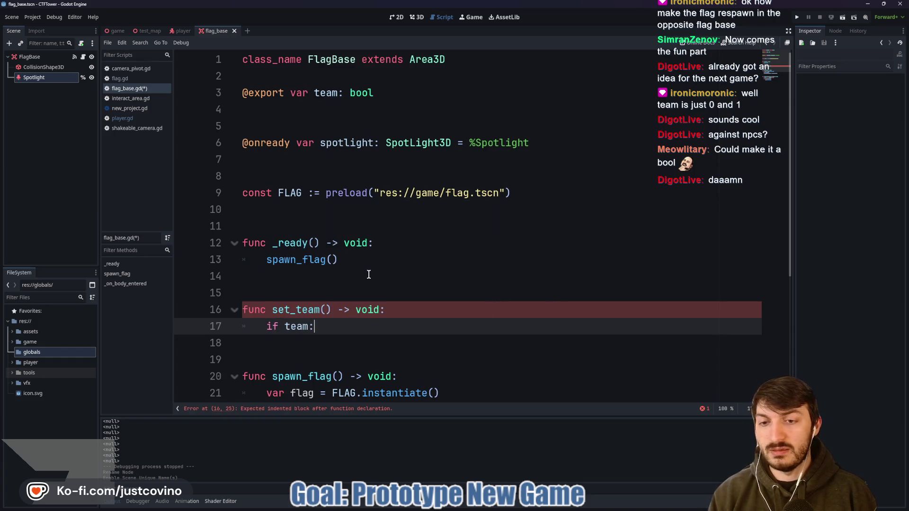
key(Return)
text(spotl)
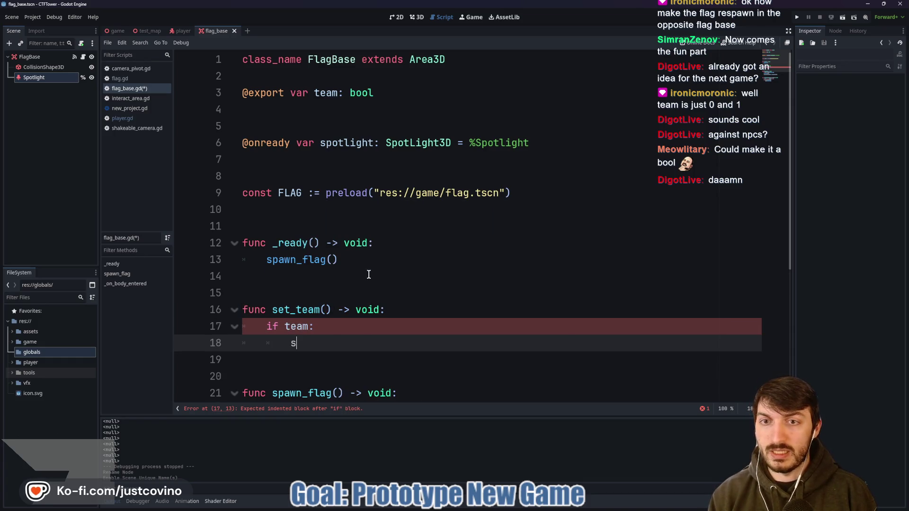
key(Return)
text(.)
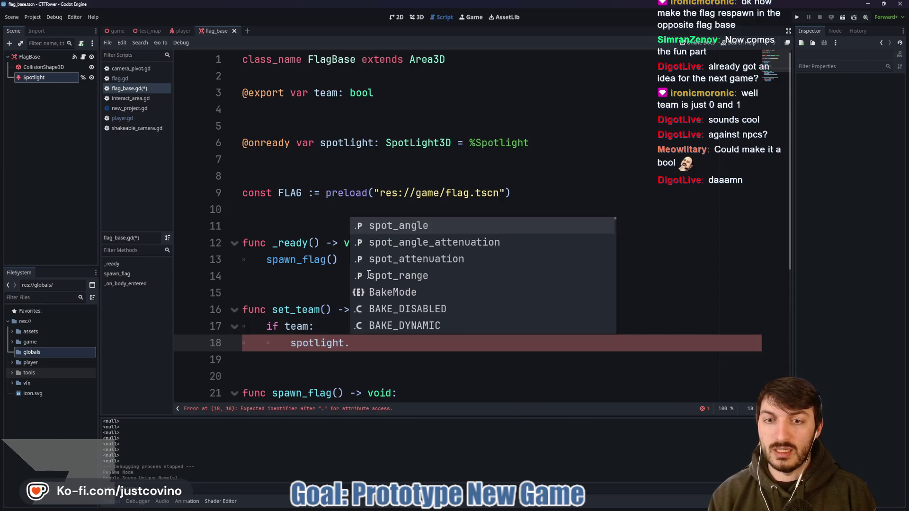
text(light)
key(Down)
key(Down)
key(Return)
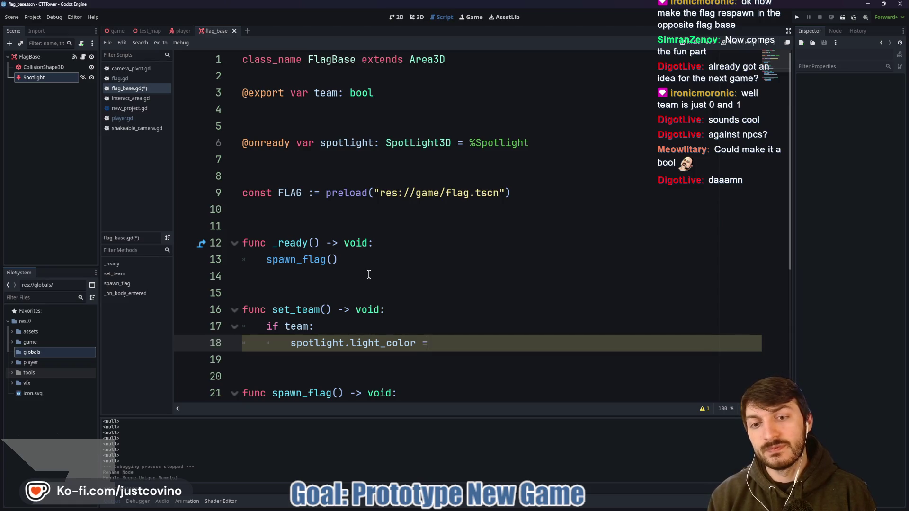
text(Colo)
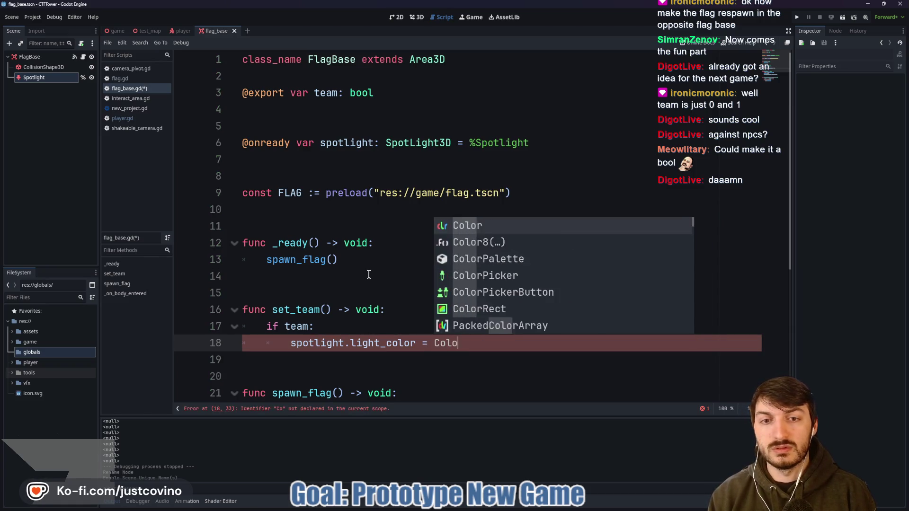
key(Return)
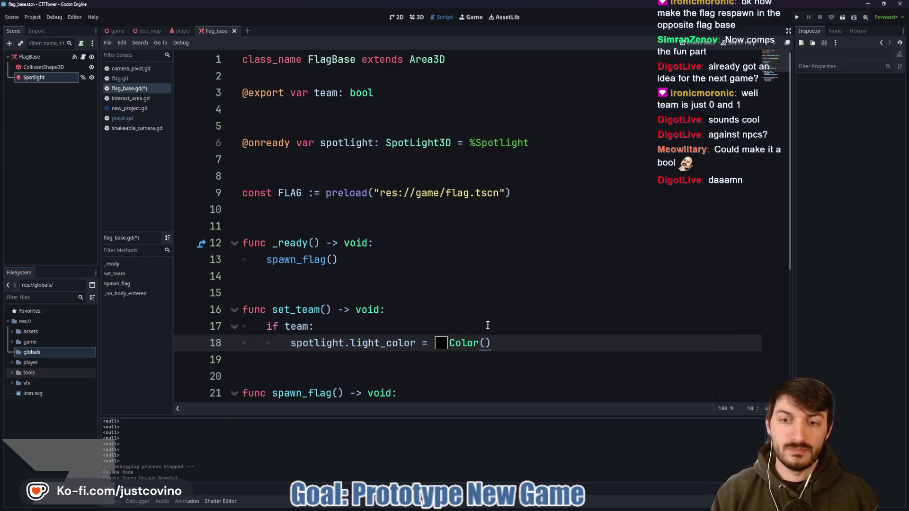
key(Return)
key(BackSpace)
text(else)
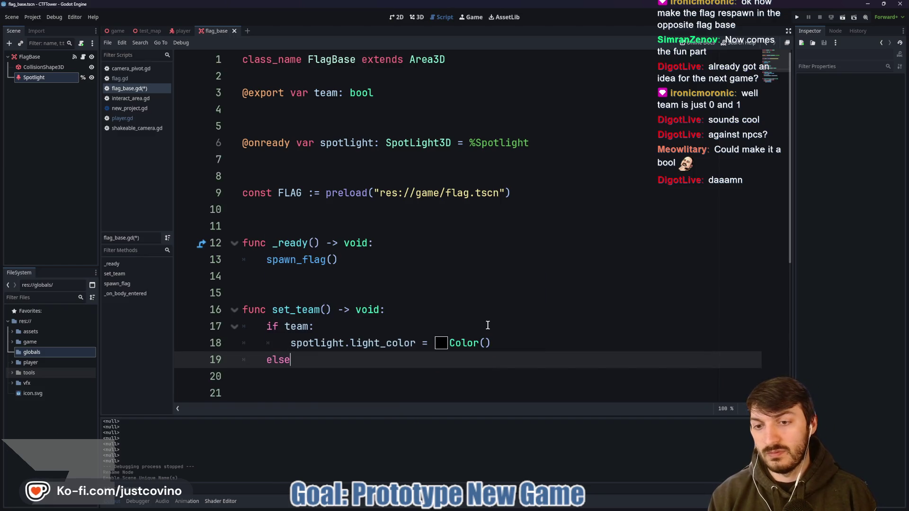
Step: Rewrite the body as one line: spotlight.light_color = Color() if team else Color()
click(375, 328)
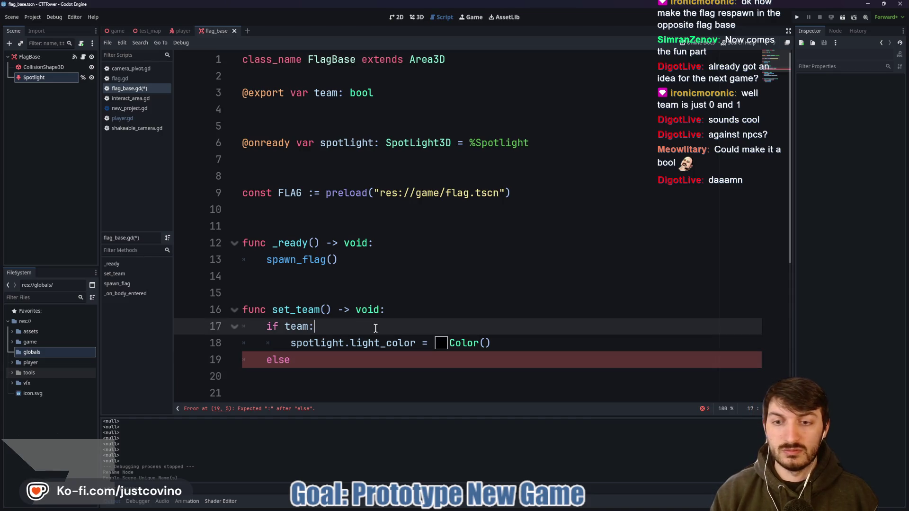
click(525, 344)
text(if team else )
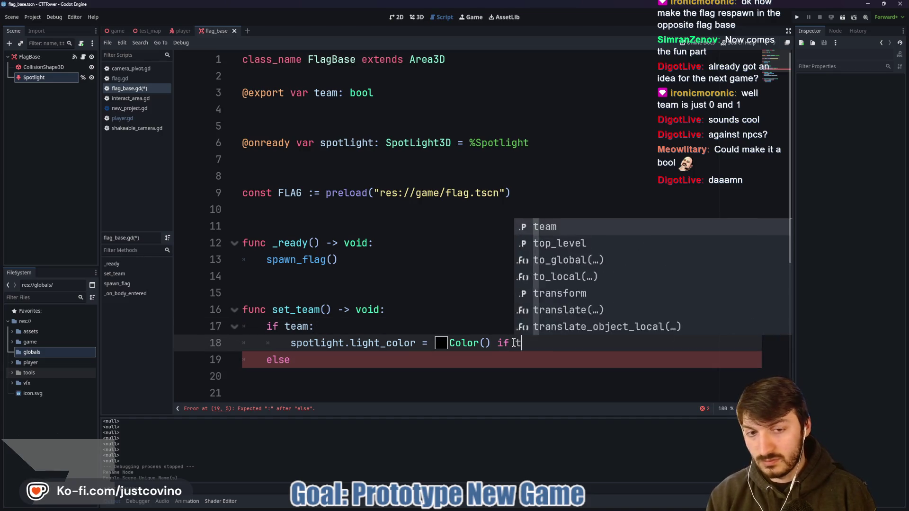
text(Colo)
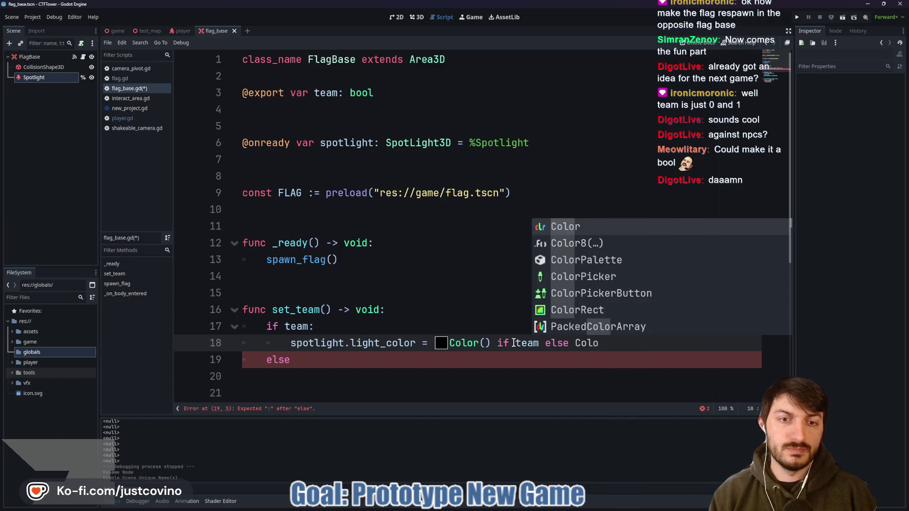
text(r)
key(Return)
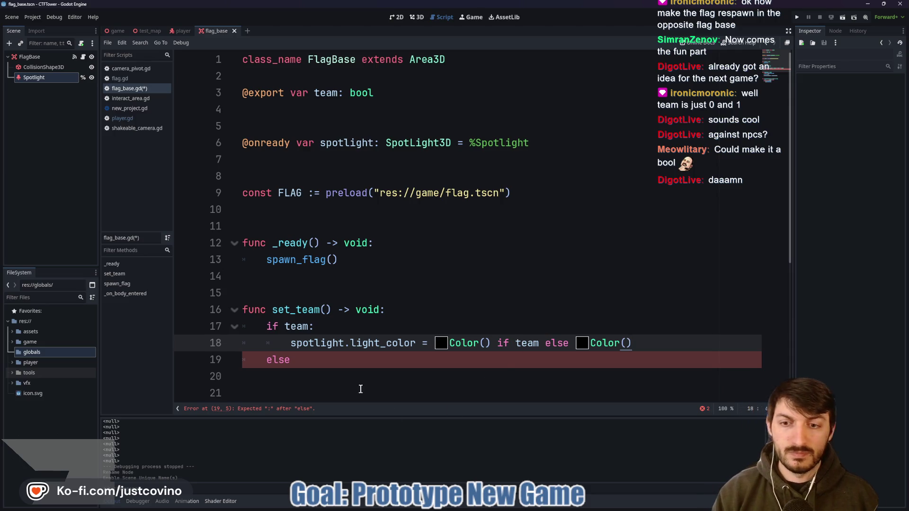
double_click(278, 360)
key(BackSpace)
drag(314, 326, 194, 330)
key(BackSpace)
key(Delete)
key(Home)
key(BackSpace)
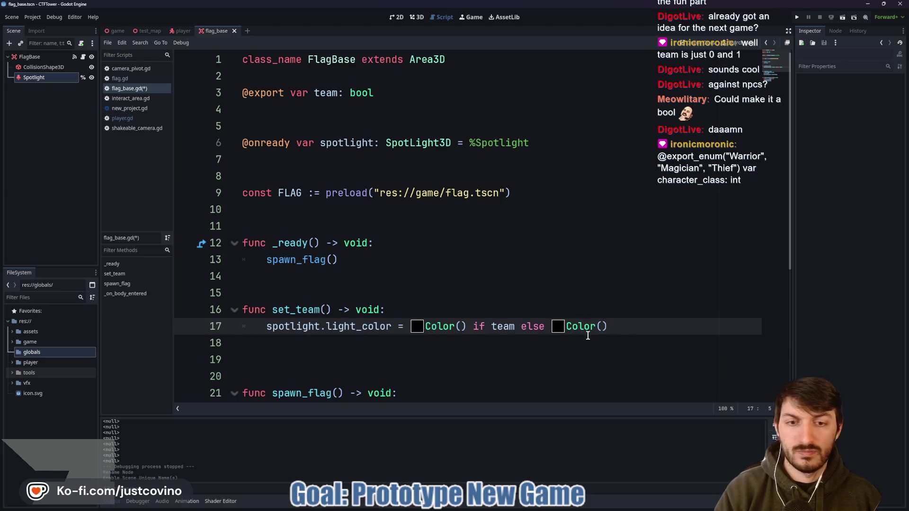
Step: Make the first Color pure red and the second blue, then save
click(417, 326)
click(505, 101)
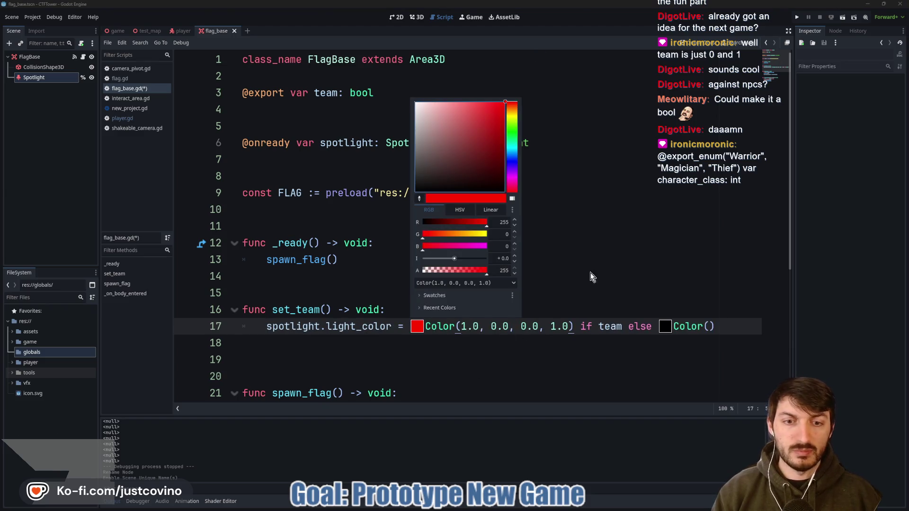
click(665, 329)
click(665, 329)
click(761, 163)
click(751, 108)
click(561, 235)
click(412, 296)
key(ctrl+s)
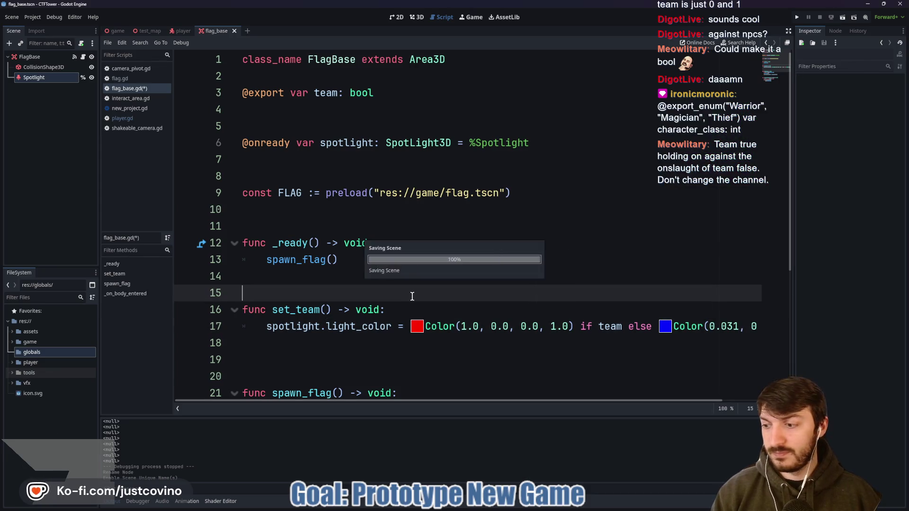
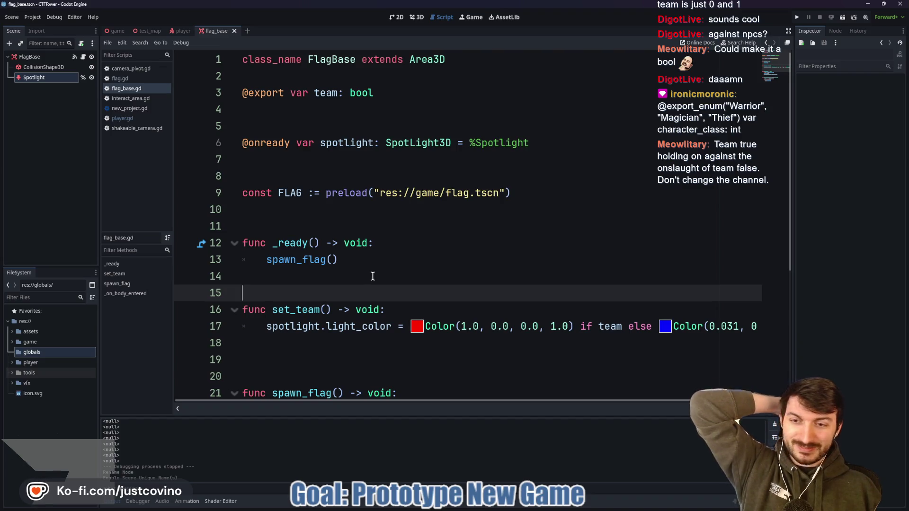
Step: Bring up the test_map scene in 3D and slide FlagBase along the X axis
click(305, 280)
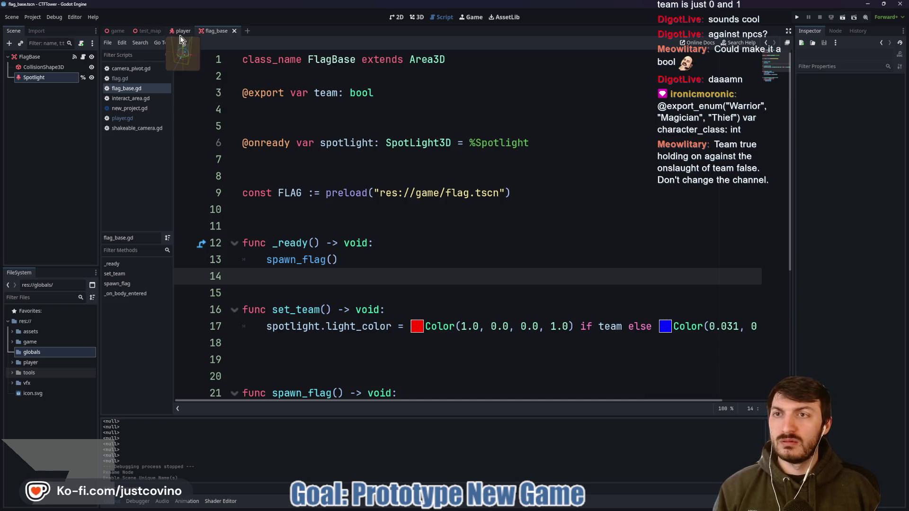
click(310, 175)
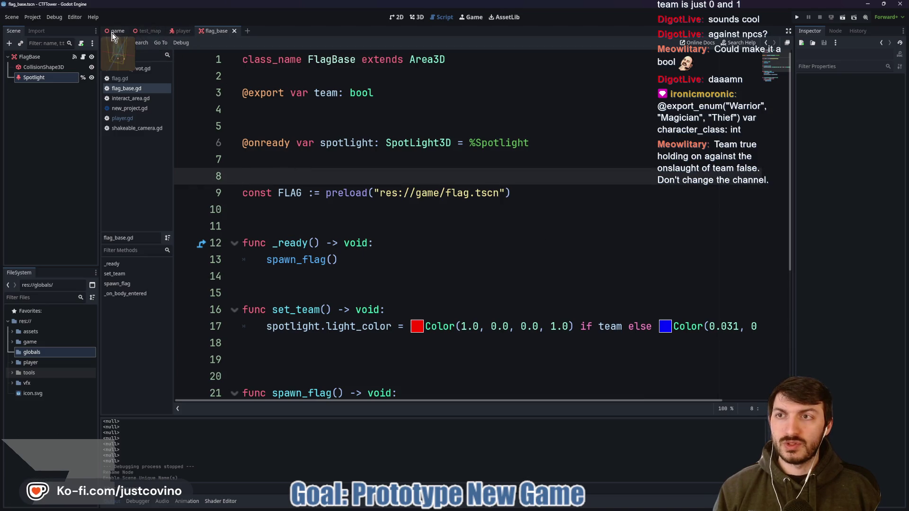
click(149, 31)
key(ctrl+F2)
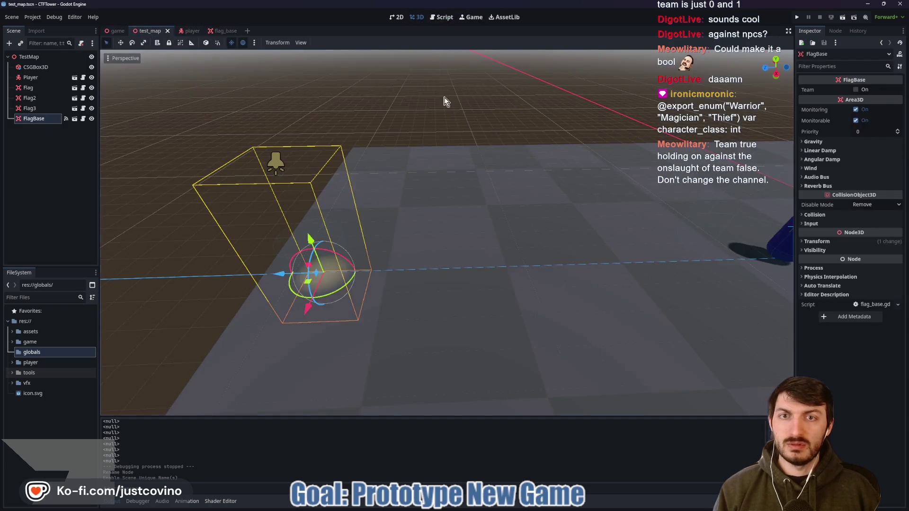
scroll(453, 168, down, 3)
mouse_move(349, 256)
mouse_down()
mouse_move(462, 255)
mouse_move(437, 255)
mouse_up()
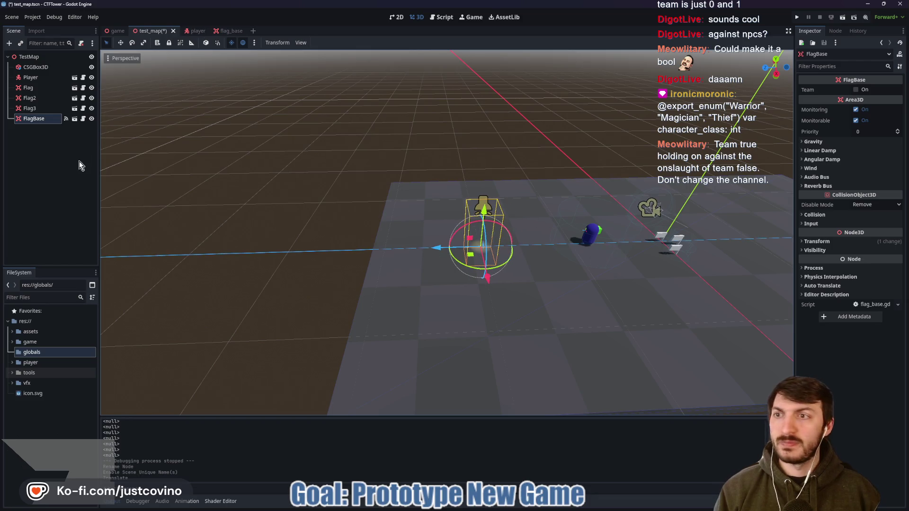
Step: Delete the three loose flags Flag, Flag2 and Flag3
click(28, 87)
shift+click(30, 109)
key(Delete)
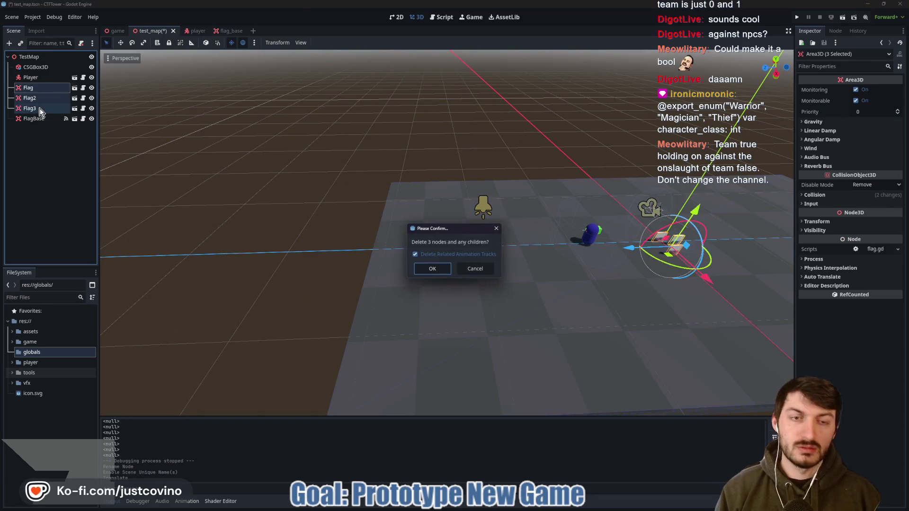
click(432, 268)
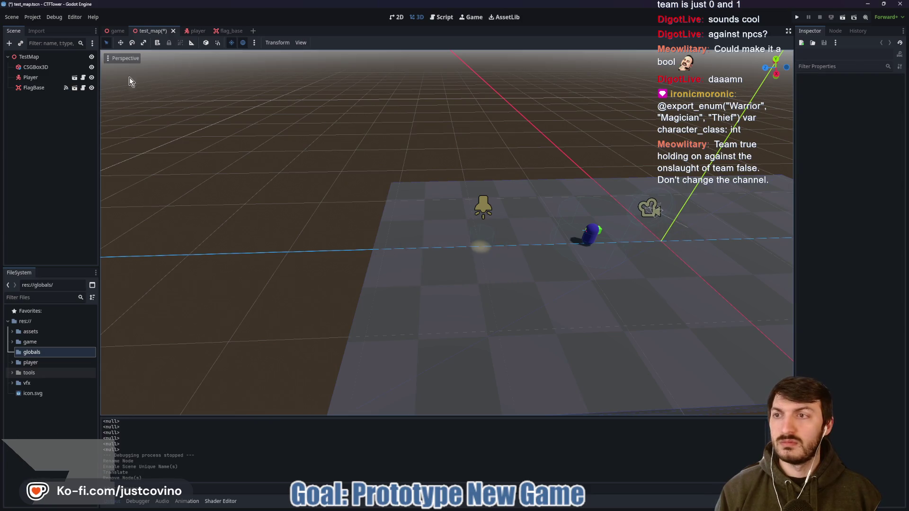
Step: Duplicate FlagBase into FlagBase2, move it across the floor along Z, and save
click(29, 88)
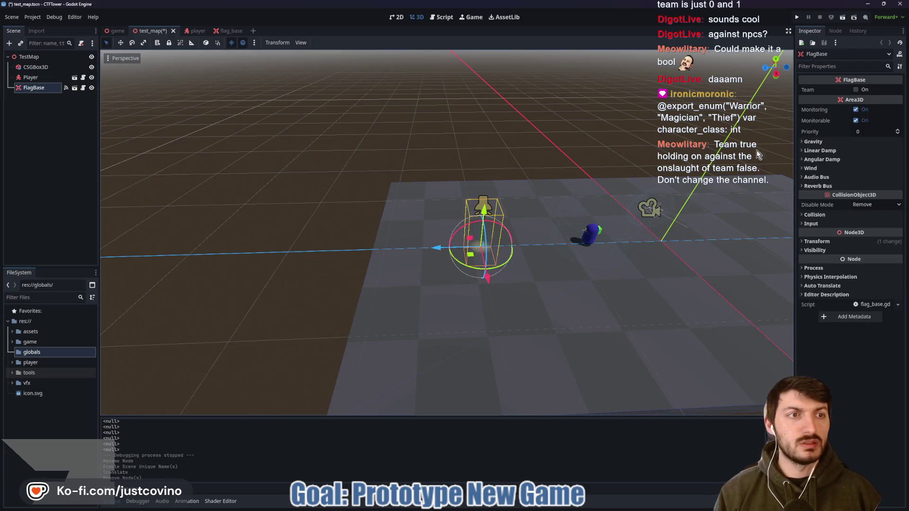
key(ctrl+d)
scroll(526, 237, down, 3)
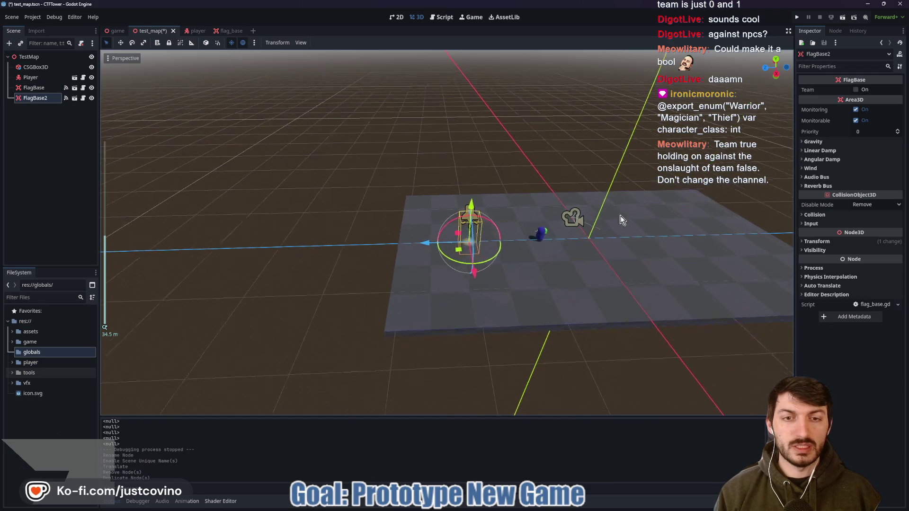
mouse_move(286, 285)
mouse_down()
mouse_move(431, 284)
mouse_move(411, 278)
mouse_move(425, 278)
mouse_up()
mouse_move(405, 216)
mouse_down()
mouse_move(475, 220)
mouse_move(408, 214)
mouse_up()
key(ctrl+s)
Step: Tick Team on FlagBase2 in the Inspector so it belongs to the other team
click(33, 88)
click(35, 98)
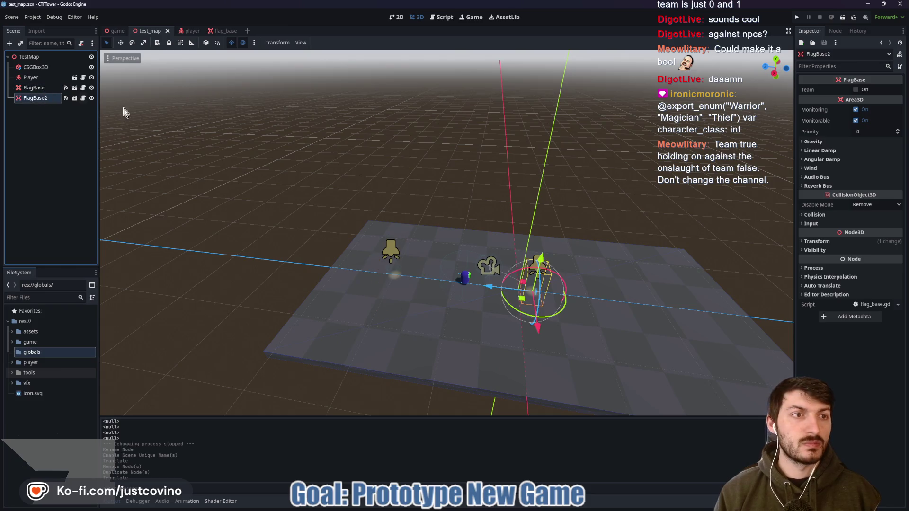
click(855, 90)
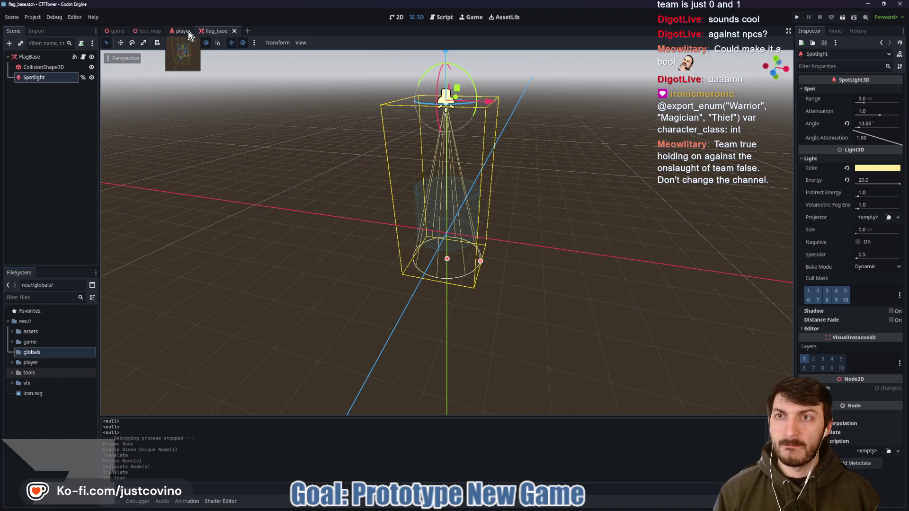
click(75, 56)
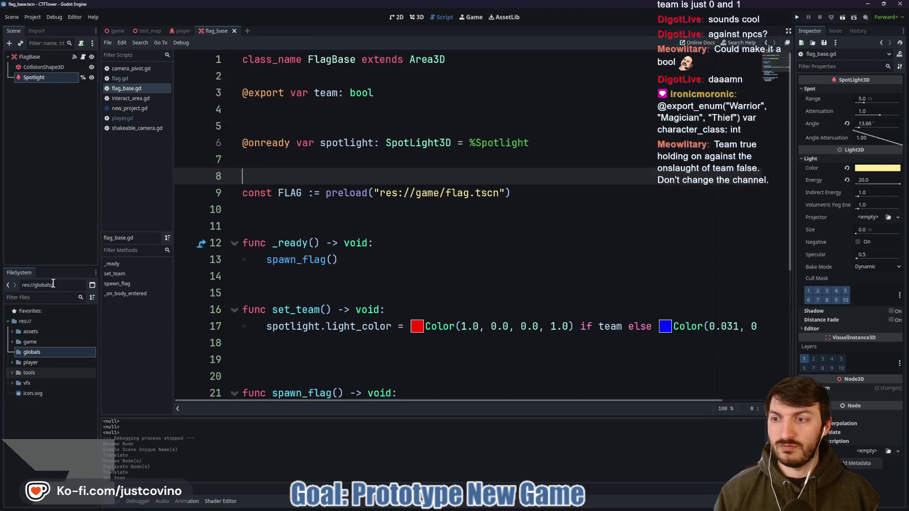
click(12, 342)
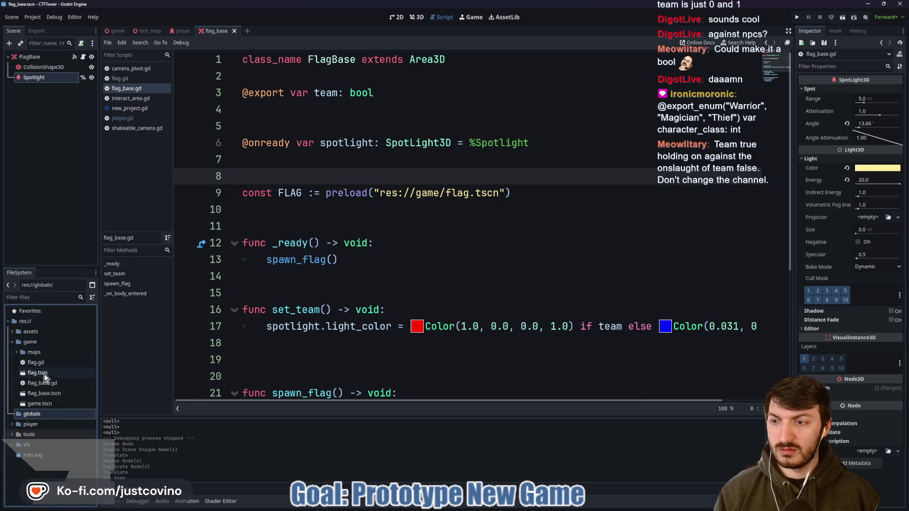
double_click(44, 374)
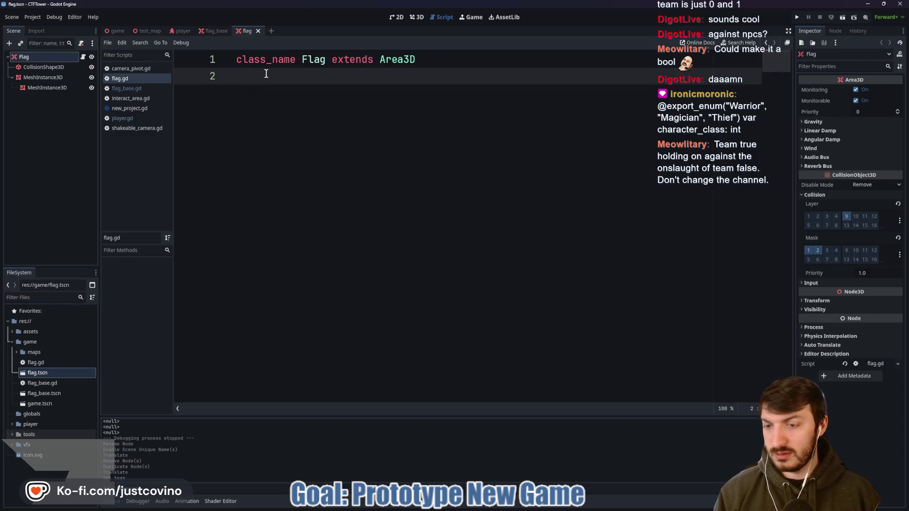
key(Return)
text(@export var team)
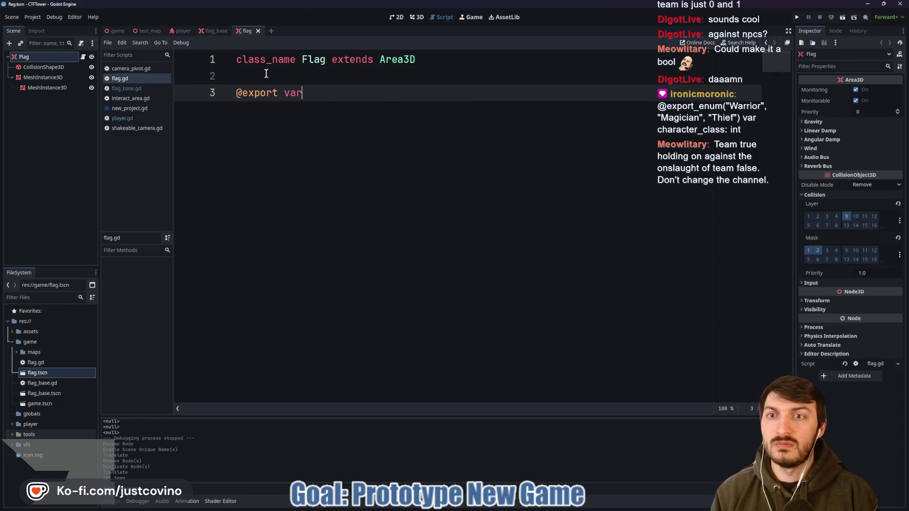
text(: bool)
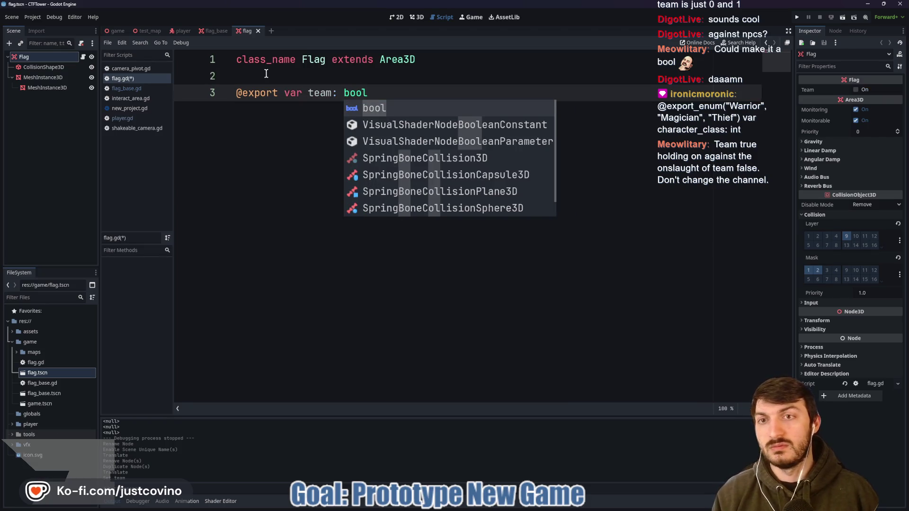
key(ctrl+s)
Step: Add 'flag.team = team' after the instantiate line in spawn_flag, then save flag_base.gd
click(212, 31)
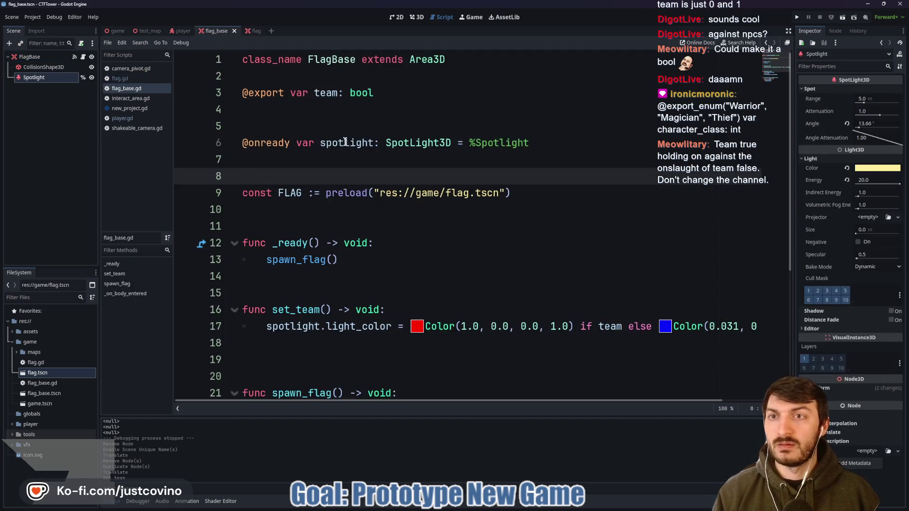
scroll(362, 257, down, 3)
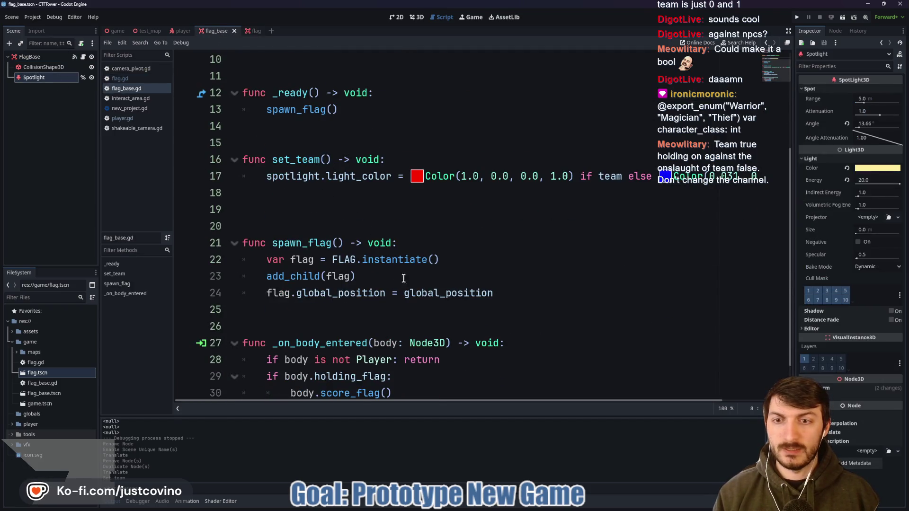
click(477, 261)
key(Return)
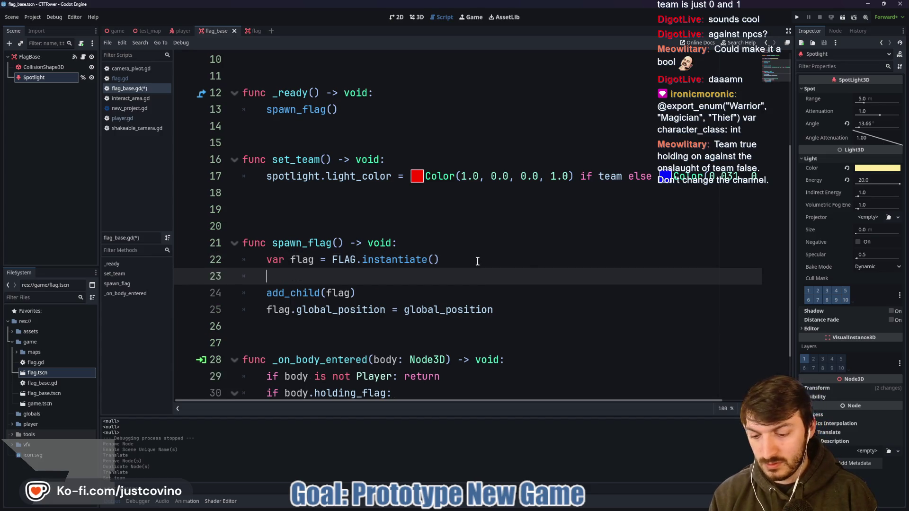
text(flag.team = team)
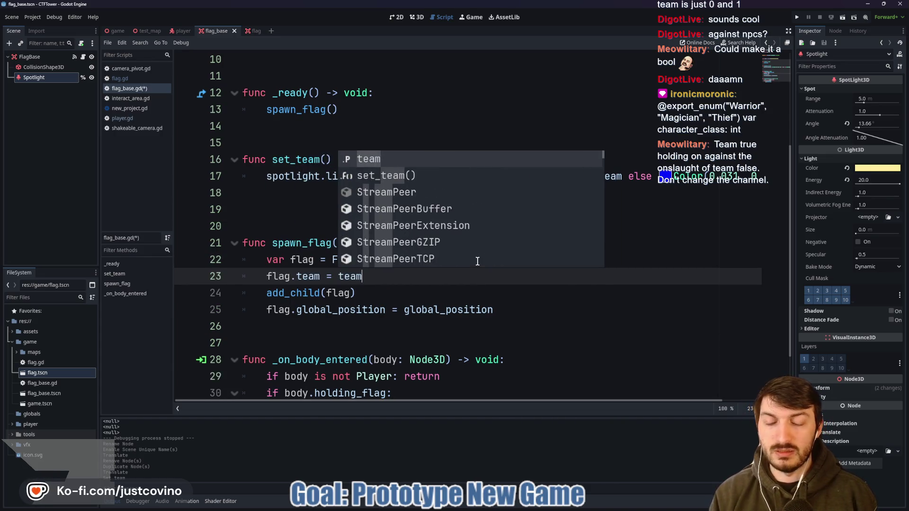
key(Escape)
key(ctrl+s)
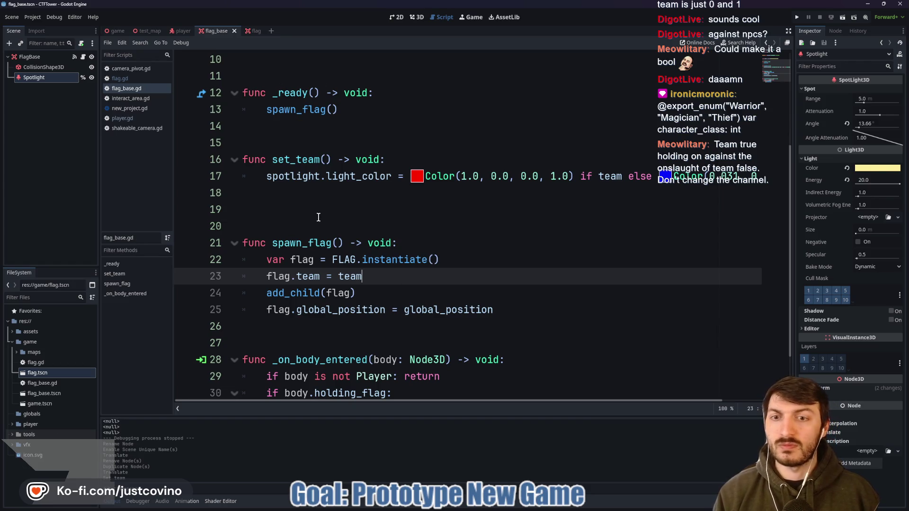
Step: Add an empty func _ready() to flag.gd below the team variable
click(254, 31)
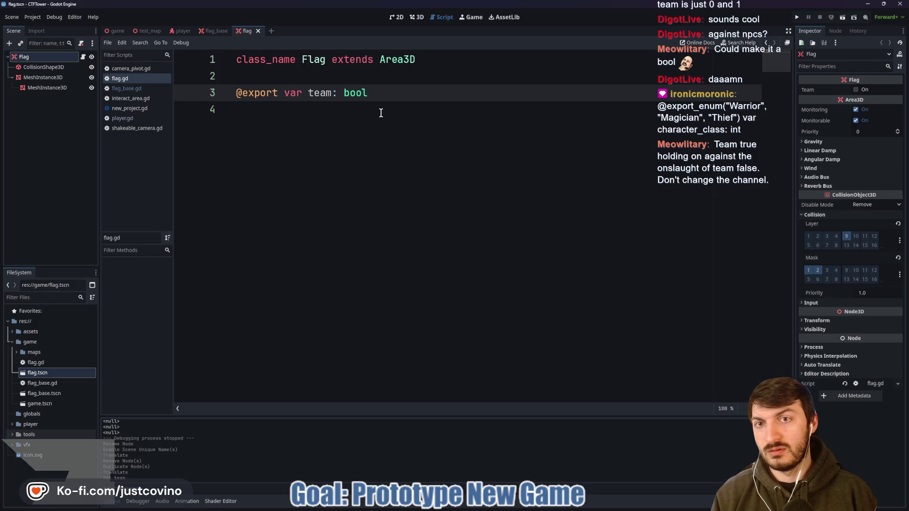
key(Return)
key(Return)
key(Return)
text(func _r)
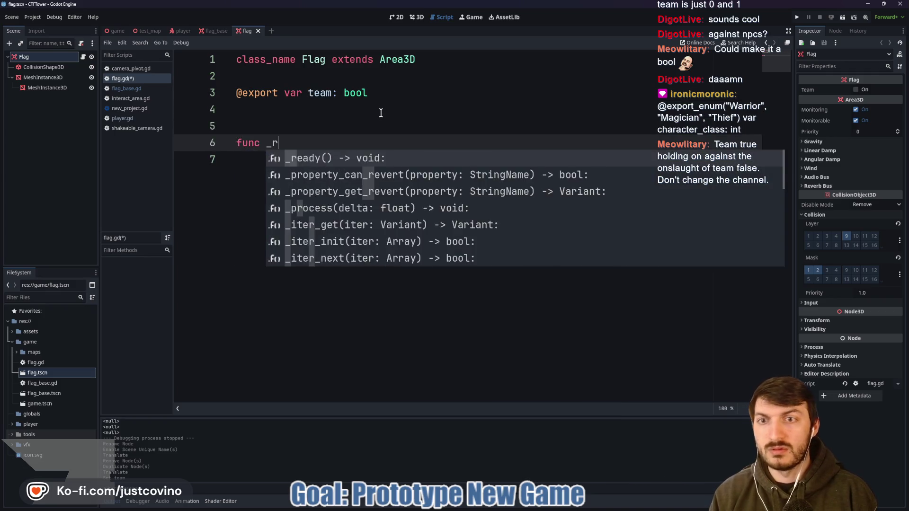
key(Return)
key(Return)
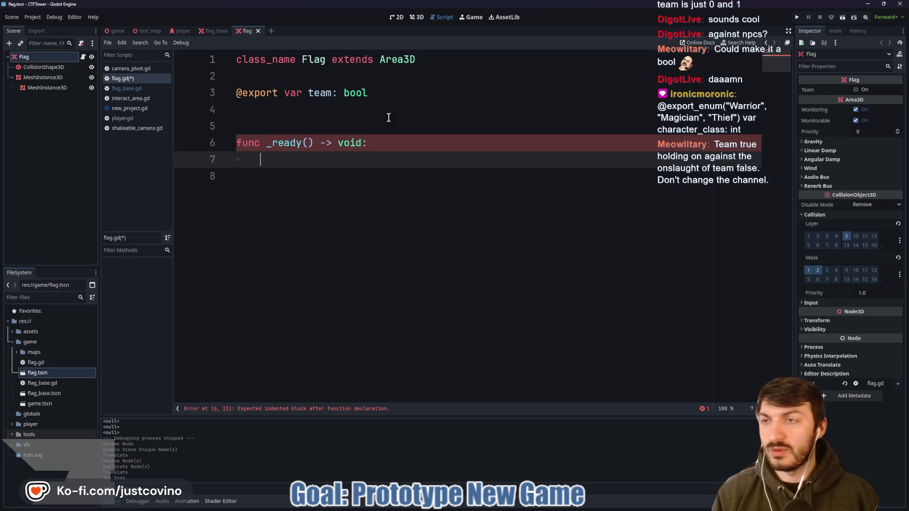
click(49, 79)
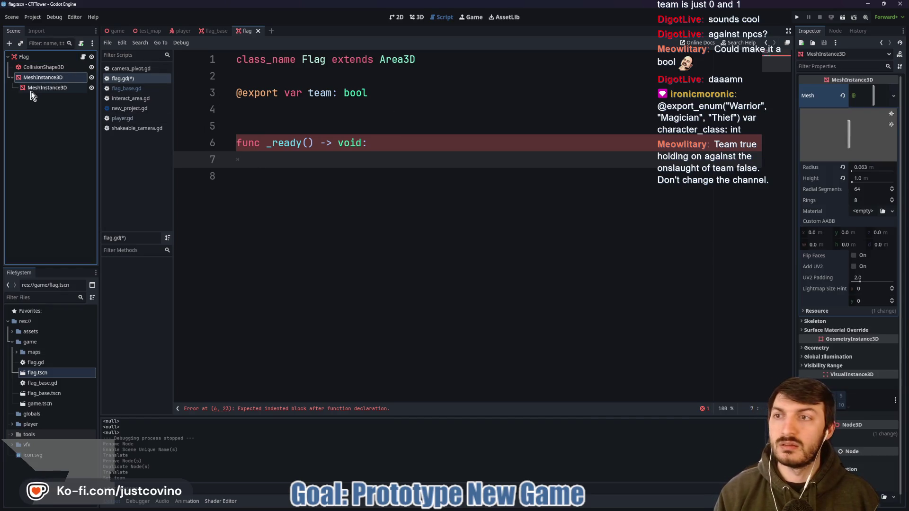
Step: Rename the second MeshInstance3D to FlagMesh and give it a new StandardMaterial3D
double_click(33, 88)
text(FlagMesh)
key(Return)
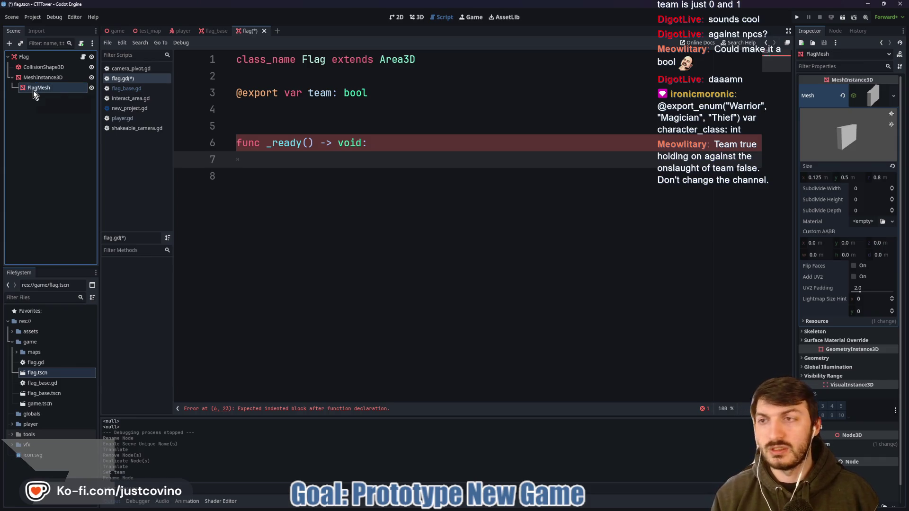
click(859, 221)
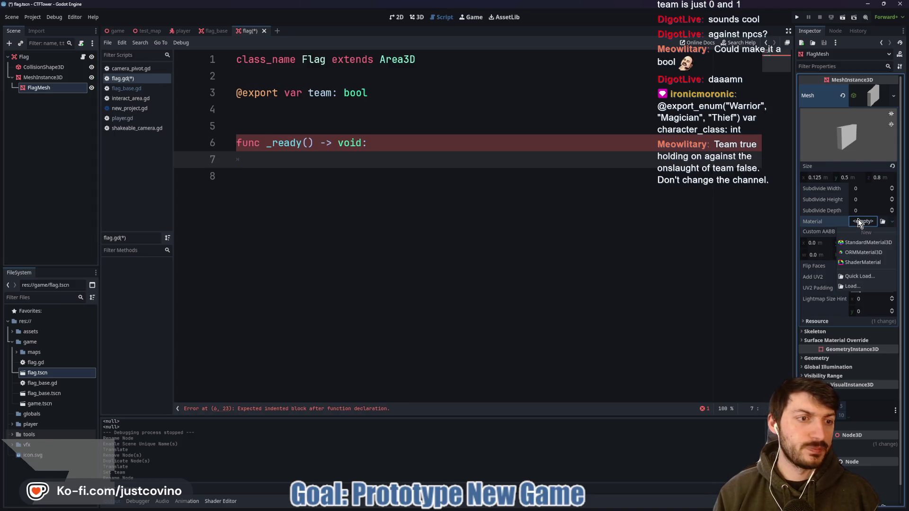
click(863, 247)
Step: Try a red albedo colour on the new material, then reset it to white
click(856, 224)
click(856, 245)
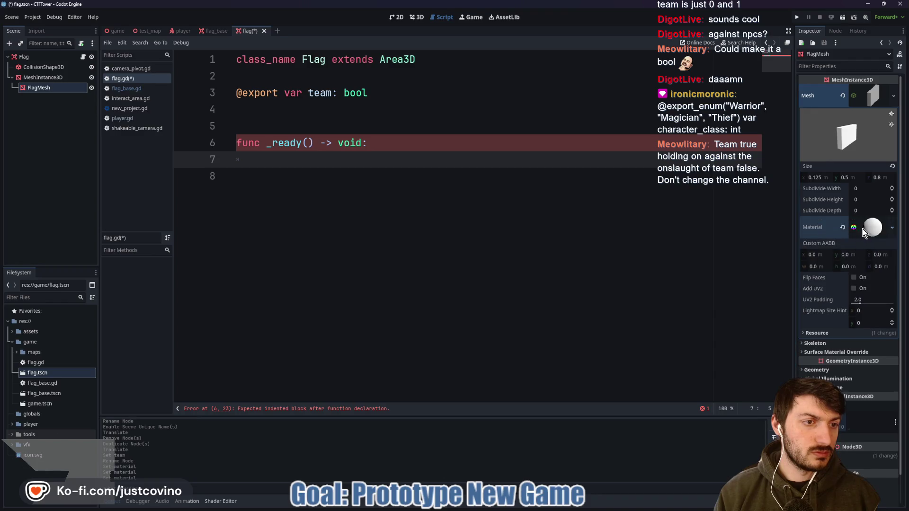
click(863, 228)
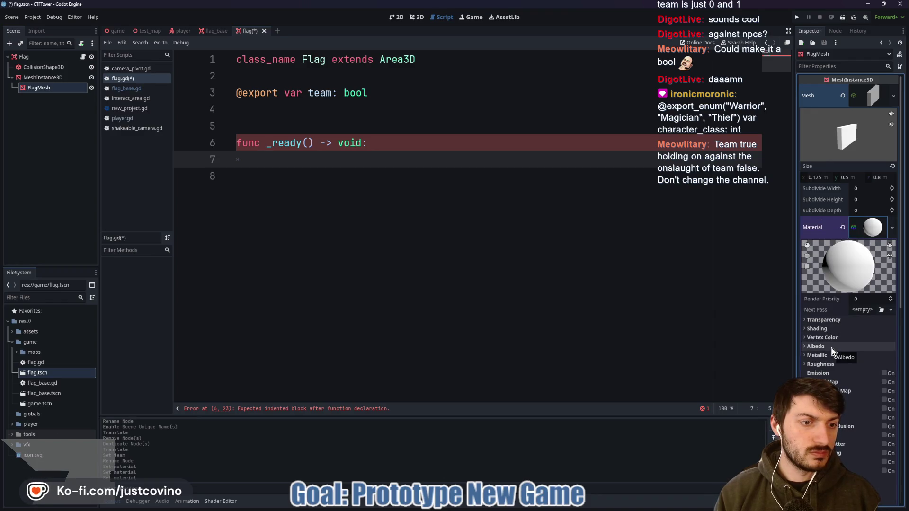
click(815, 346)
click(873, 355)
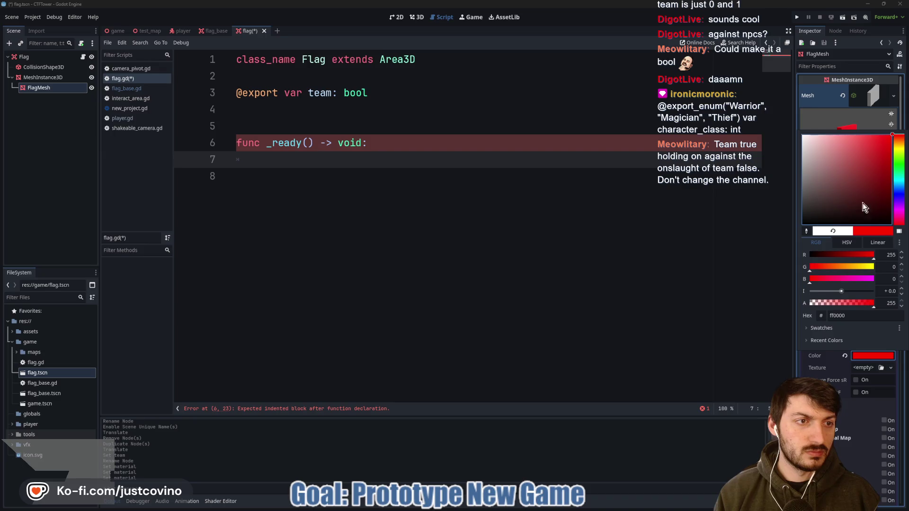
click(847, 359)
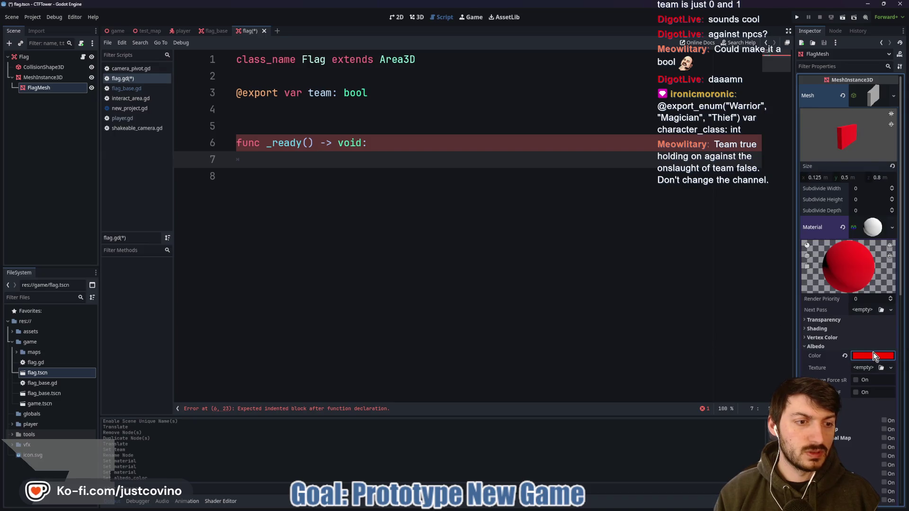
click(844, 356)
click(291, 110)
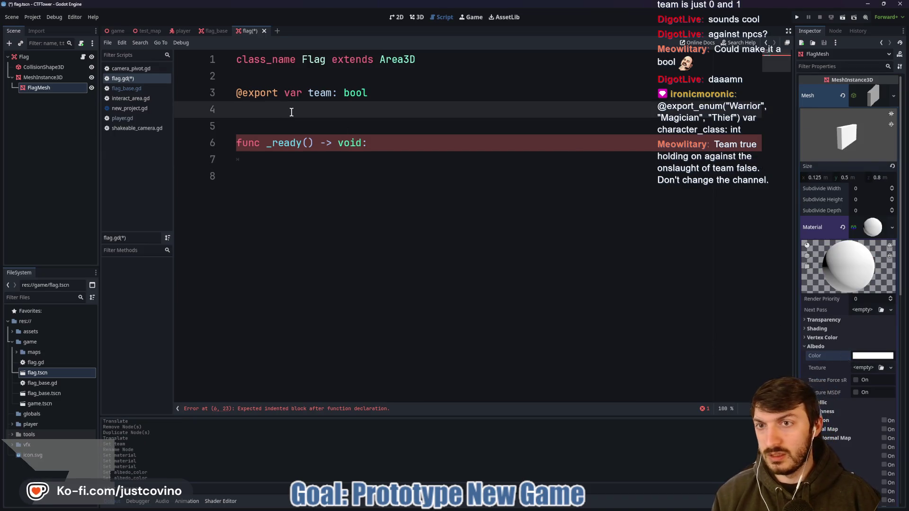
key(Return)
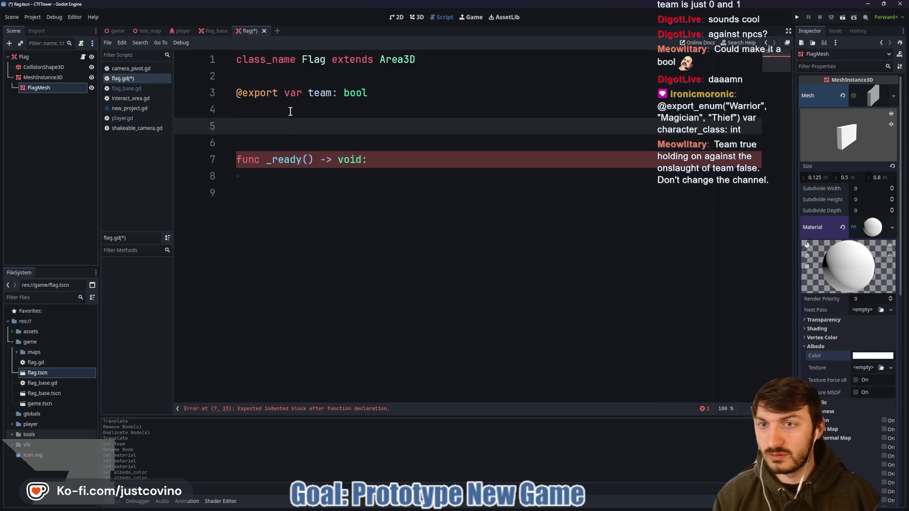
drag(61, 91, 223, 136)
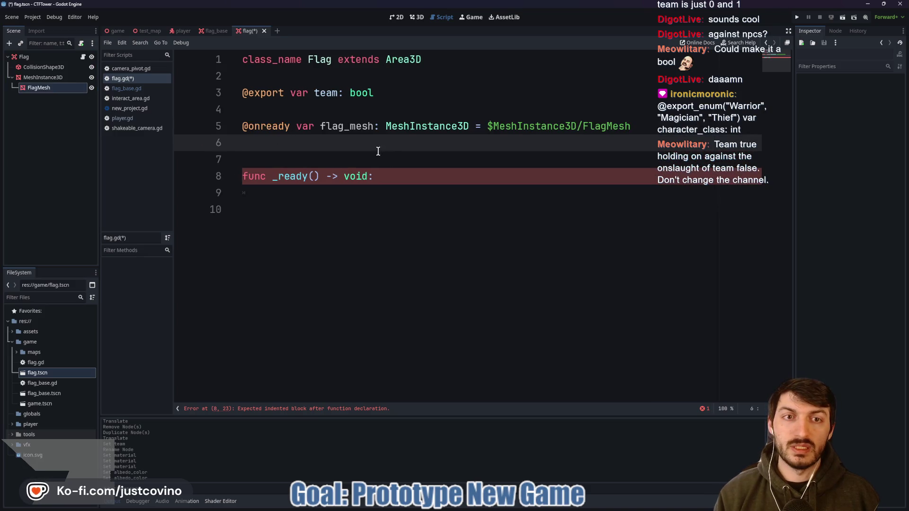
key(ctrl+s)
click(326, 198)
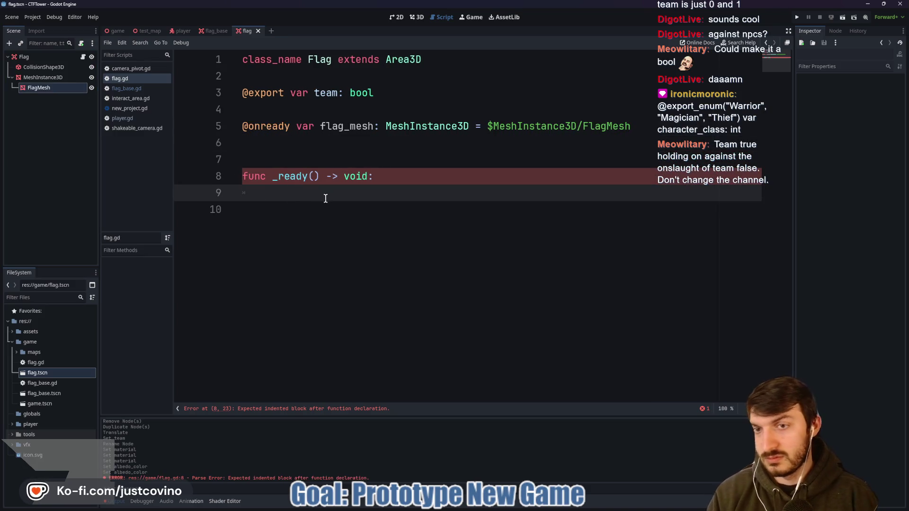
text(set_te)
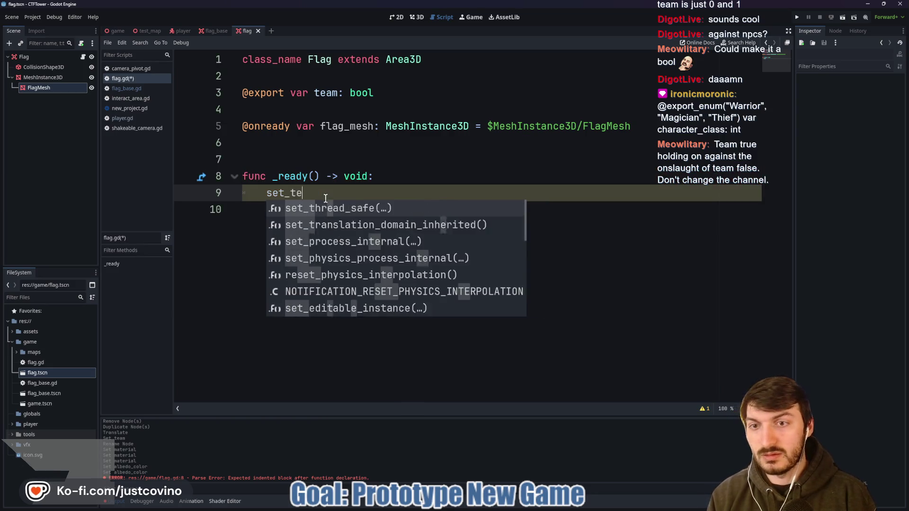
text(am())
Step: Declare func set_team() -> void and start its body with flag_mesh.mesh
key(Return)
key(Return)
key(Return)
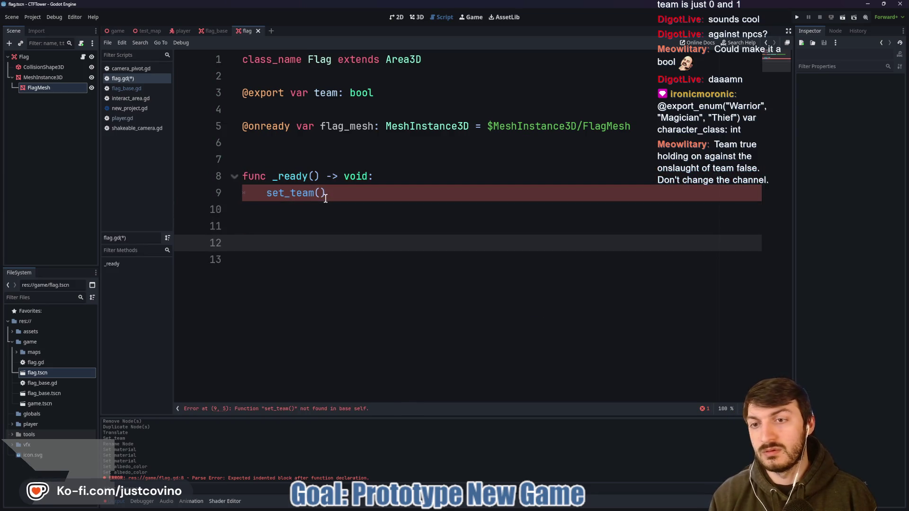
text(unc set_team)
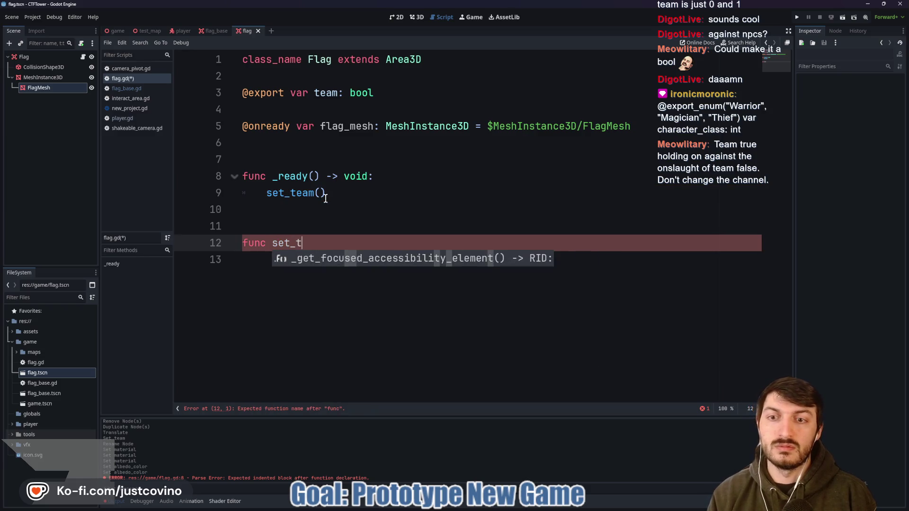
text(() -> void:)
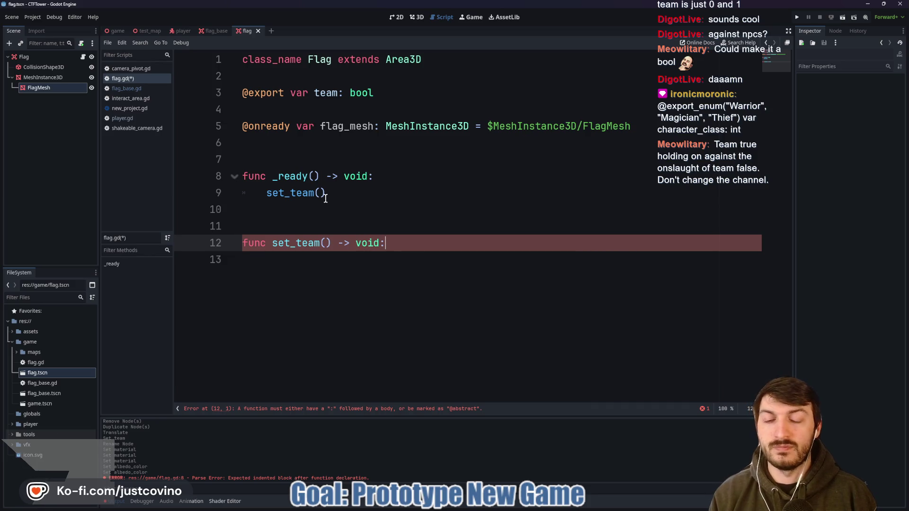
key(Return)
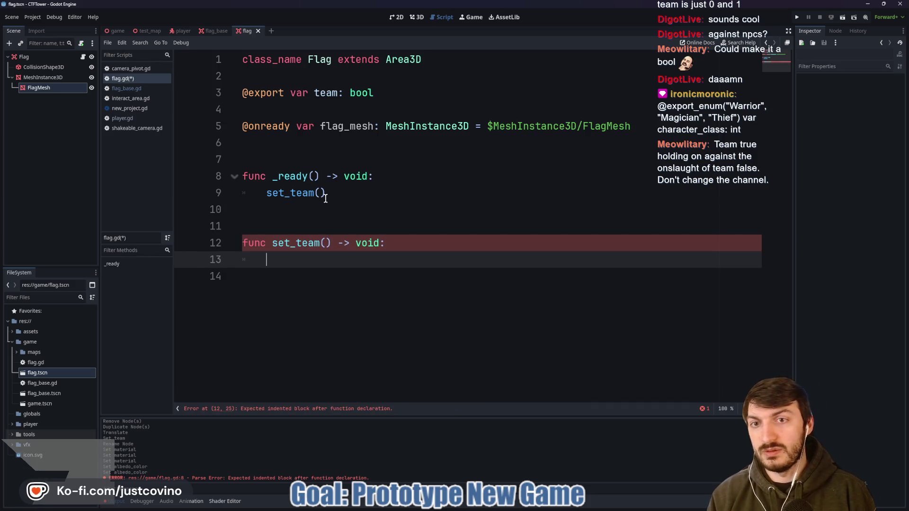
text(flag_mesh.)
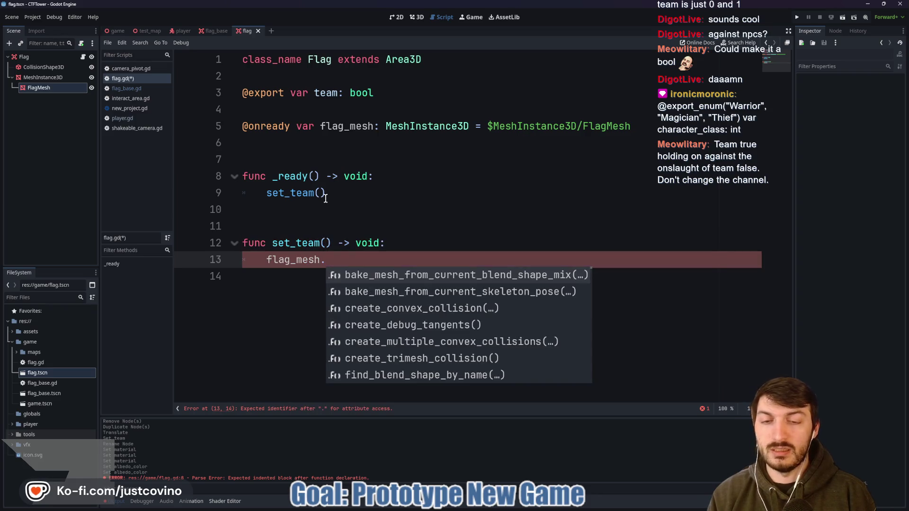
text(mes)
key(BackSpace)
key(BackSpace)
key(Return)
Step: Write a surface_set_material call using flag_mesh.get_active_material and albedo_color
text(.get_ma)
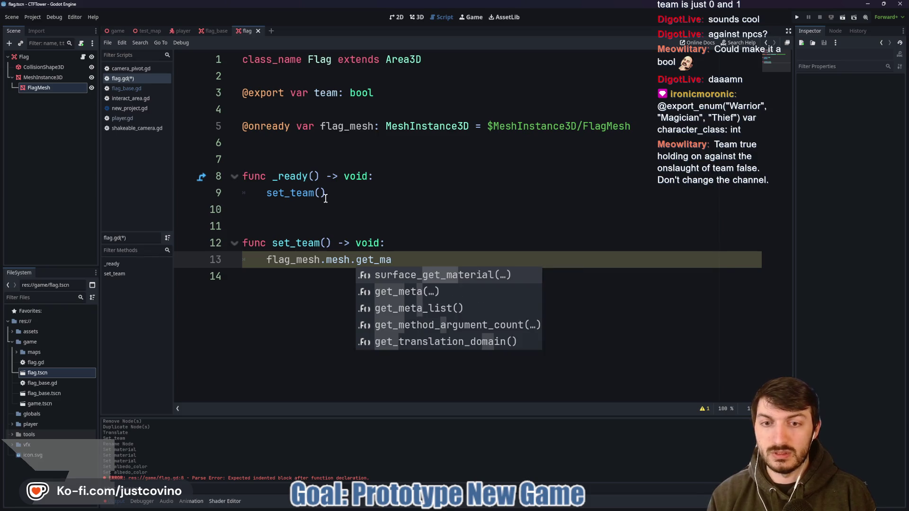
key(BackSpace)
key(BackSpace)
key(BackSpace)
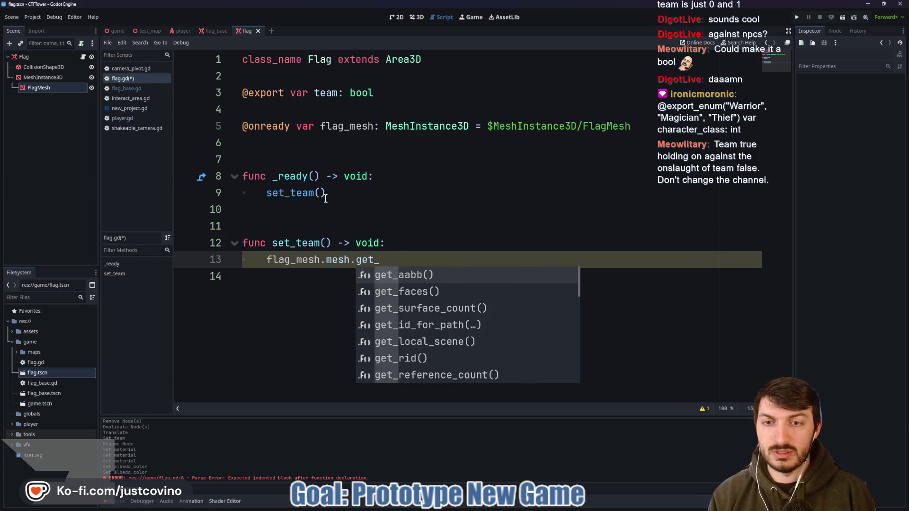
text(set)
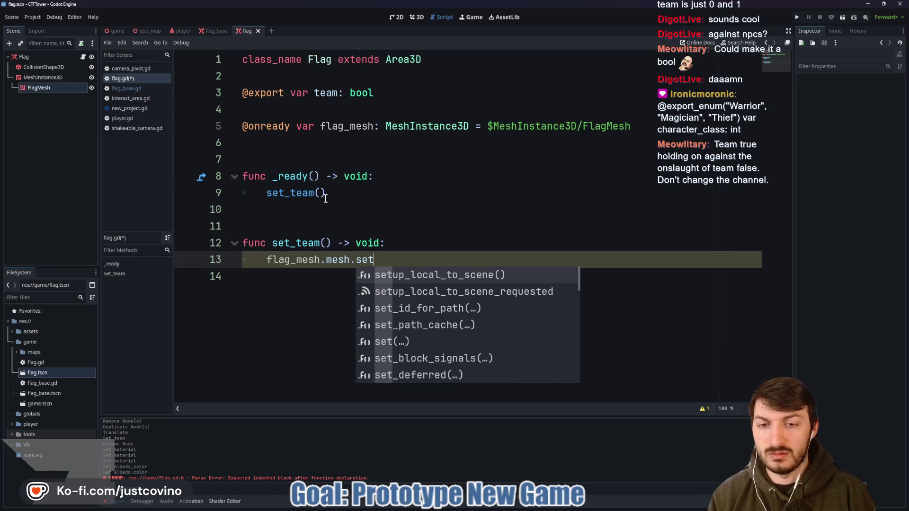
text(_ma)
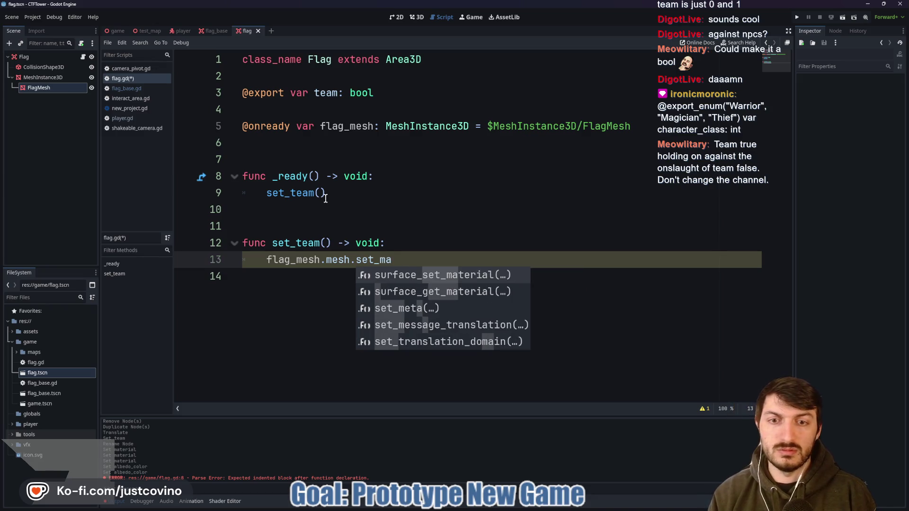
key(Return)
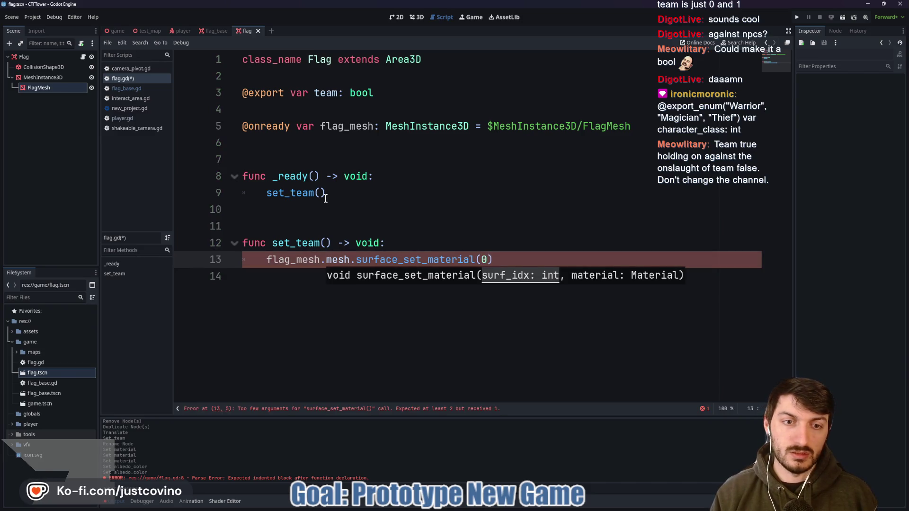
text(,)
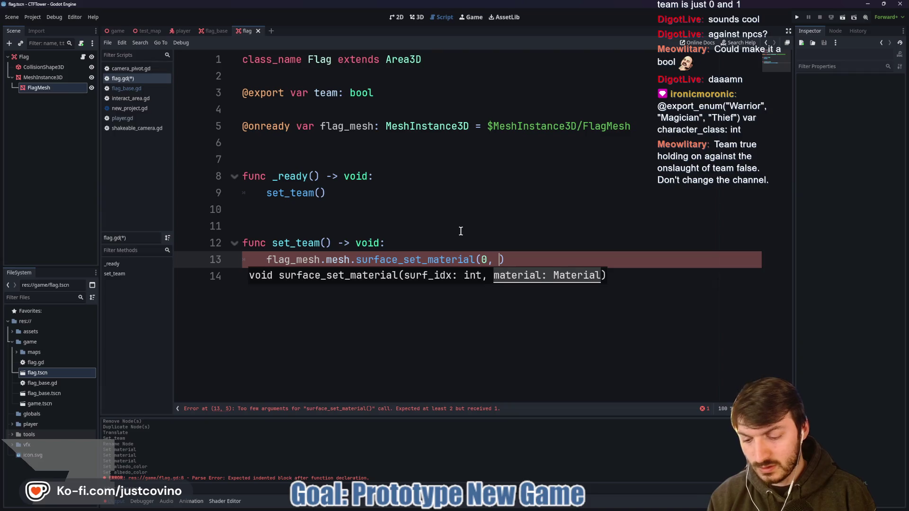
text(flag_mesh.mater)
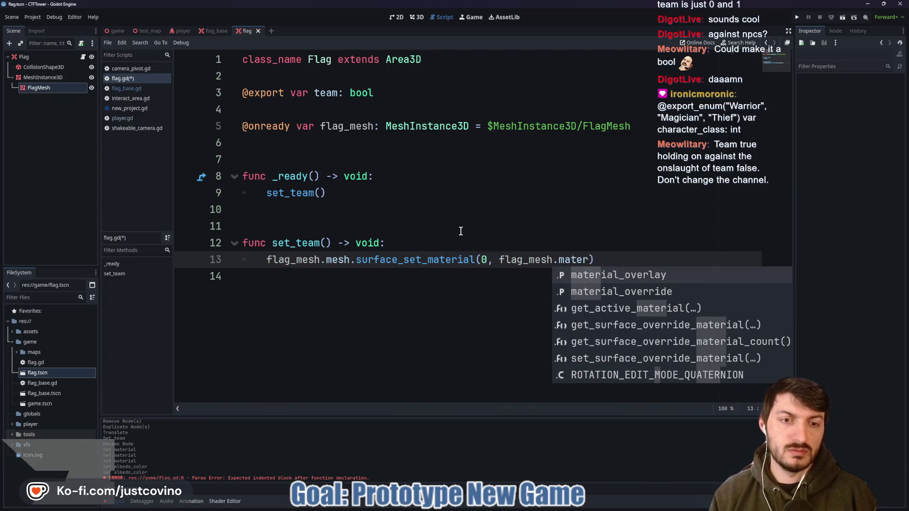
key(Down)
key(Down)
key(Down)
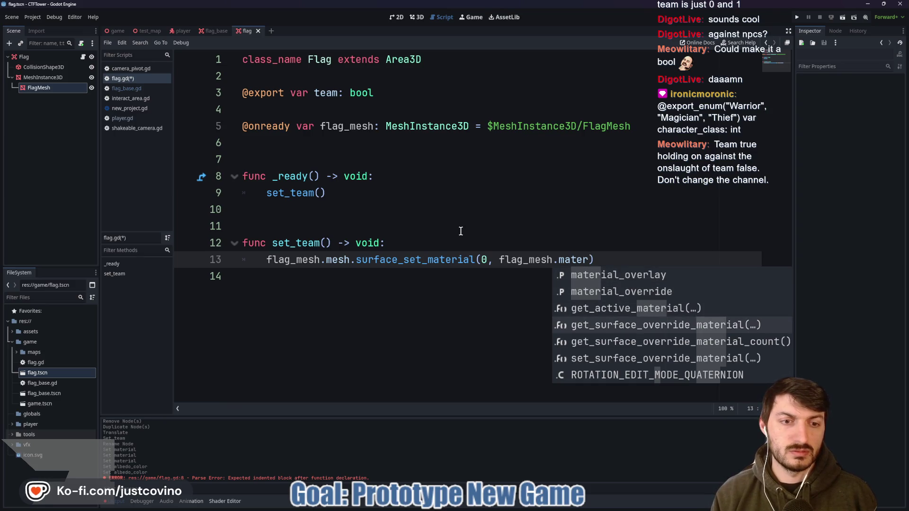
key(Up)
key(Return)
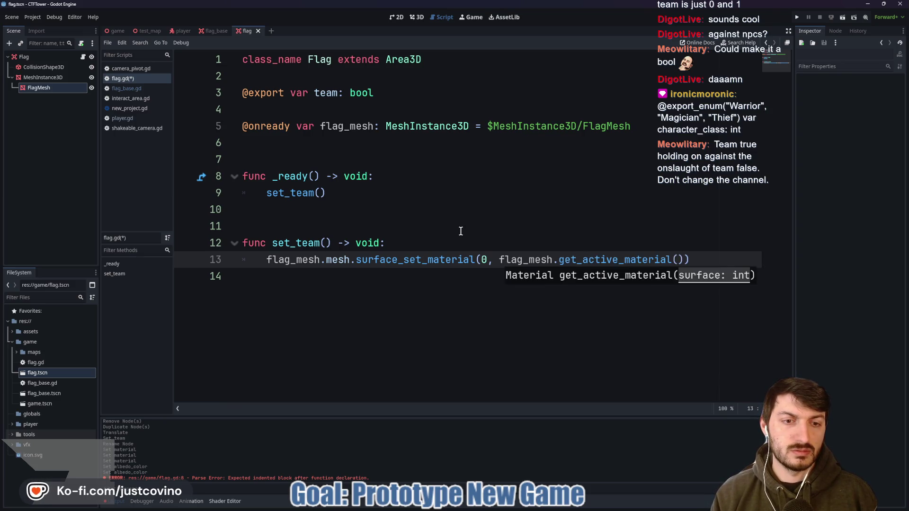
text())
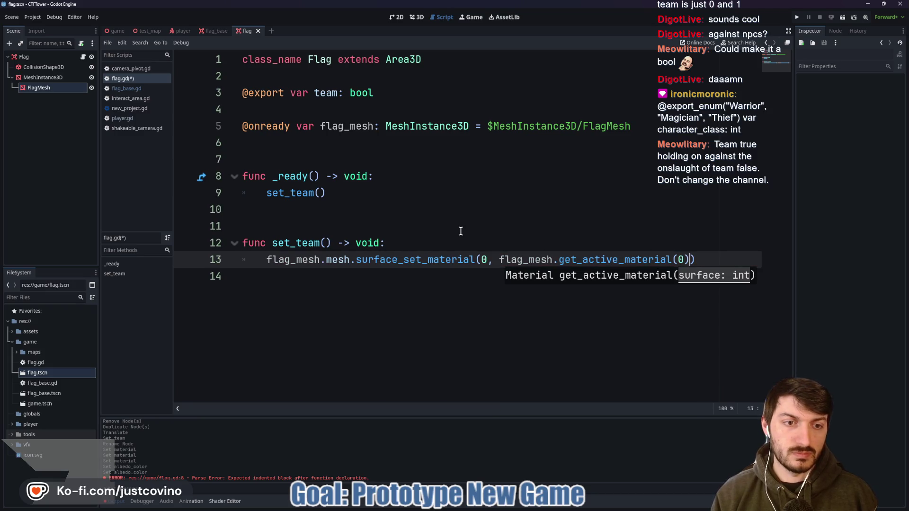
text(.al)
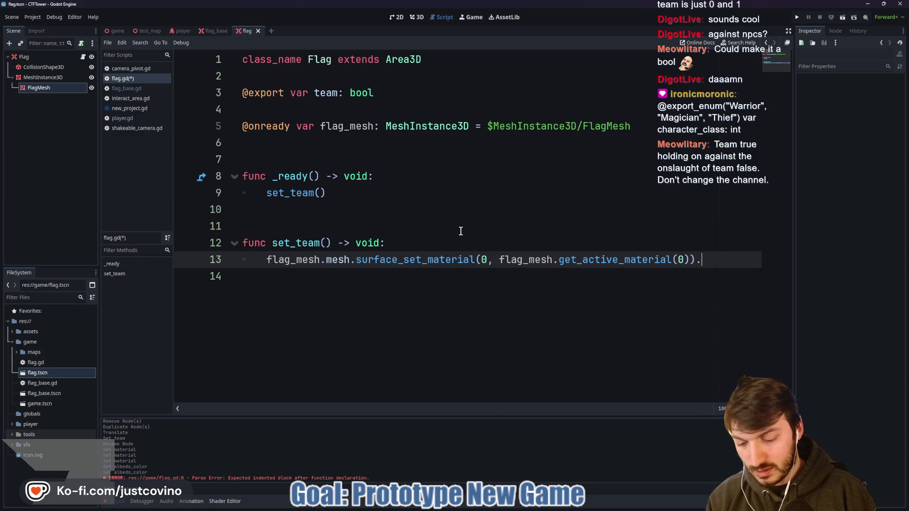
text(bedo_c)
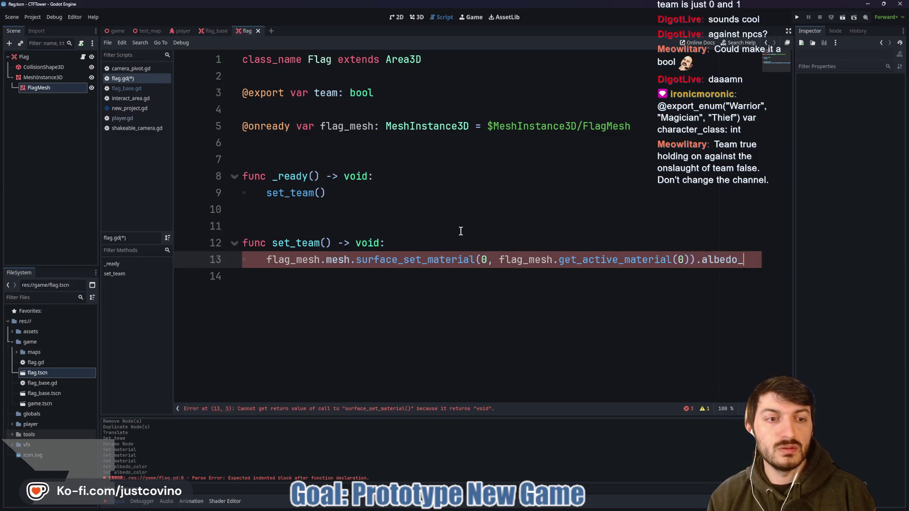
text(olor = Color(1.0, 0.0, 0.0, 1.0) if team else Color(0.0, 0.086, 1)
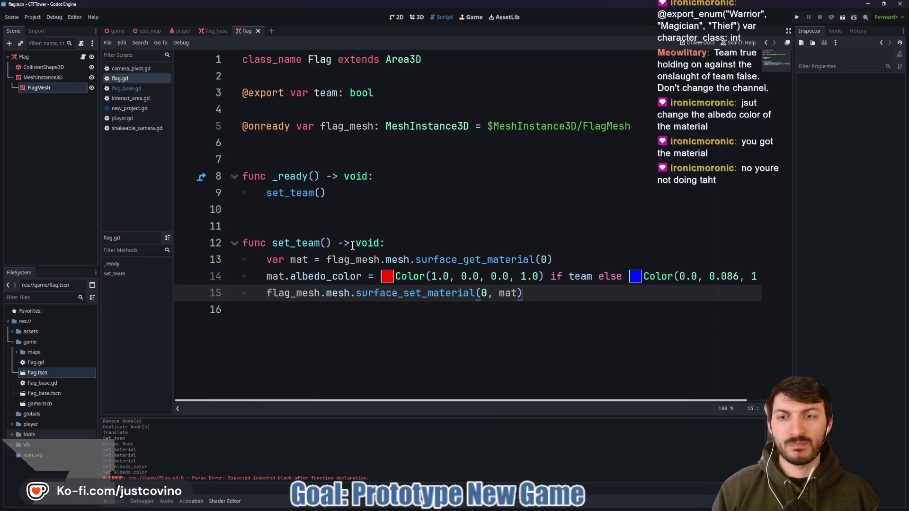
Step: Delete the redundant surface_set_material call from set_team and save flag.gd
click(390, 259)
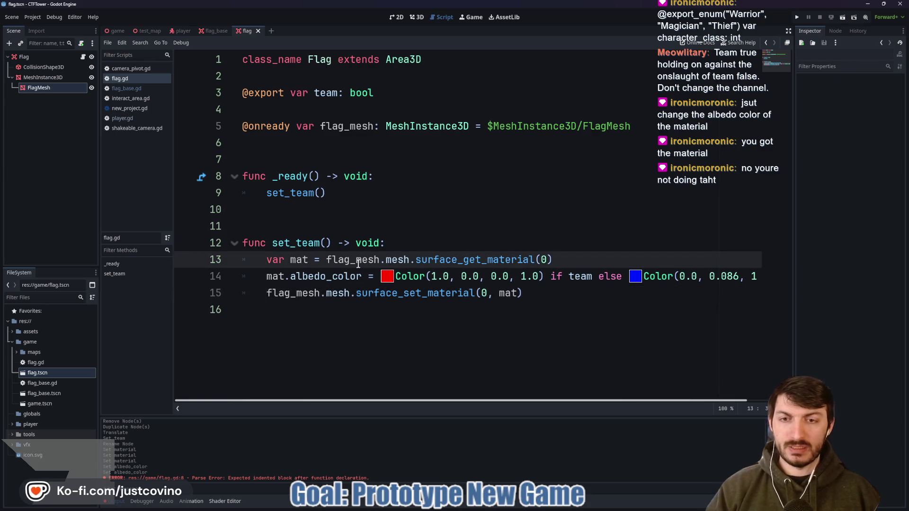
click(293, 175)
click(483, 256)
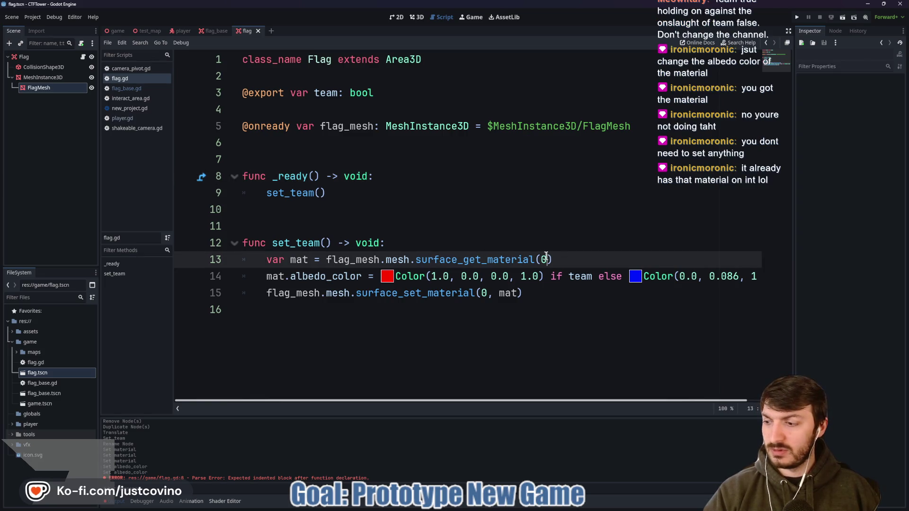
click(529, 294)
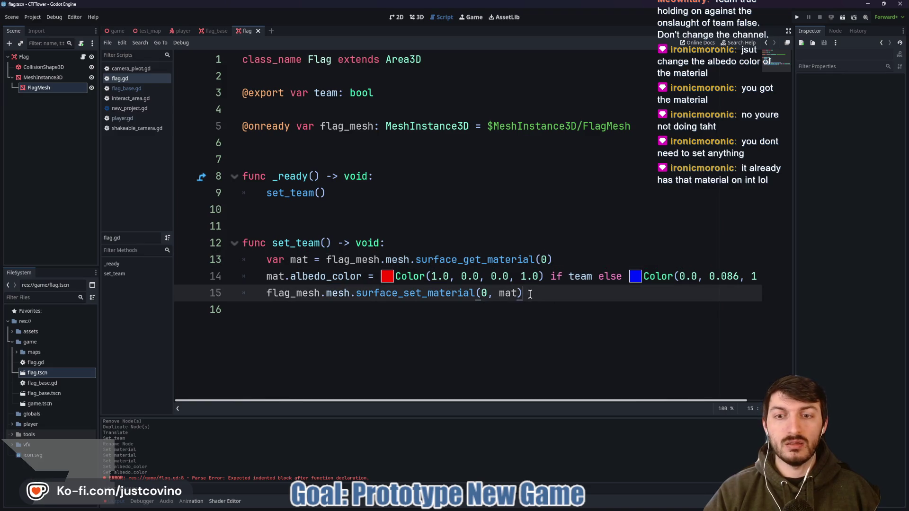
drag(539, 294, 241, 293)
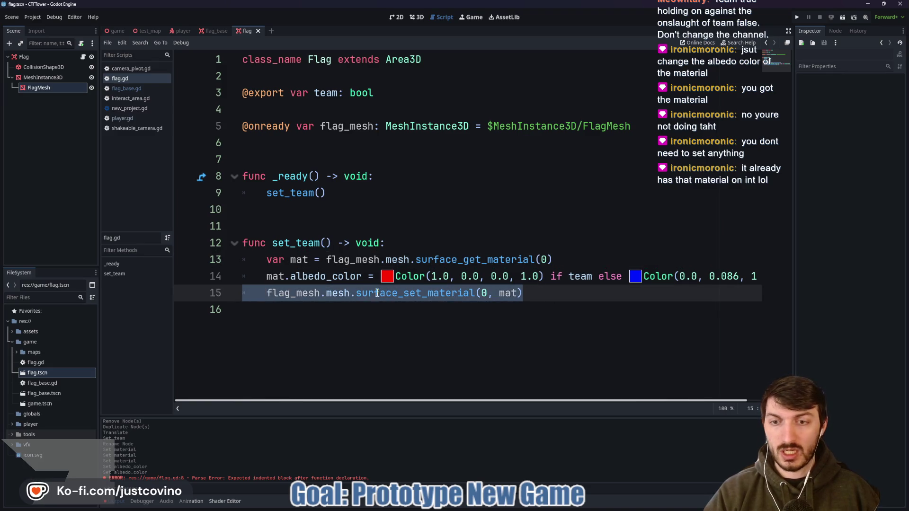
click(291, 277)
click(291, 294)
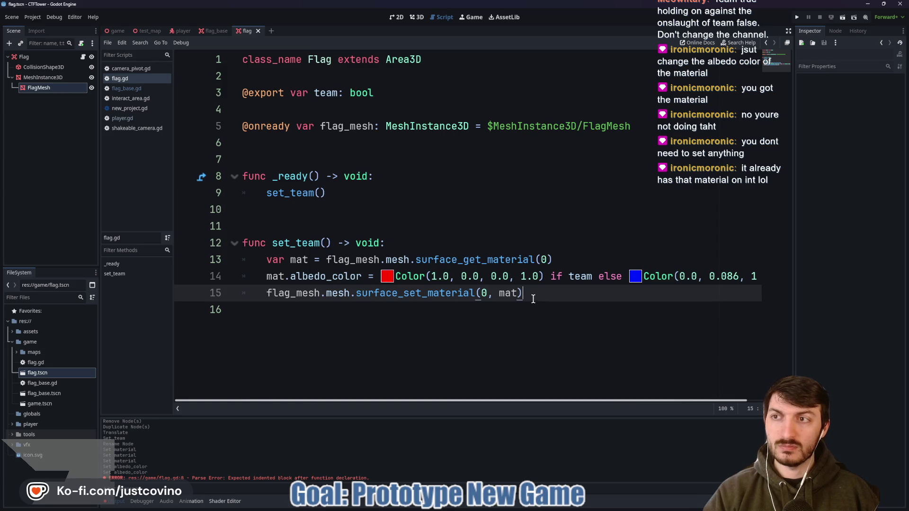
drag(532, 299, 264, 293)
key(BackSpace)
key(BackSpace)
key(BackSpace)
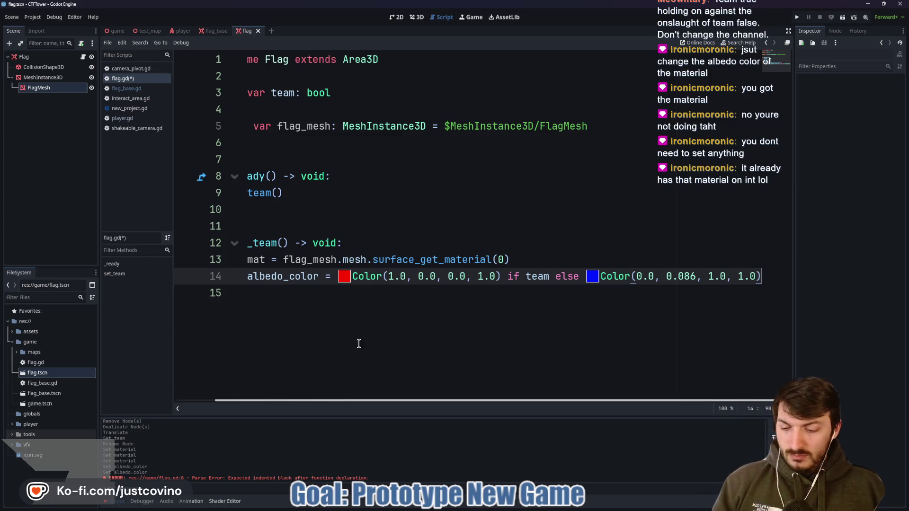
drag(531, 403, 332, 398)
click(311, 294)
key(ctrl+s)
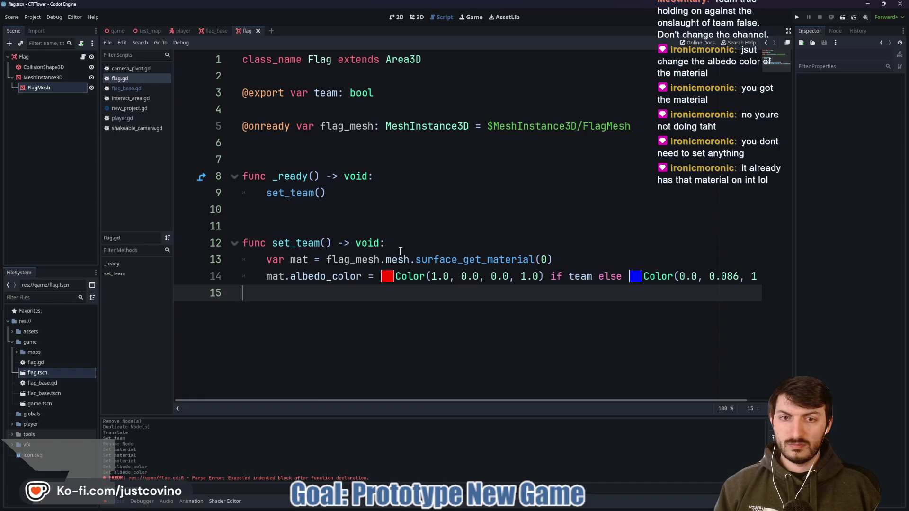
Step: Review the 'var mat' surface_get_material lookup and the red/blue colouring lines
drag(308, 260, 263, 258)
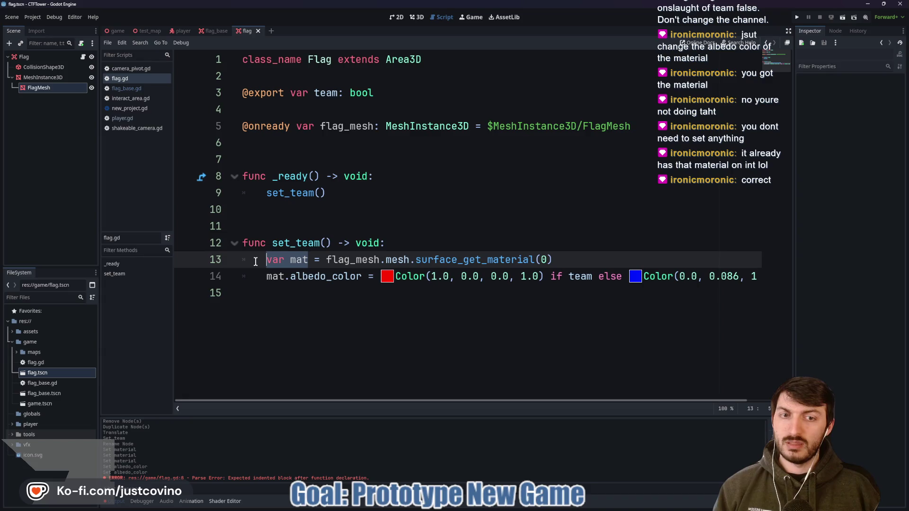
click(463, 260)
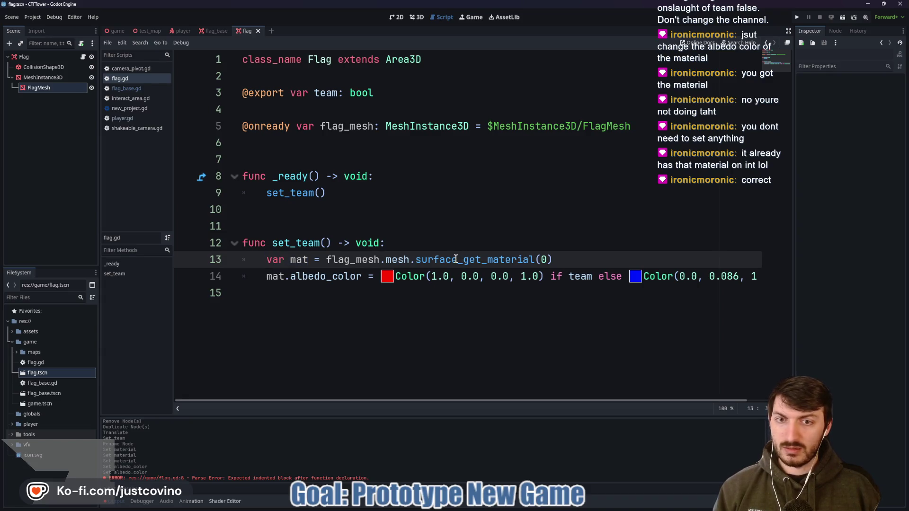
mouse_move(404, 257)
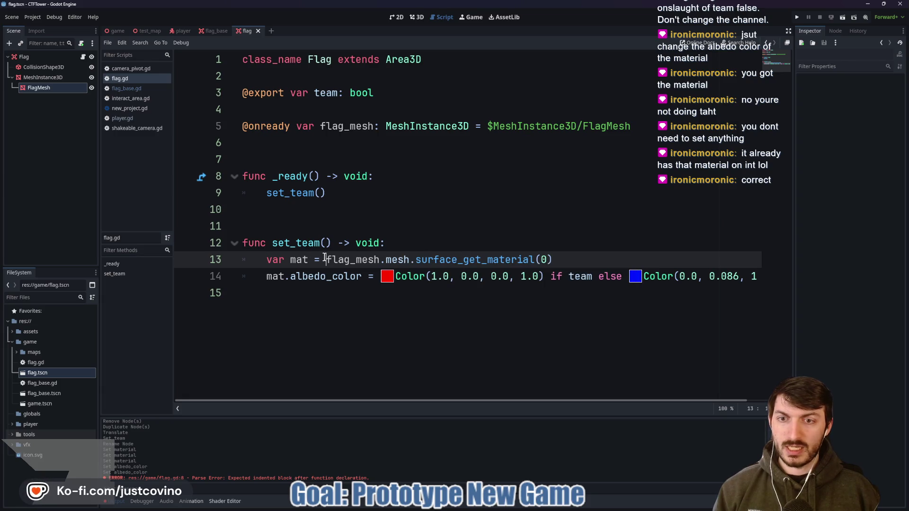
drag(325, 259, 565, 259)
double_click(268, 277)
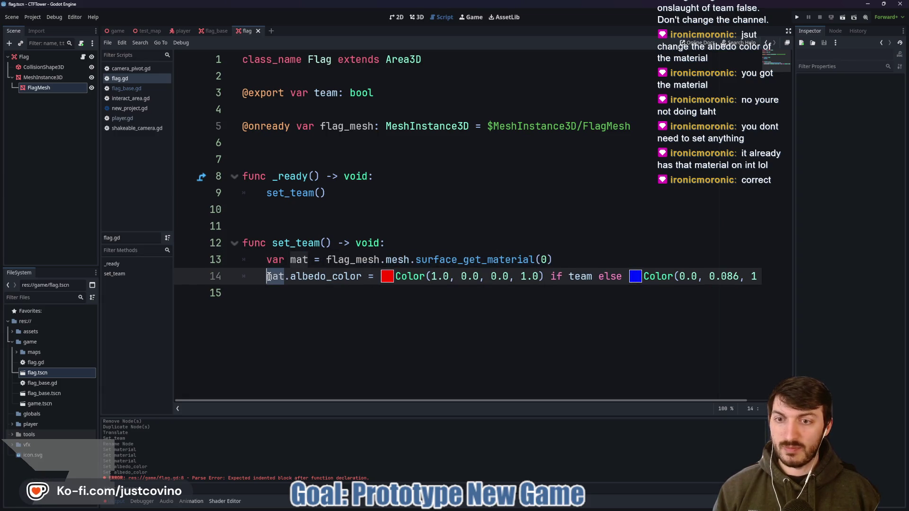
click(293, 290)
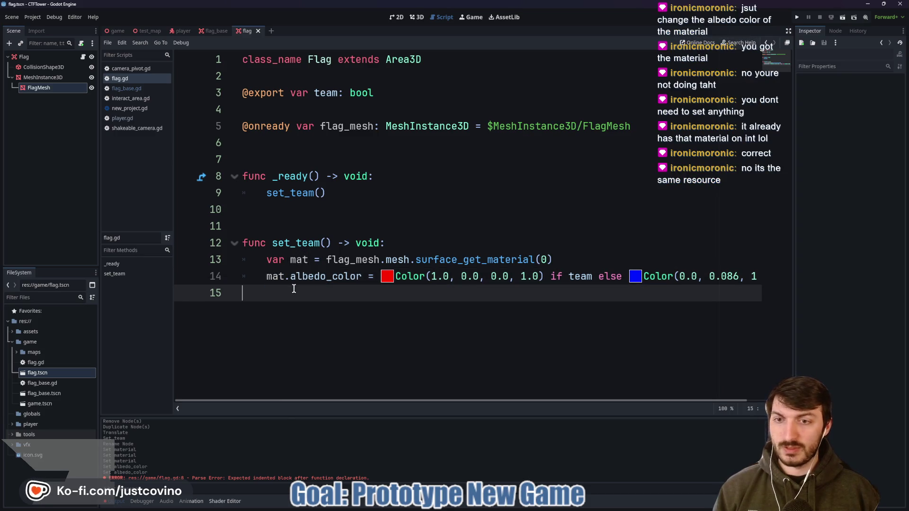
click(321, 221)
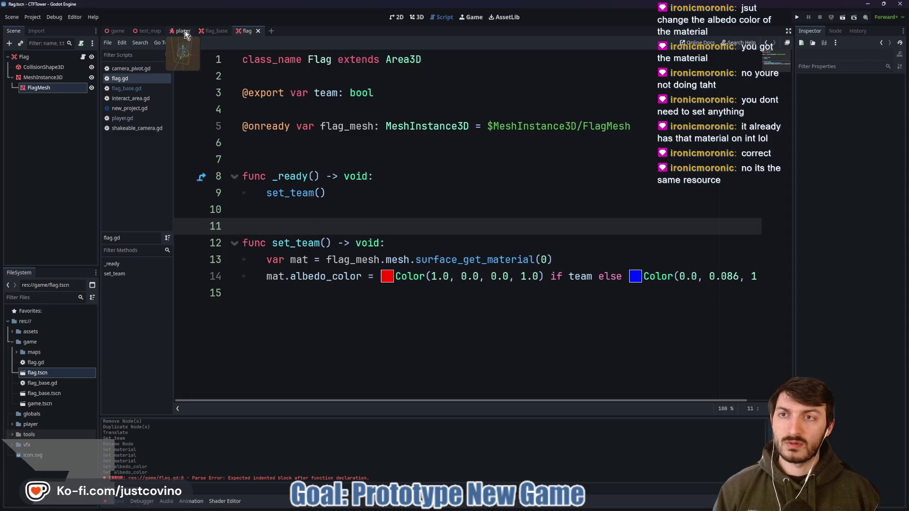
click(211, 31)
Step: Turn on Local to Scene in the FlagMesh material's Resource section
scroll(437, 218, down, 2)
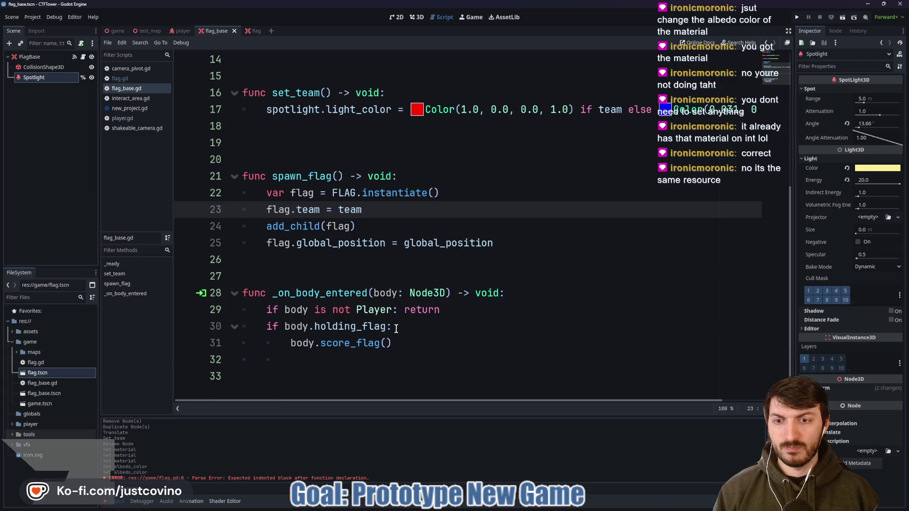
click(396, 329)
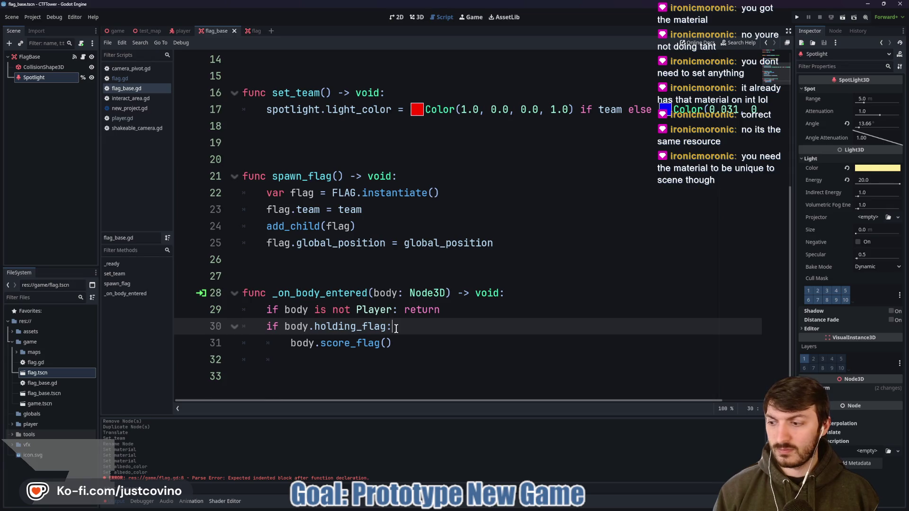
click(253, 31)
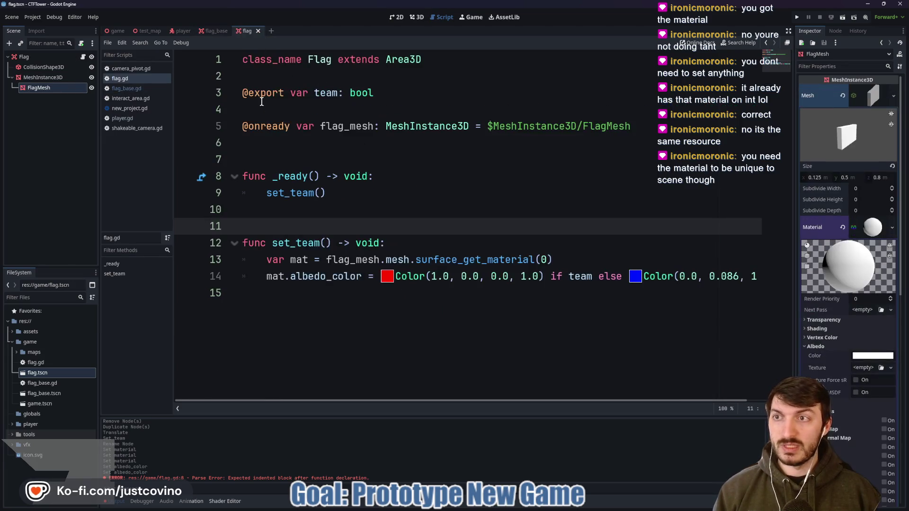
right_click(871, 228)
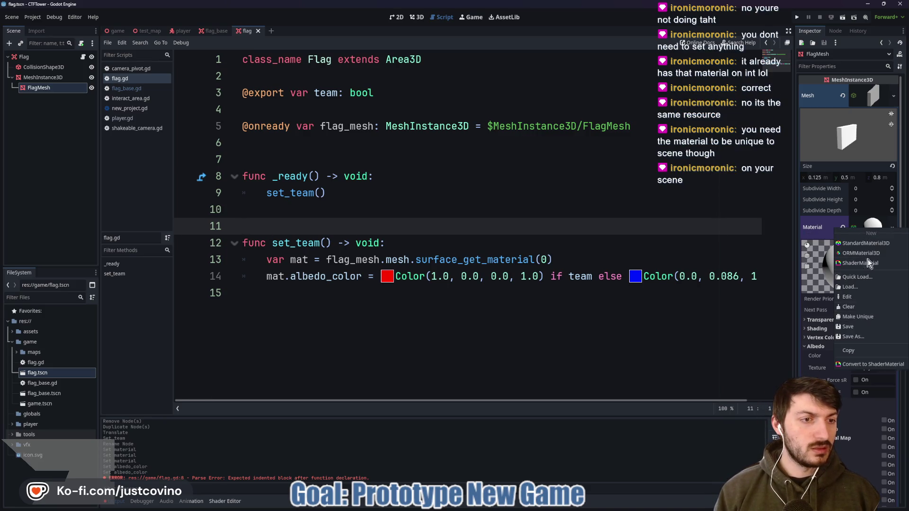
key(Escape)
scroll(848, 227, down, 3)
click(815, 239)
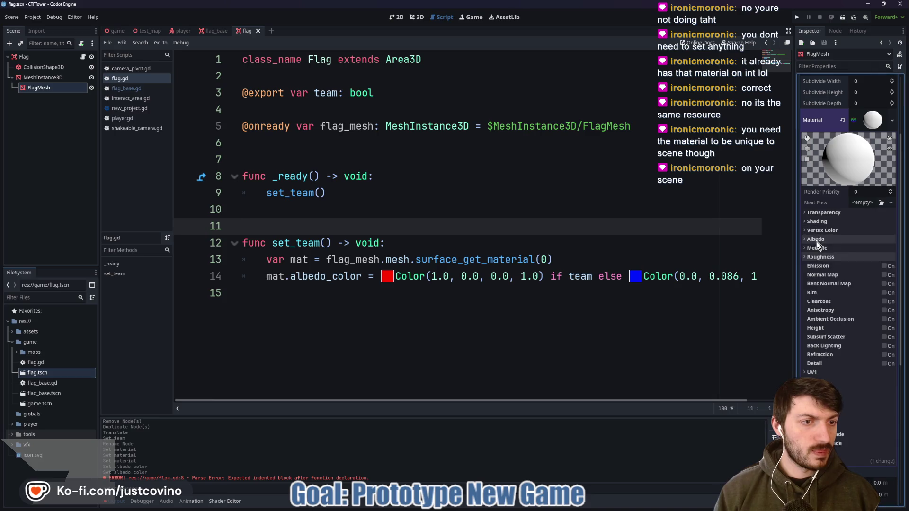
scroll(823, 339, down, 5)
click(816, 301)
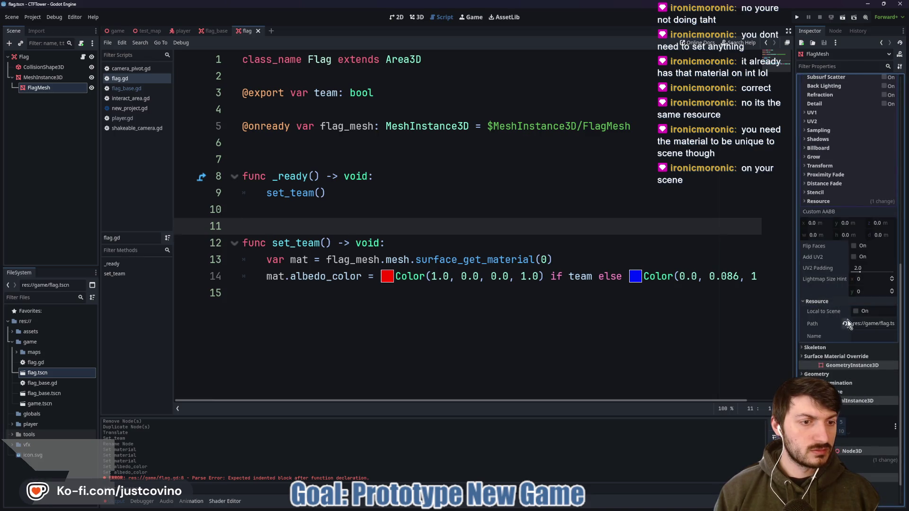
click(856, 312)
click(399, 235)
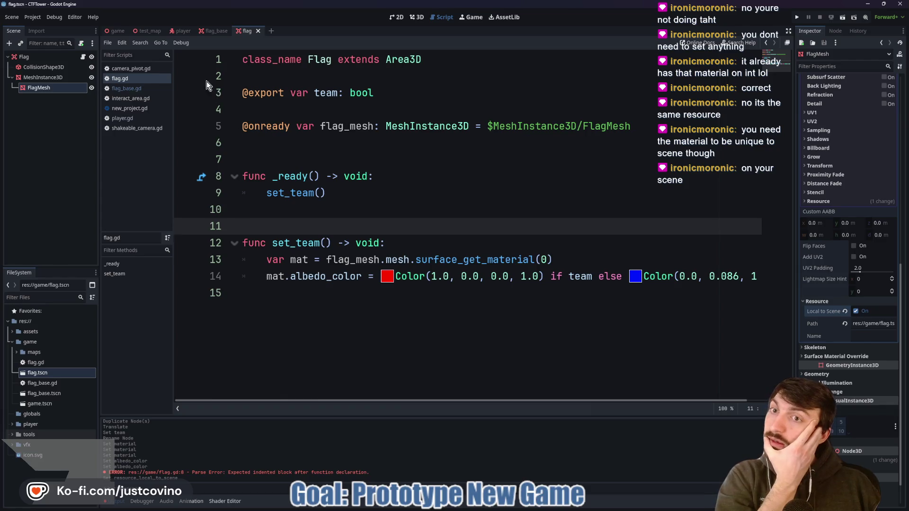
Step: Confirm Local to Scene is ticked on the FlagMesh material and save the flag scene
click(180, 31)
scroll(355, 151, up, 10)
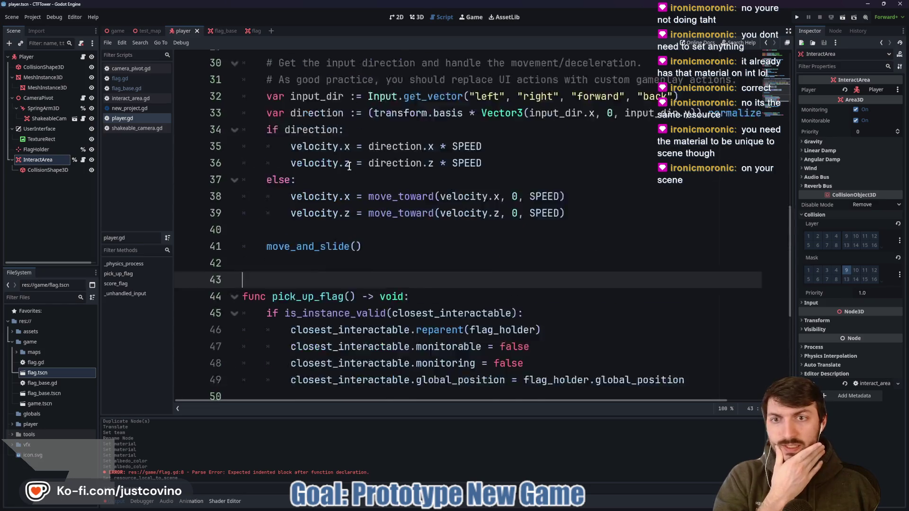
scroll(347, 188, up, 2)
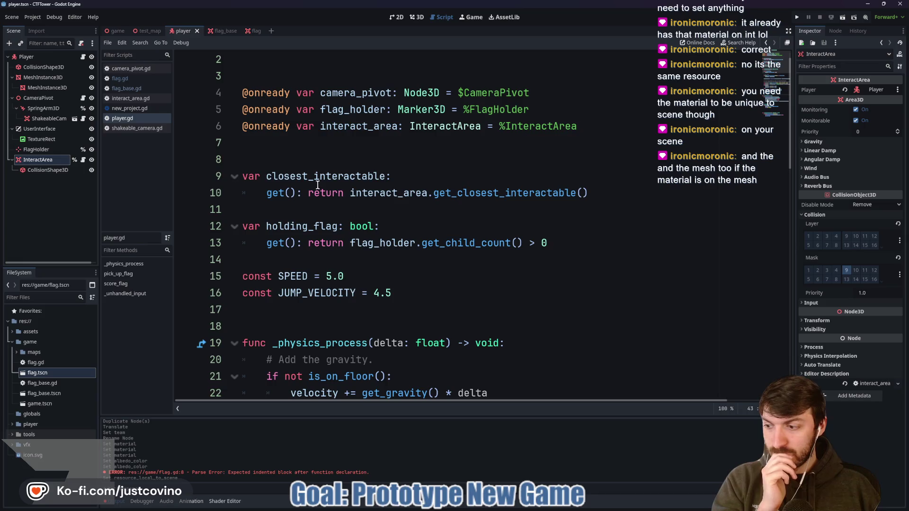
click(253, 31)
click(55, 89)
scroll(862, 204, up, 5)
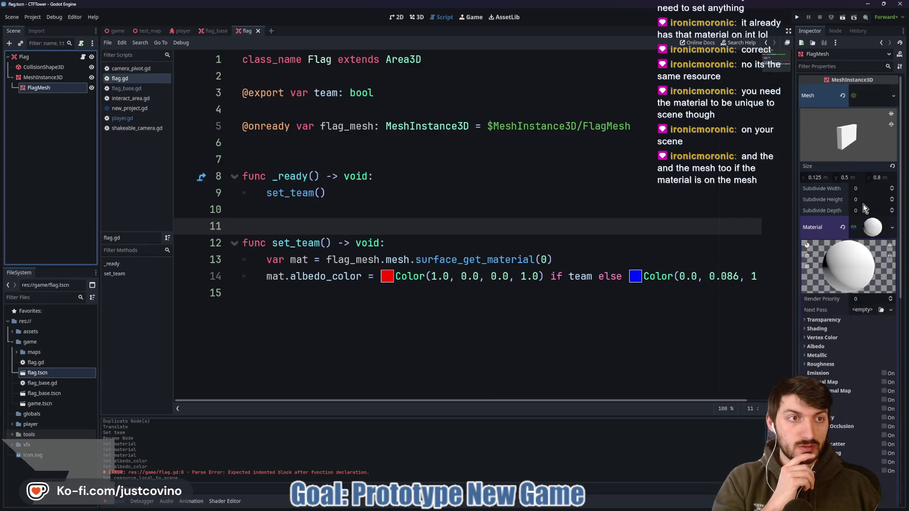
click(869, 229)
scroll(856, 180, down, 2)
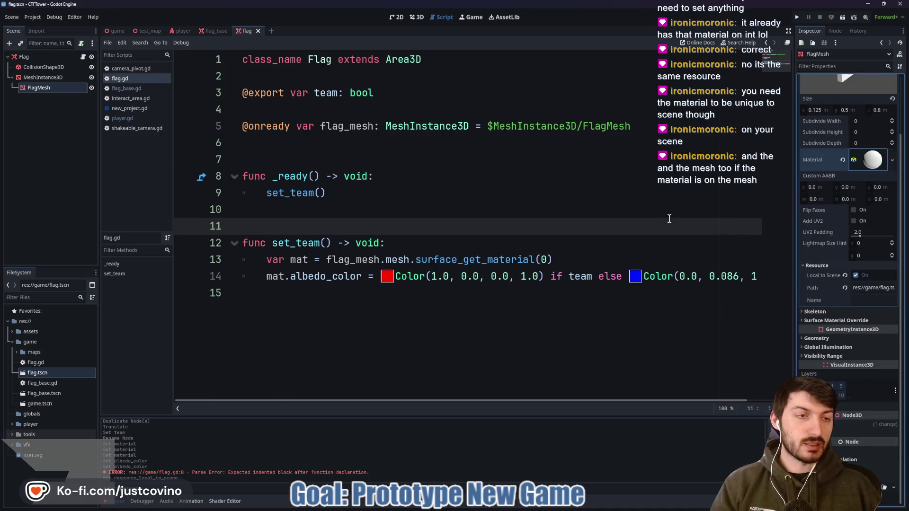
click(866, 163)
scroll(846, 253, down, 5)
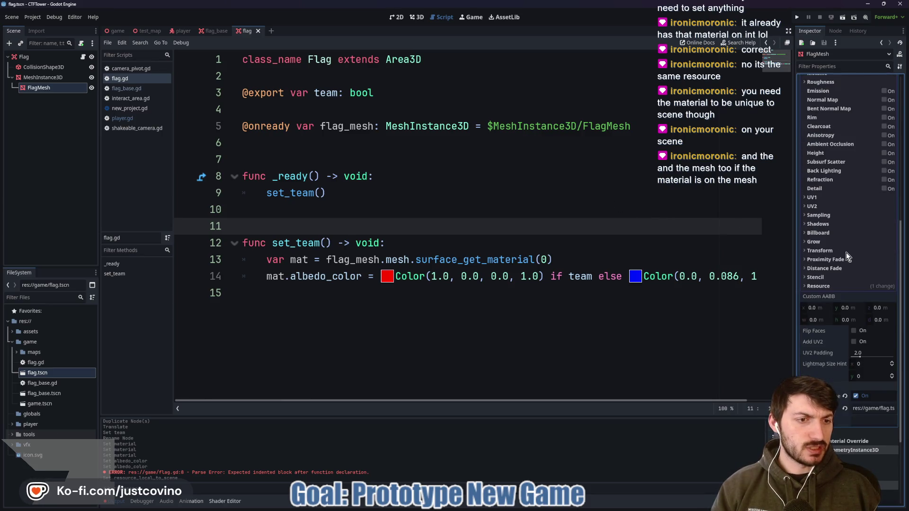
click(824, 285)
click(856, 296)
key(ctrl+s)
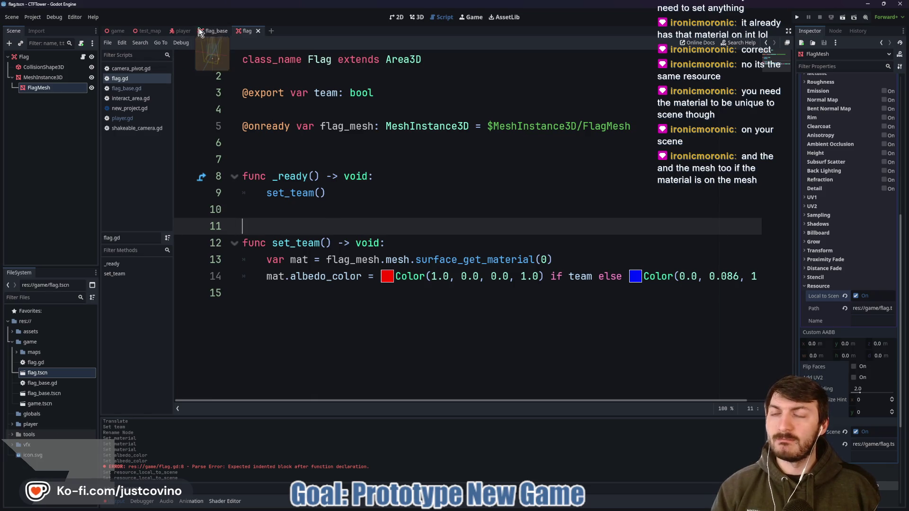
click(114, 32)
click(183, 31)
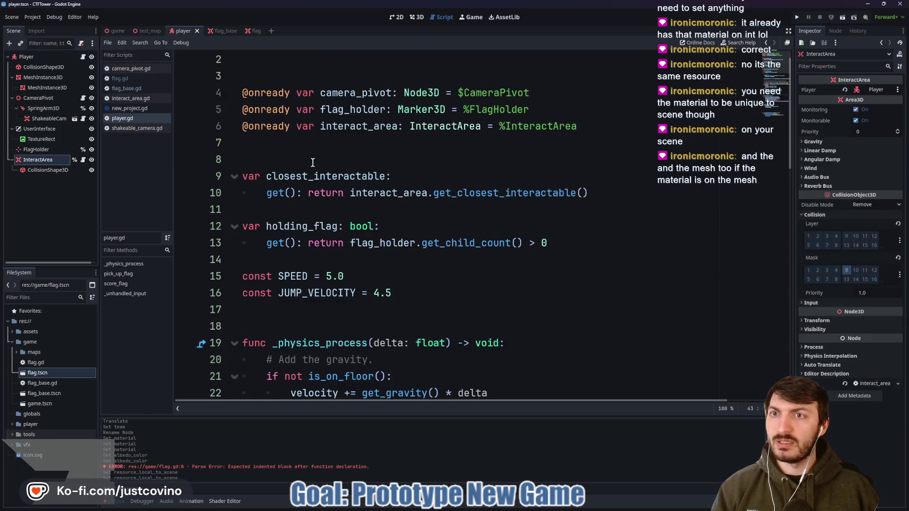
click(296, 155)
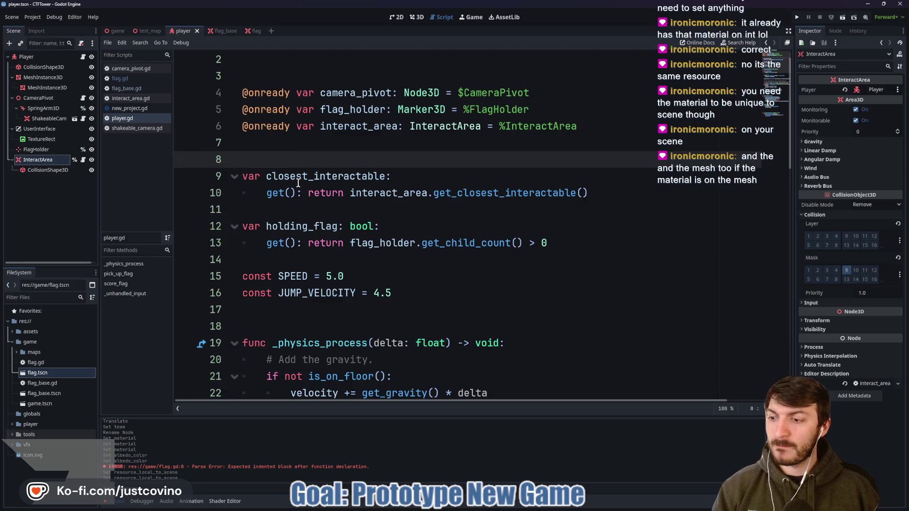
scroll(233, 164, up, 1)
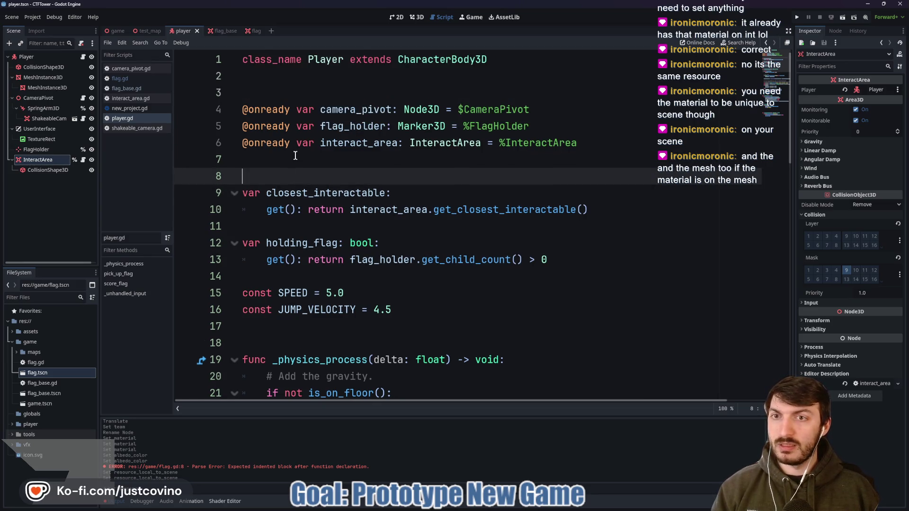
click(298, 90)
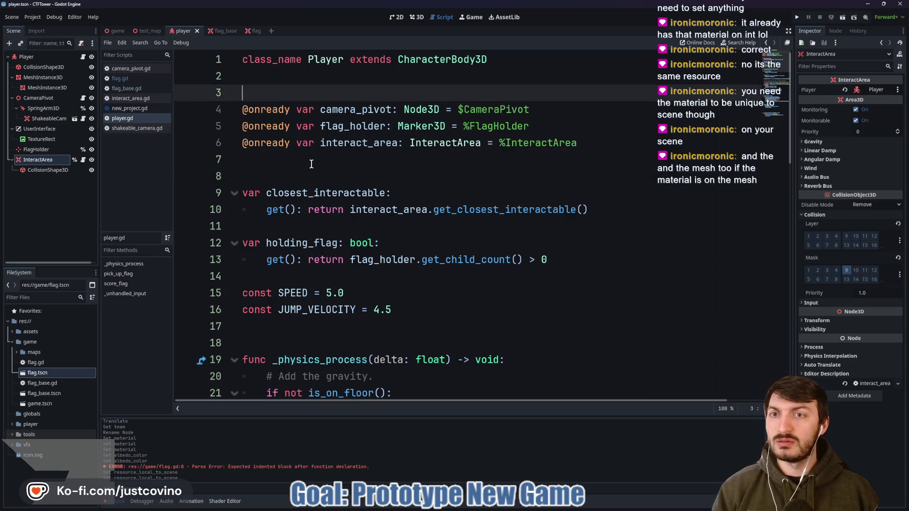
key(Return)
key(Up)
text(@export var team:)
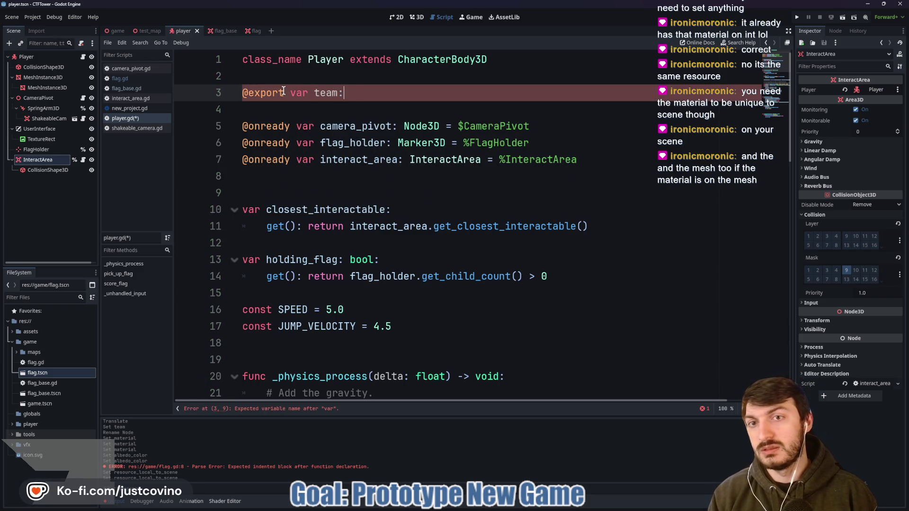
text( bool)
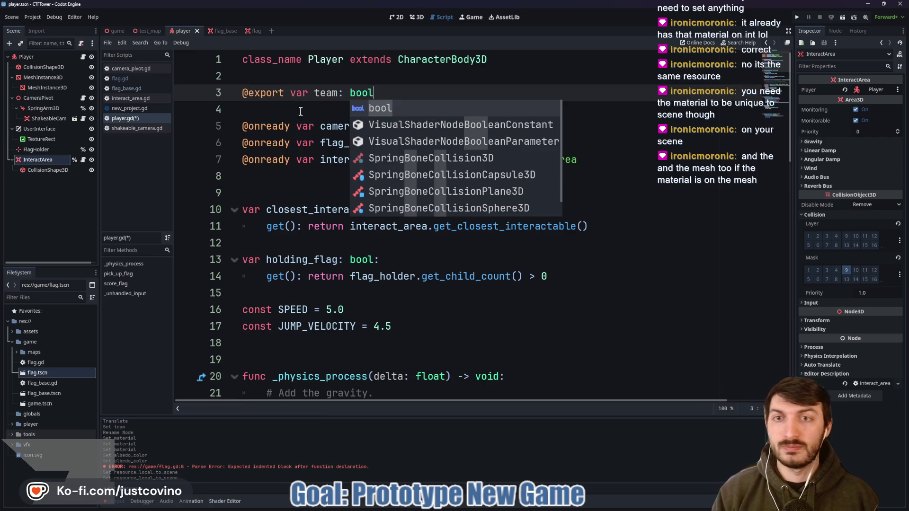
Step: Finish the exported team bool on line 3 of player.gd and save it
click(300, 111)
key(ctrl+s)
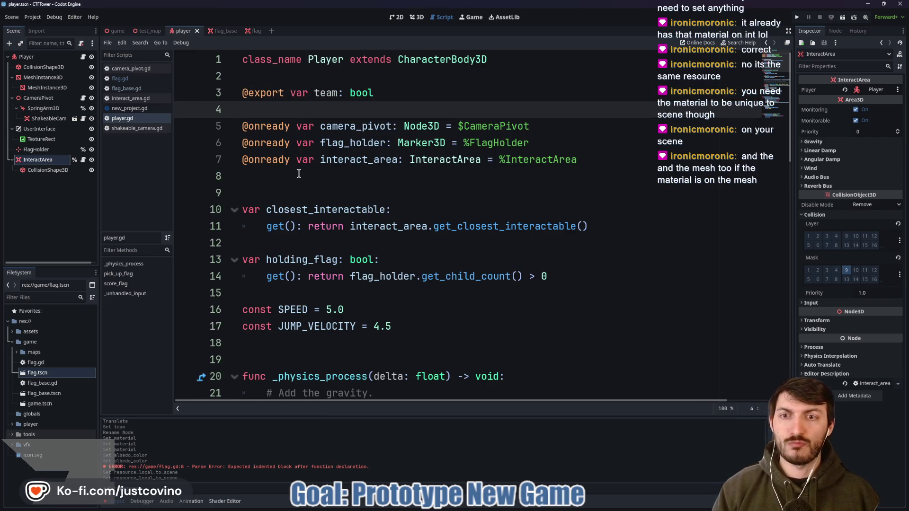
scroll(299, 175, down, 1)
scroll(309, 179, up, 1)
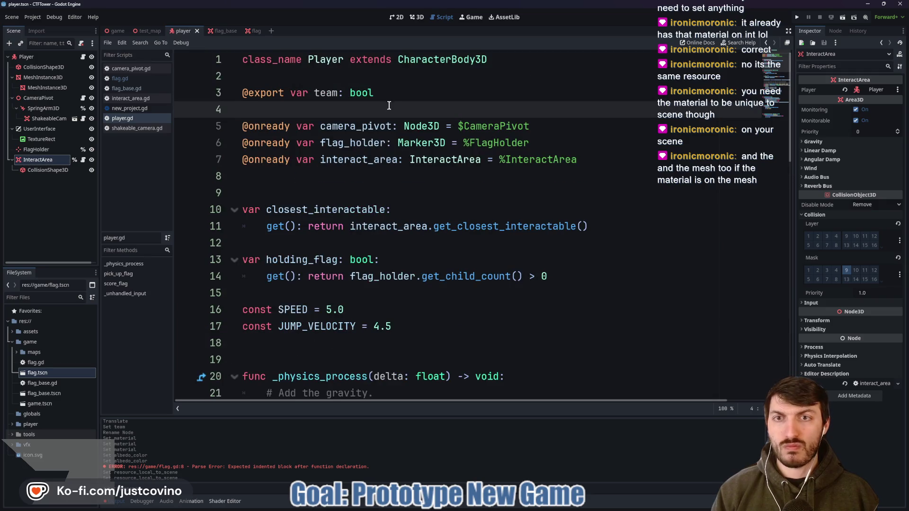
click(382, 92)
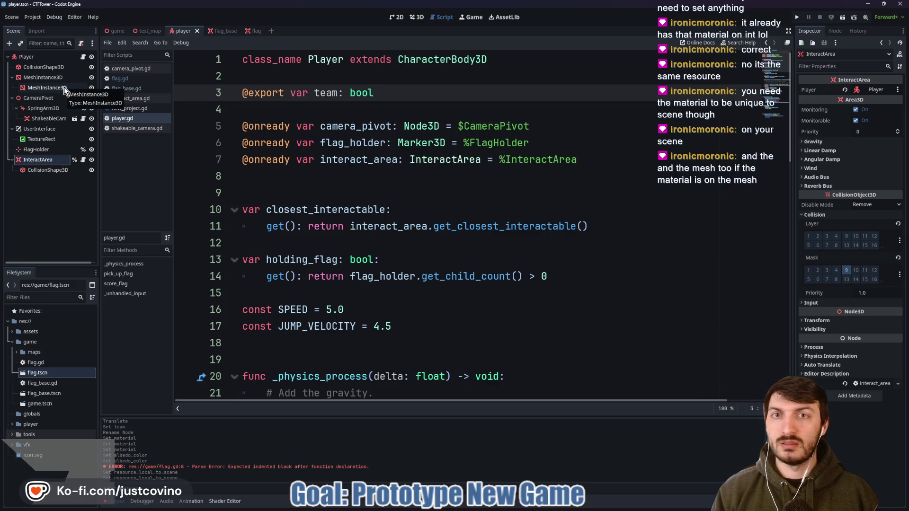
click(381, 107)
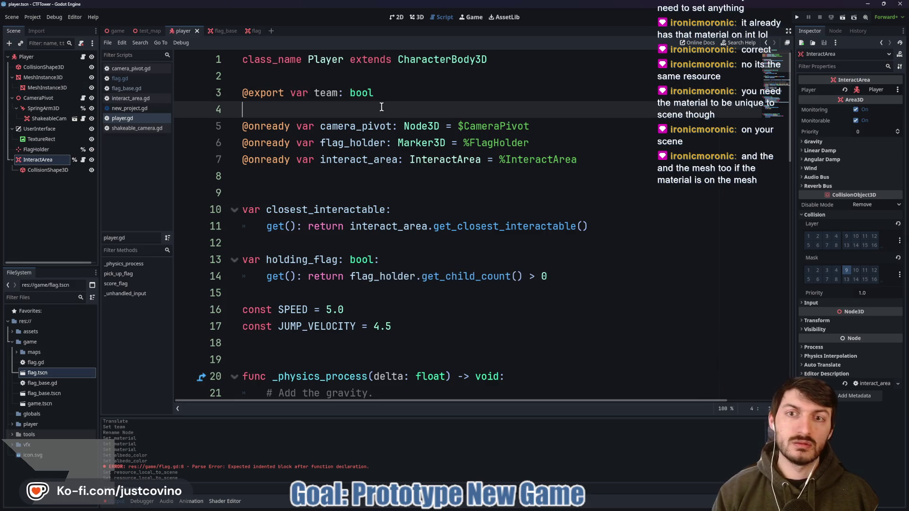
click(384, 91)
Step: Inspect the get_closest_interactable call and open the InteractArea node's script
click(416, 17)
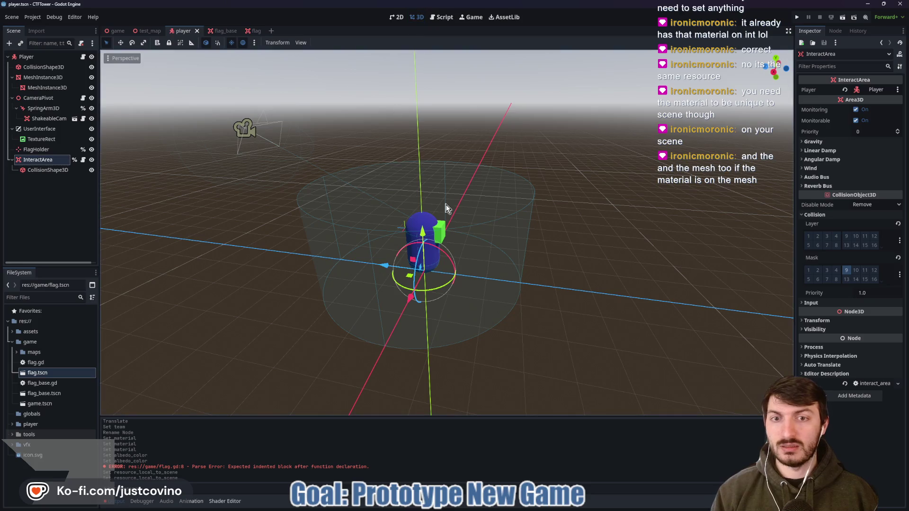
click(432, 18)
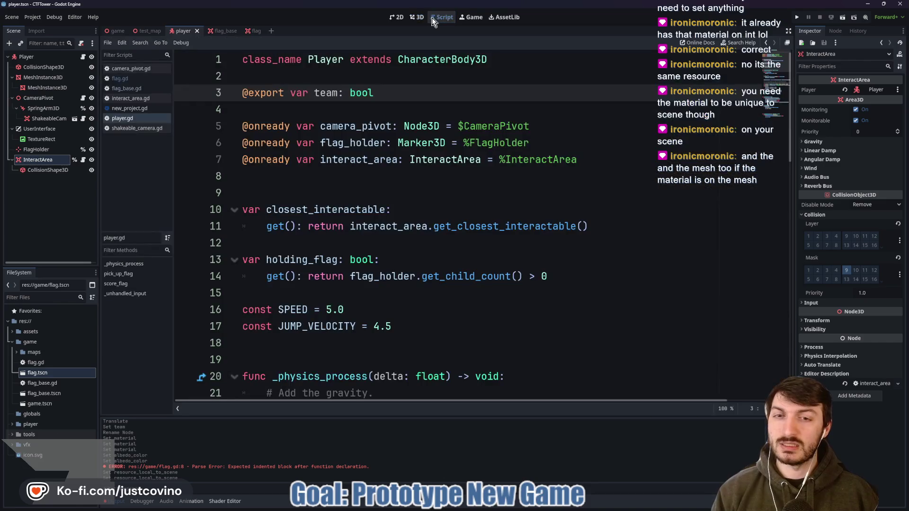
scroll(369, 165, down, 2)
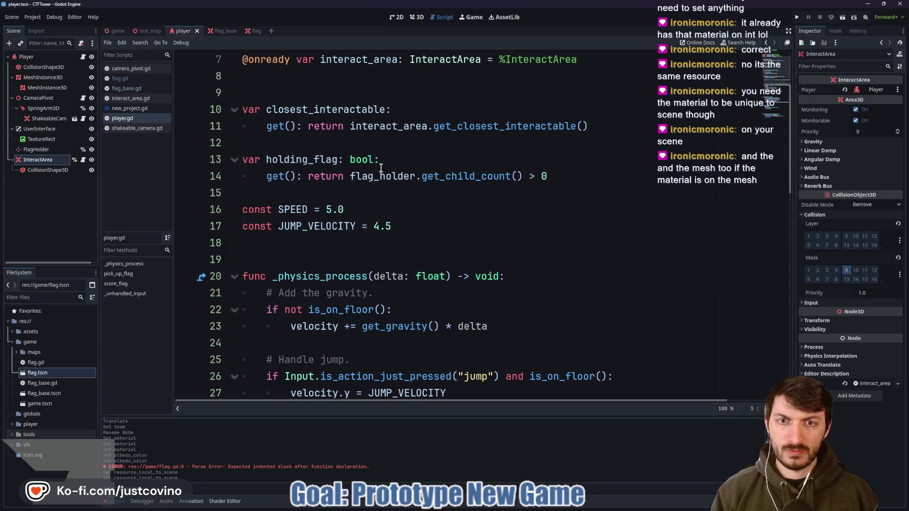
double_click(482, 126)
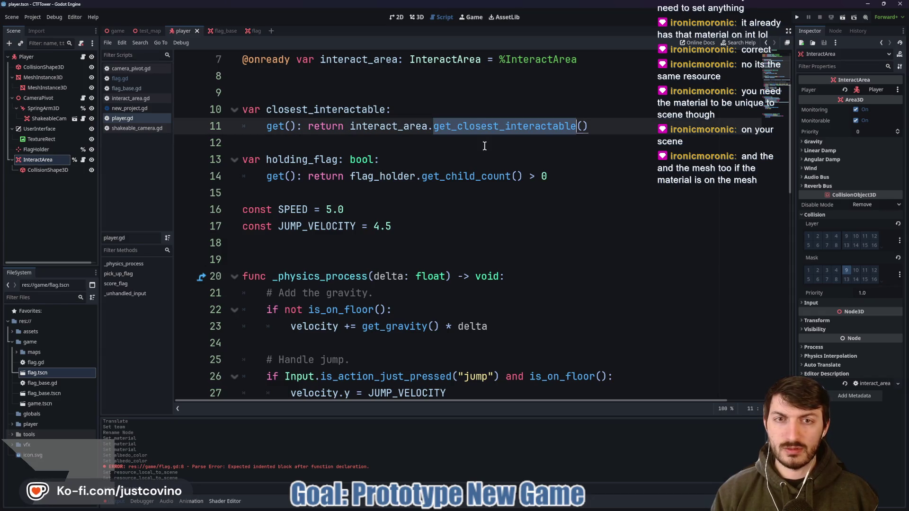
scroll(484, 144, down, 4)
scroll(478, 140, up, 4)
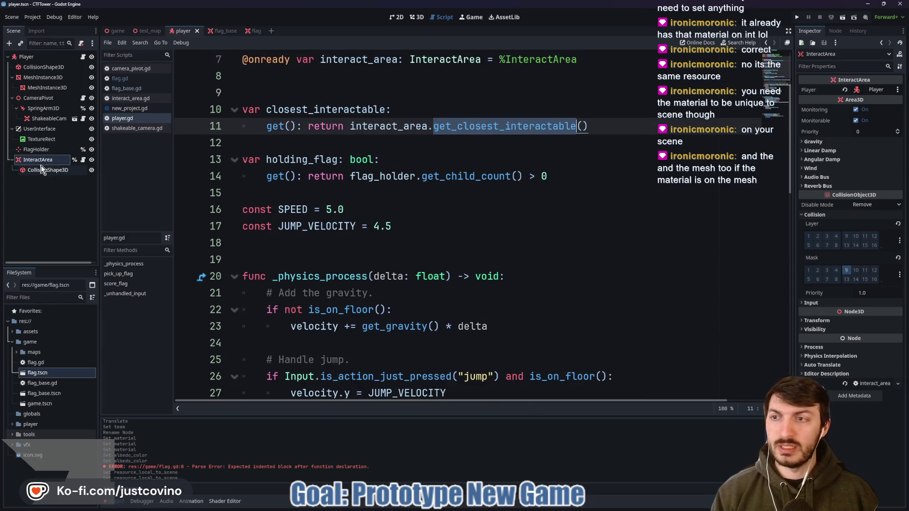
click(84, 161)
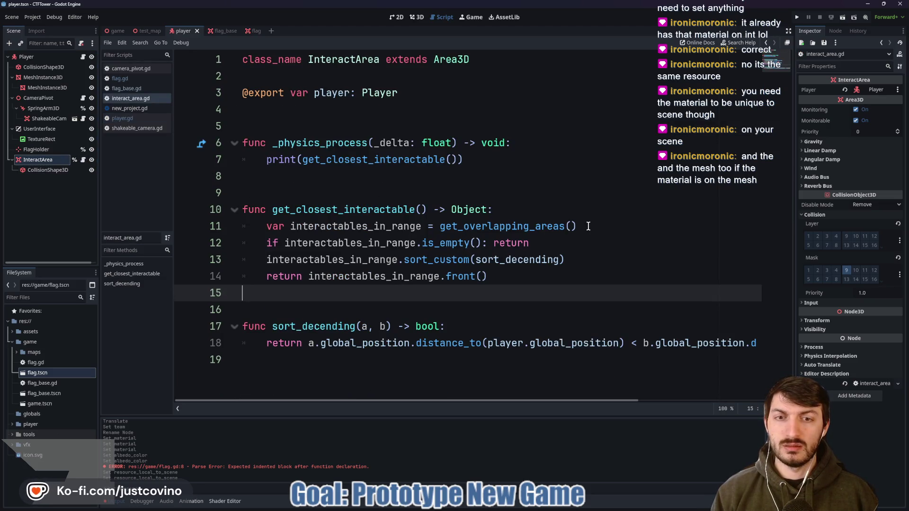
Step: Below the is_empty() check, loop over interactables_in_range with an 'if interactable.team != player.team:' test
click(545, 246)
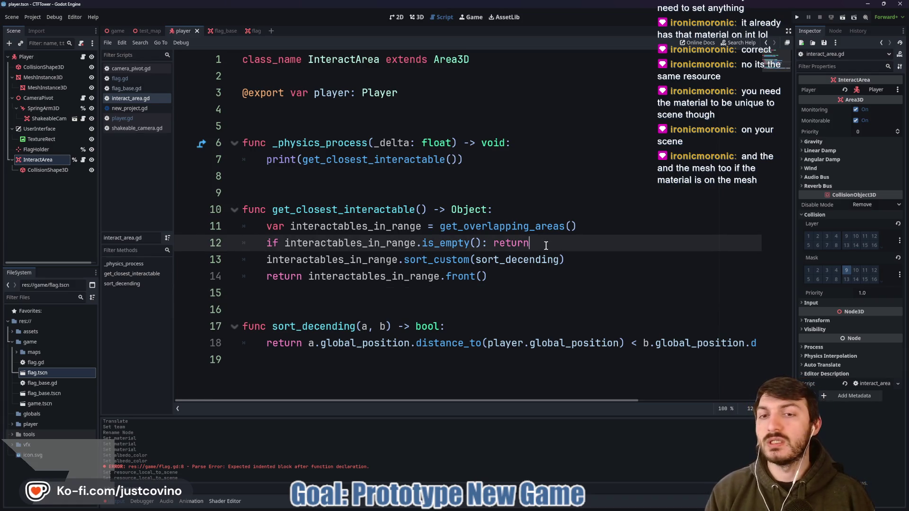
key(Return)
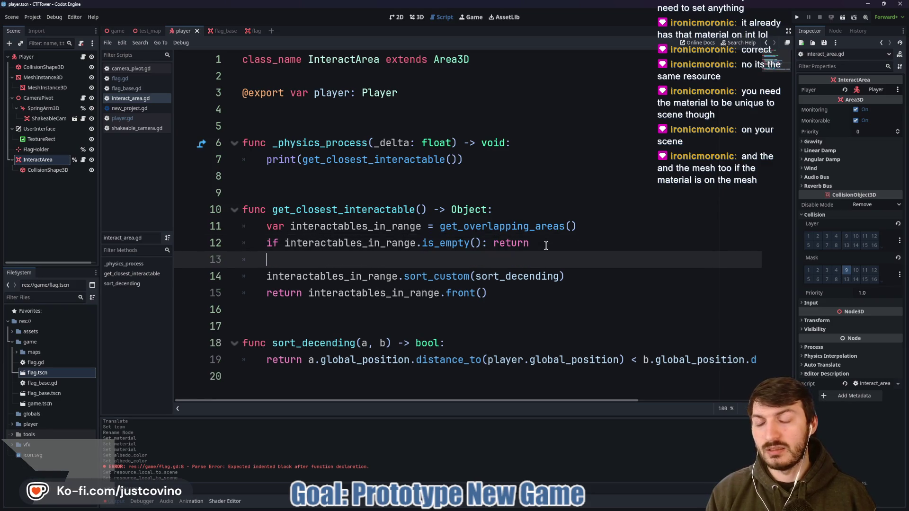
text(teract)
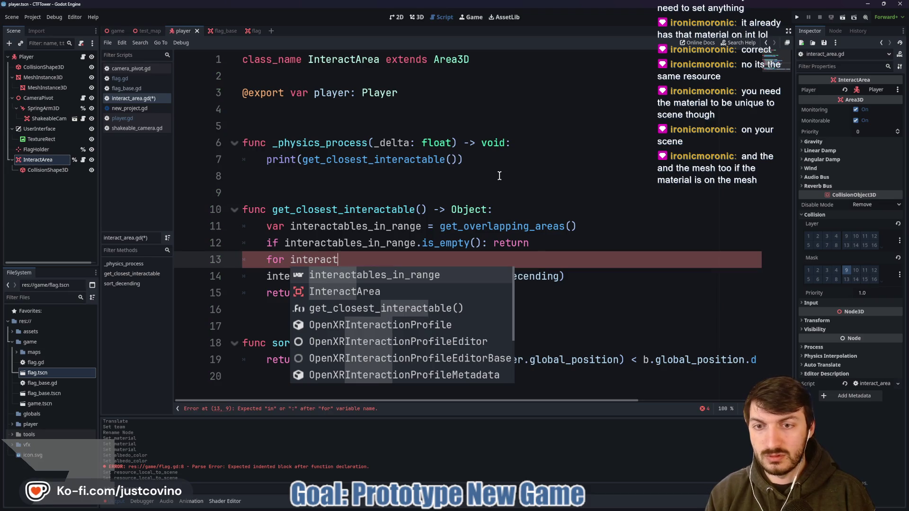
text(able in )
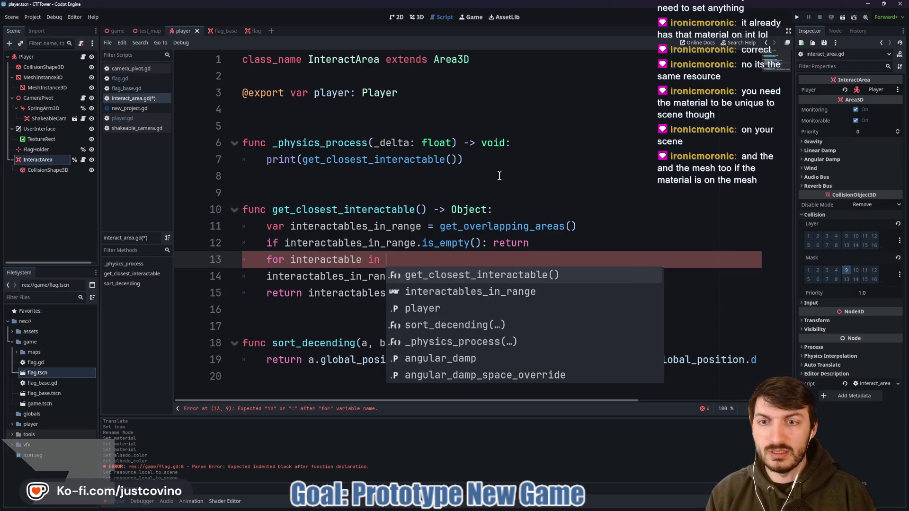
text(inter)
key(Return)
text(:)
key(Return)
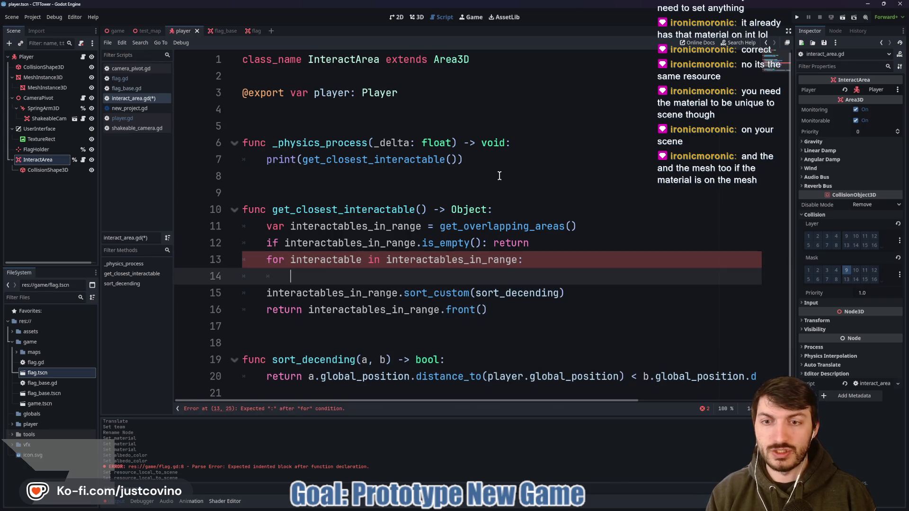
text(interactable.team)
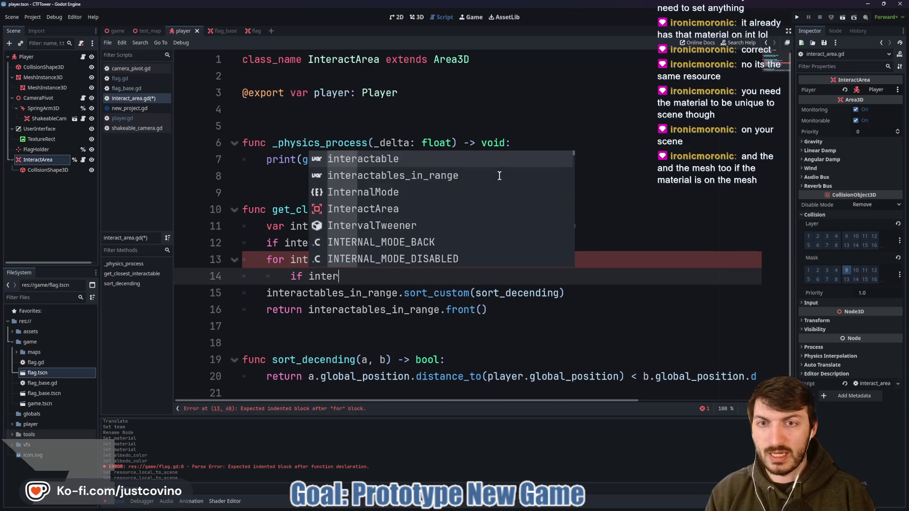
text( !)
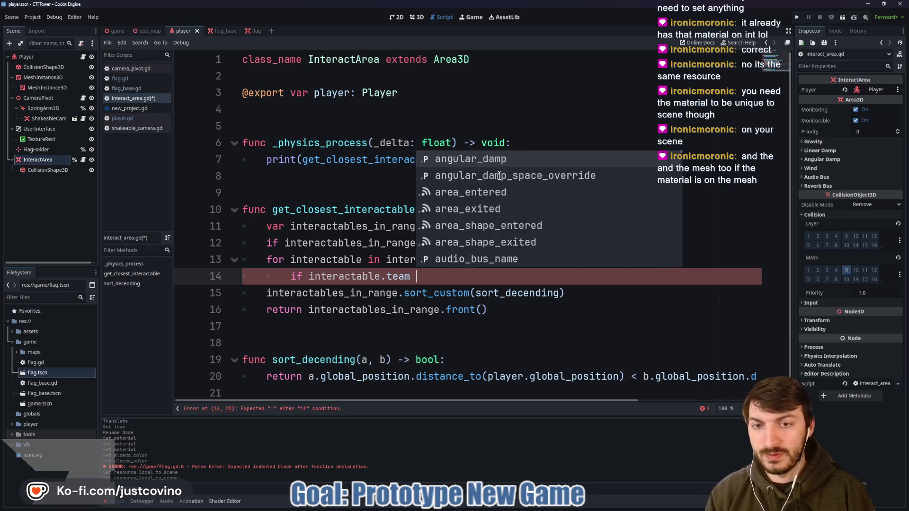
text(= player.tea)
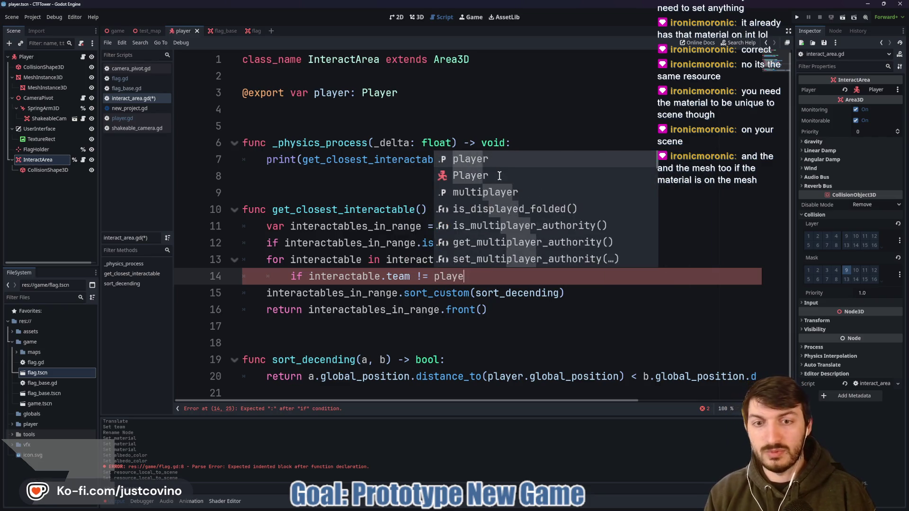
text(m)
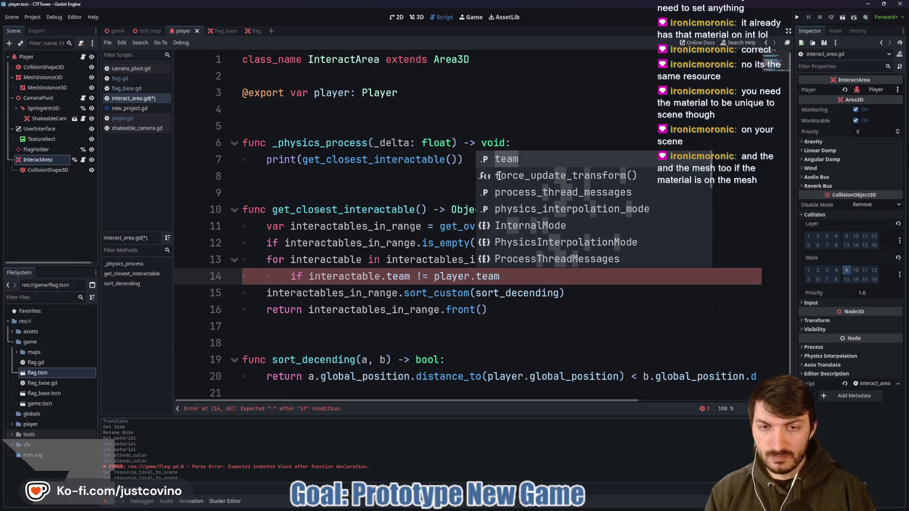
text(:)
key(Return)
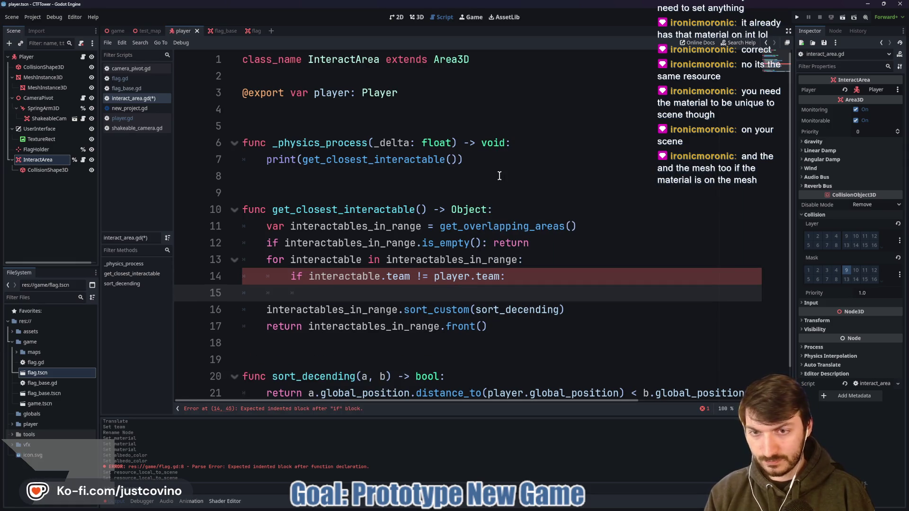
Step: Inside the team check, call interactables_in_range.erase(interactable)
text(inter)
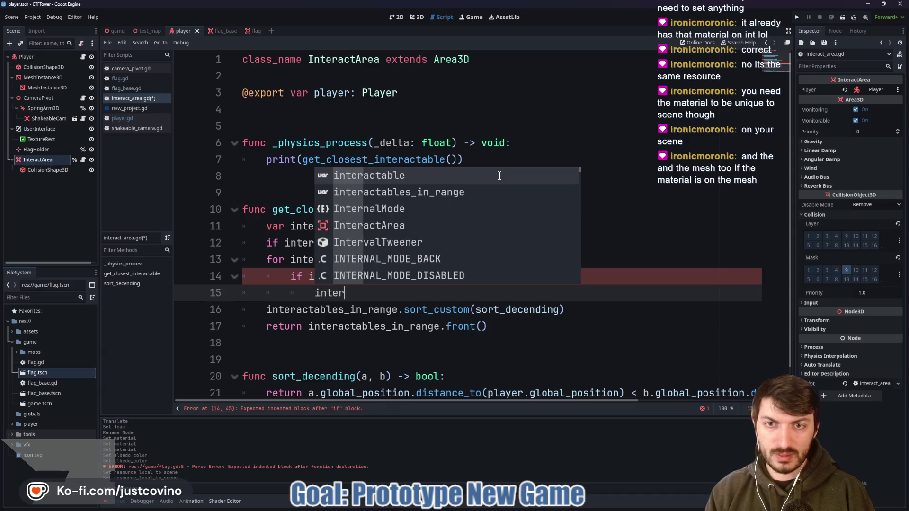
key(Down)
key(Return)
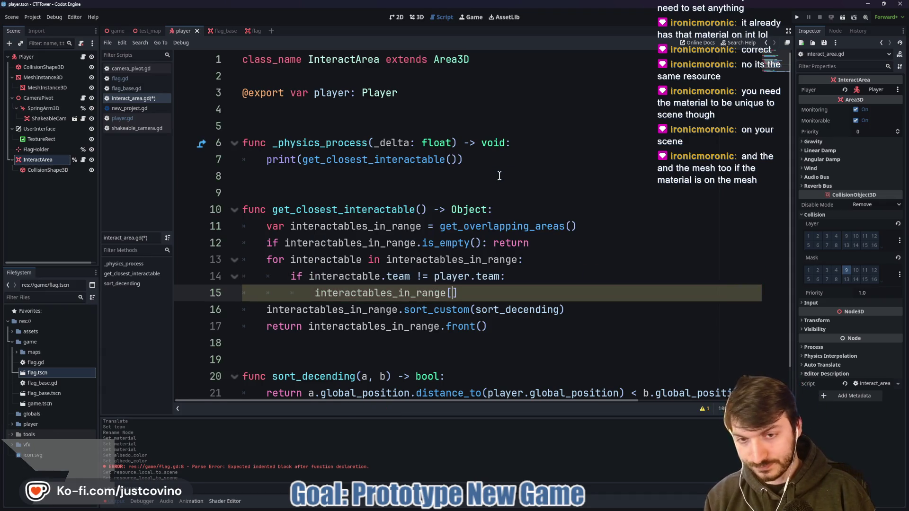
text(er)
key(Return)
text(inter)
key(Return)
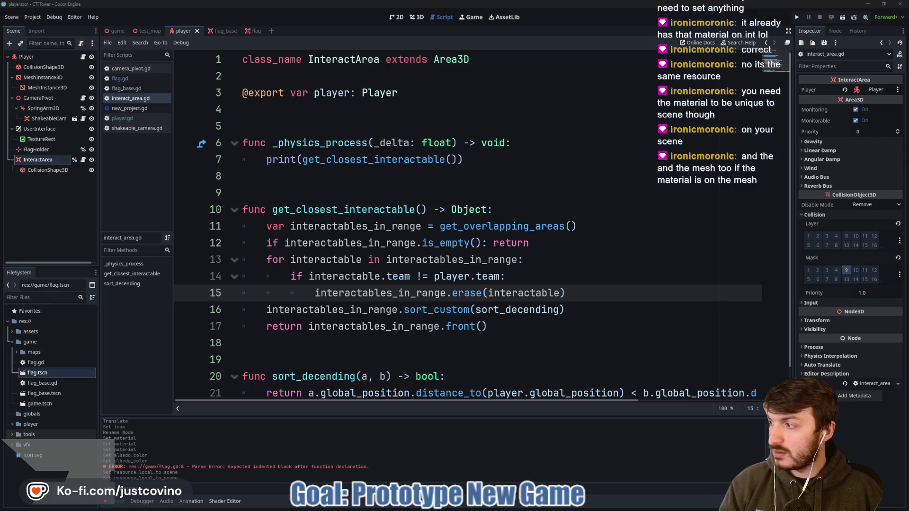
Step: Run the game, walk the player to pick up and drop the blue flag, then return to the editor
key(F5)
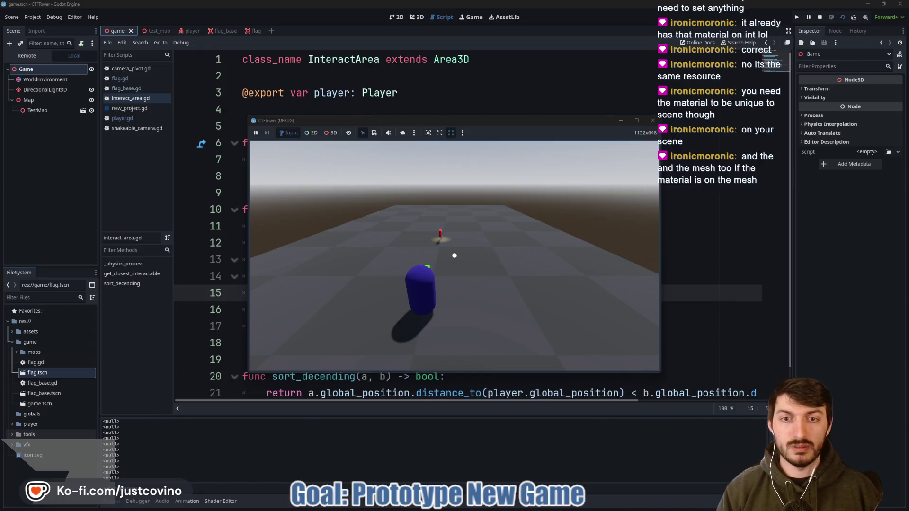
key(w)
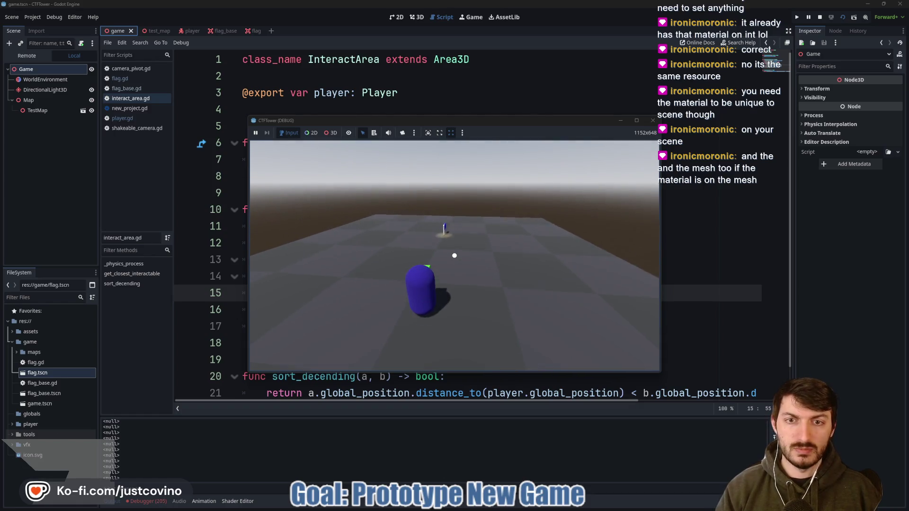
key(w)
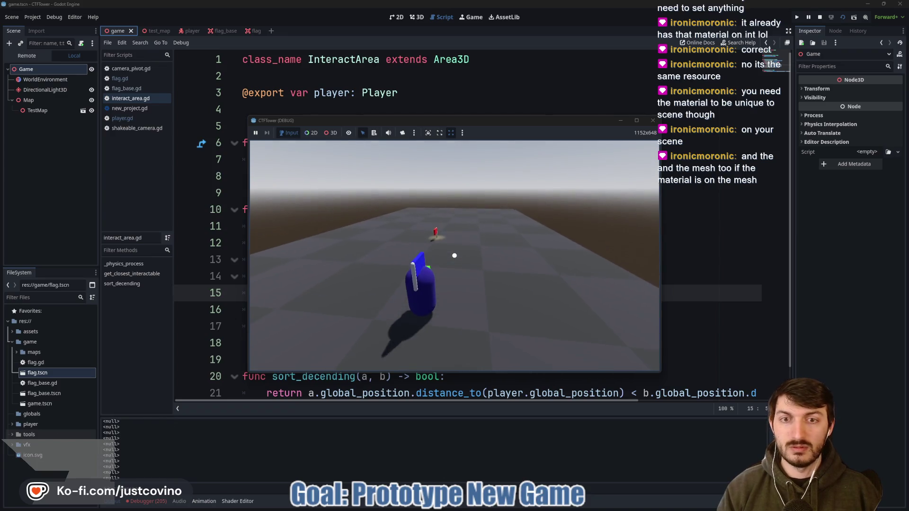
key(w)
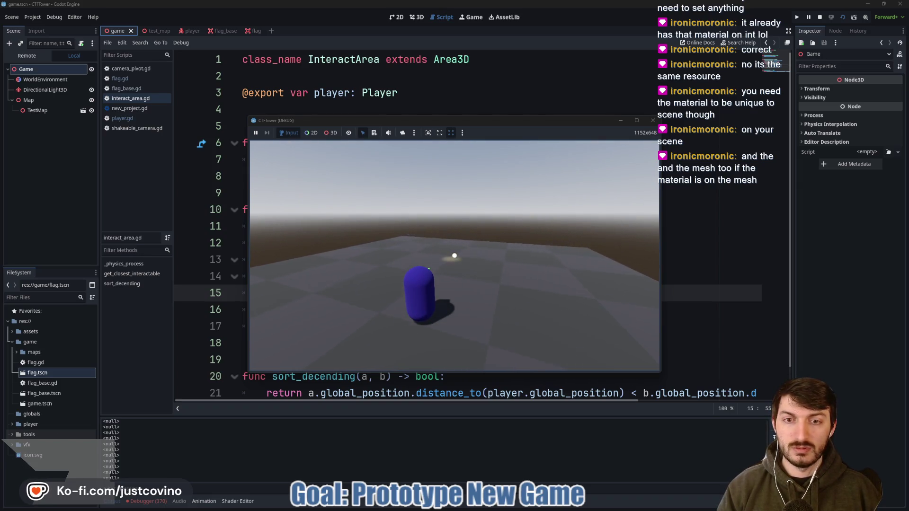
key(w)
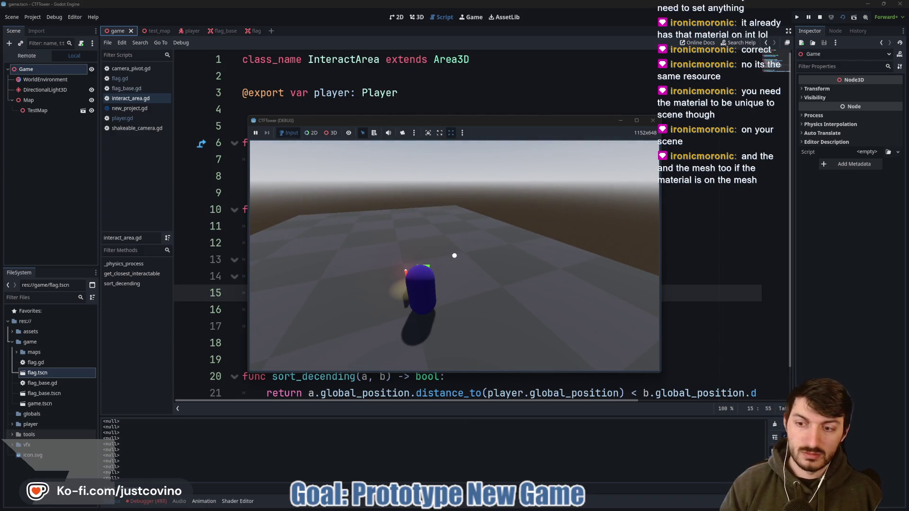
click(147, 501)
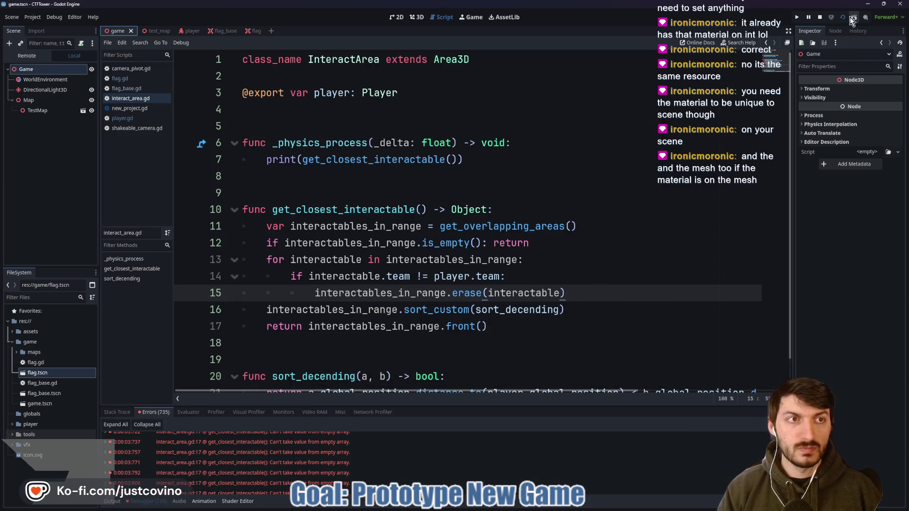
Step: Stop the running game and review the empty-array check on line 12
click(821, 17)
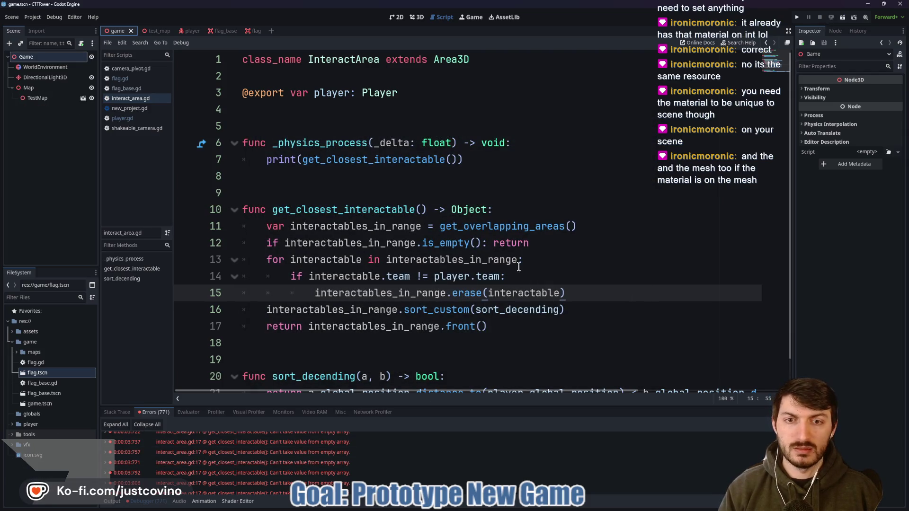
mouse_move(536, 242)
mouse_down()
mouse_move(544, 241)
mouse_move(212, 247)
mouse_up()
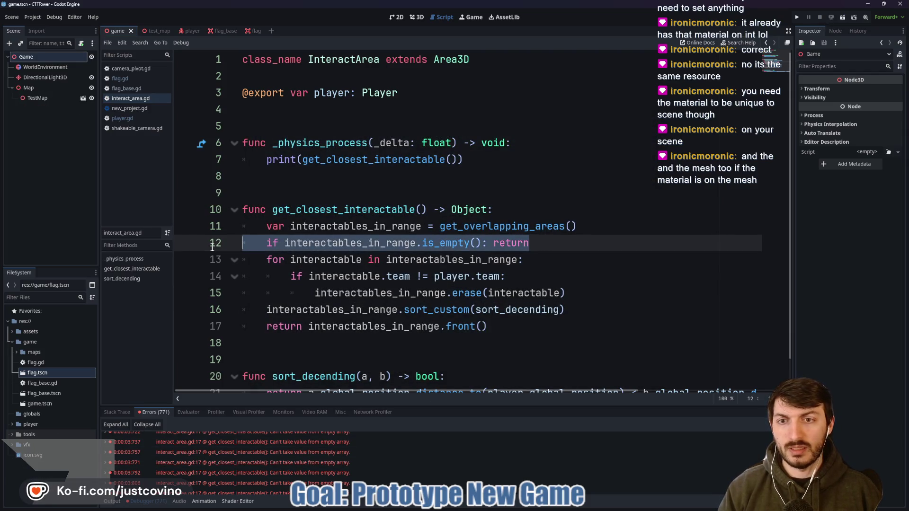
click(537, 243)
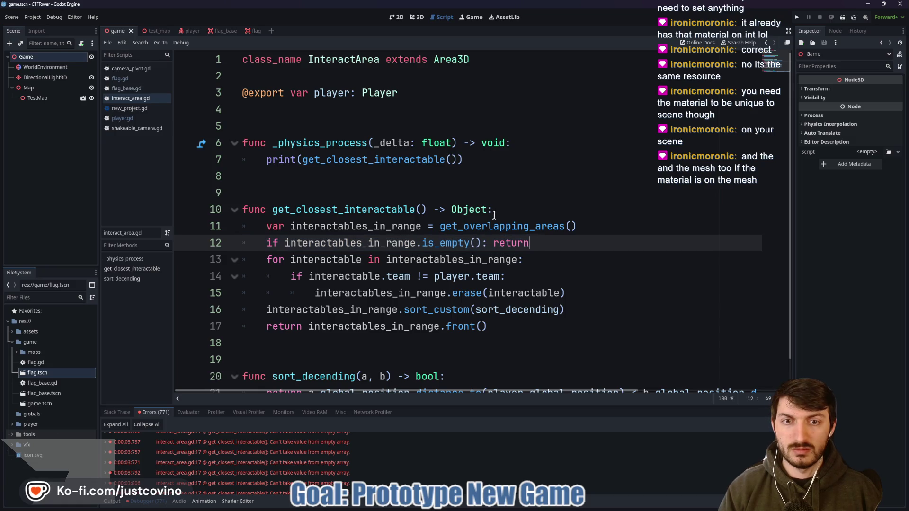
Step: Select the _physics_process debug function on lines 6–7 of interact_area.gd
mouse_move(507, 218)
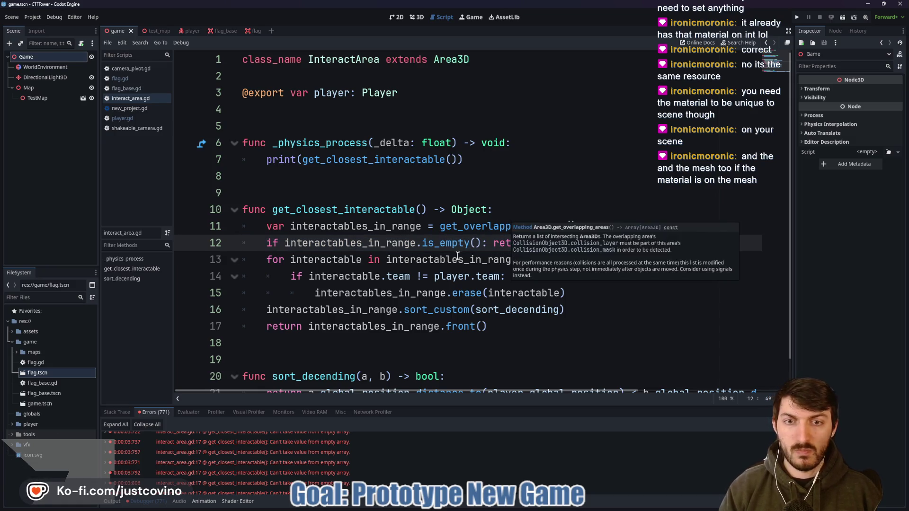
mouse_move(331, 247)
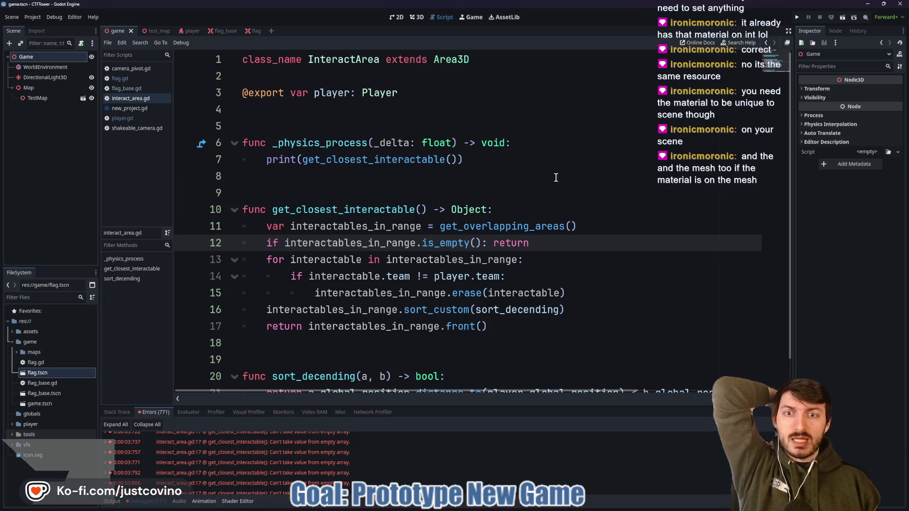
mouse_move(484, 157)
mouse_down()
mouse_move(307, 159)
mouse_move(190, 139)
mouse_up()
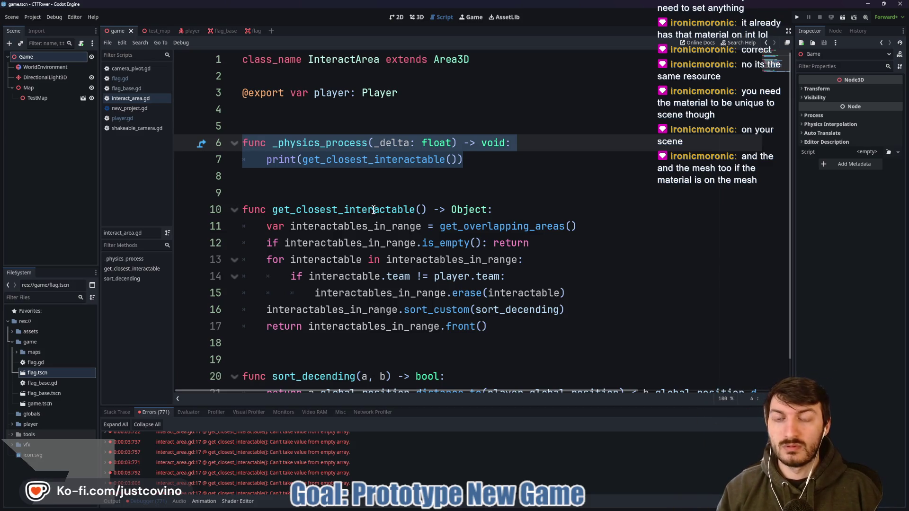
scroll(383, 214, down, 1)
scroll(382, 214, up, 1)
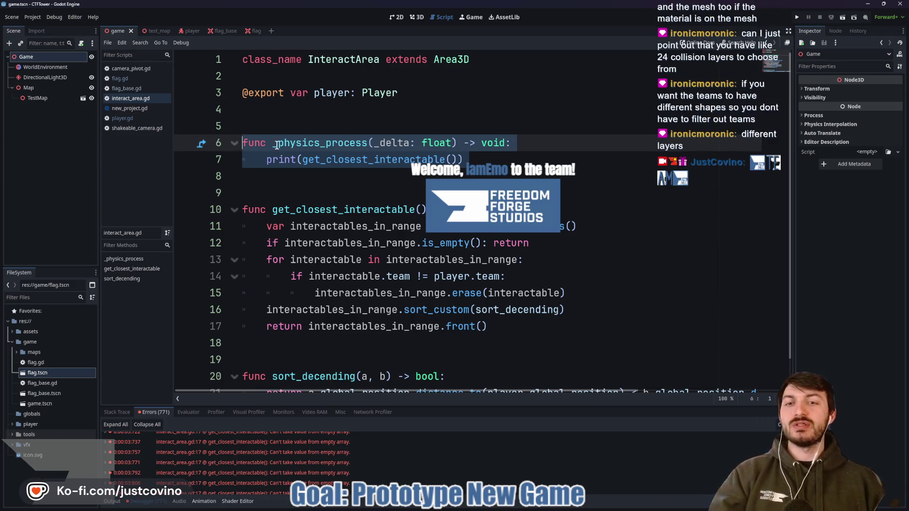
drag(218, 159, 218, 144)
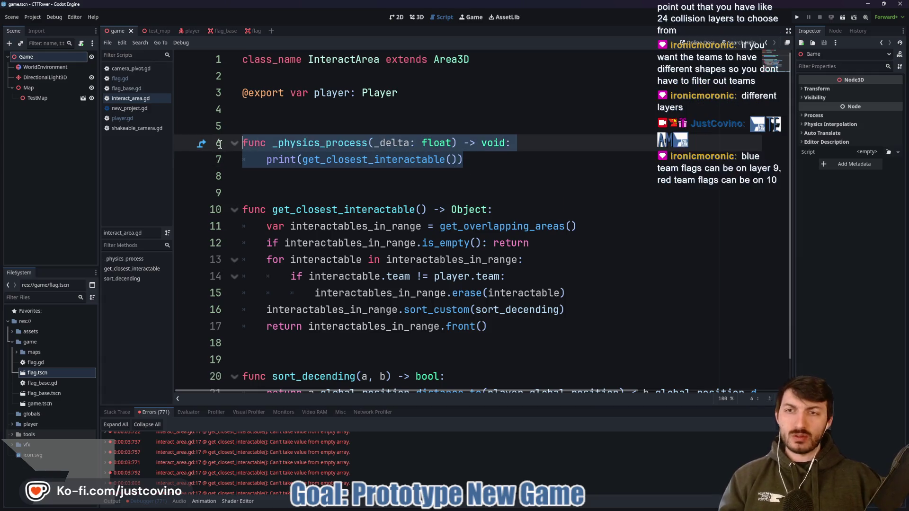
Step: Delete the _physics_process debug function from interact_area.gd and save the script
key(BackSpace)
key(BackSpace)
key(BackSpace)
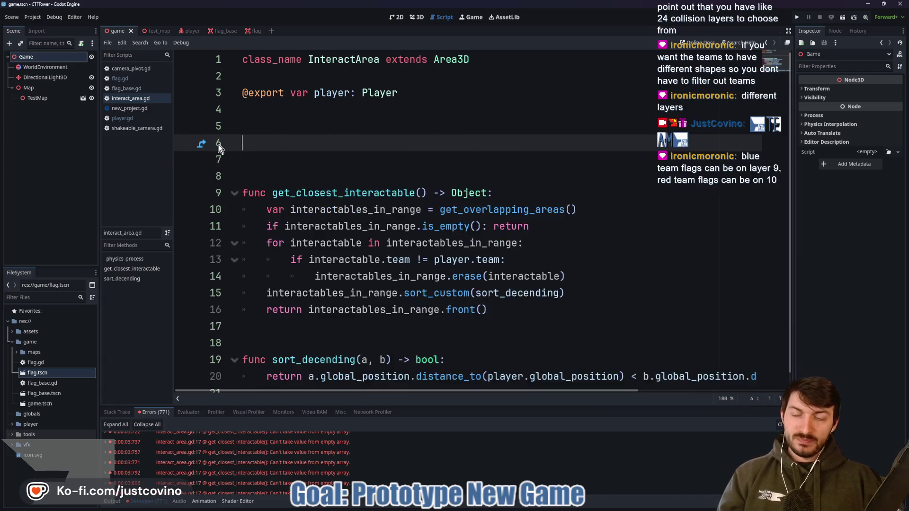
key(BackSpace)
key(ctrl+s)
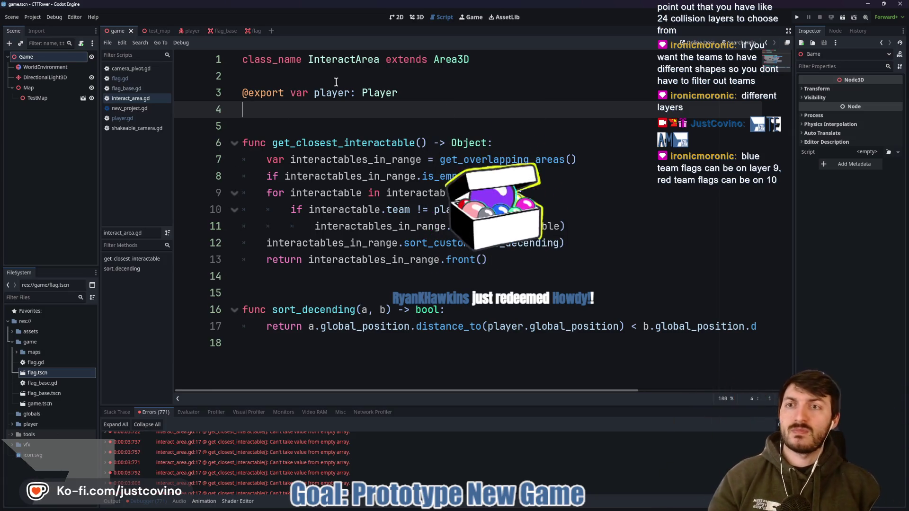
Step: Save the player scene with the Player node selected and relaunch the game
click(190, 32)
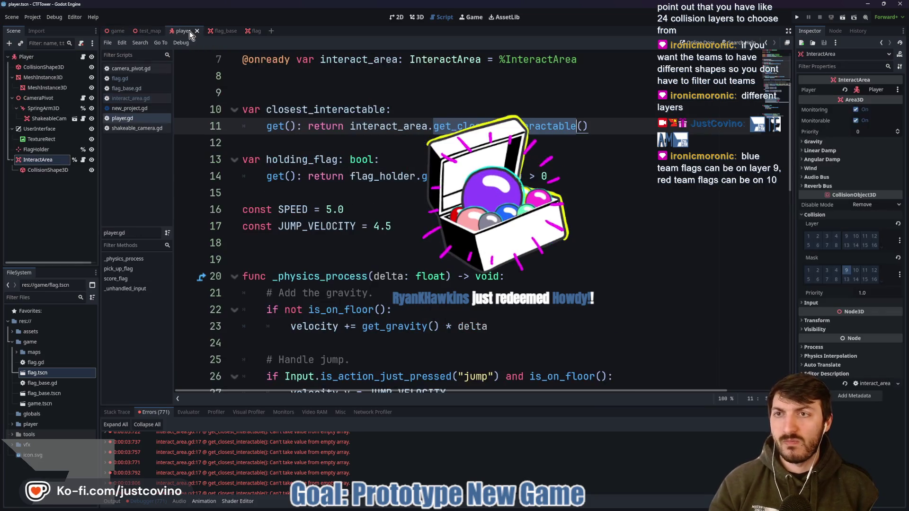
click(46, 58)
click(443, 157)
key(ctrl+s)
click(797, 17)
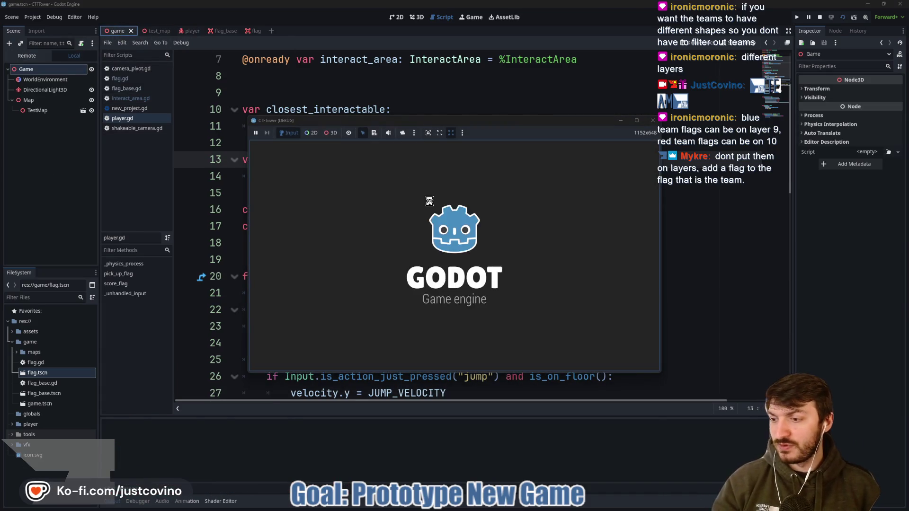
Step: Pick up the red flag, deliver it to the flag base to score '1 Point', then stop the game
mouse_move(455, 256)
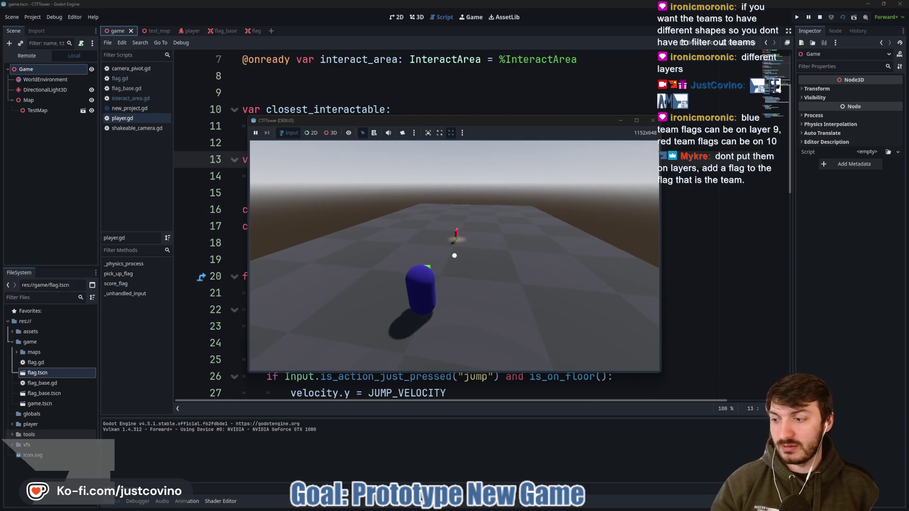
key(w)
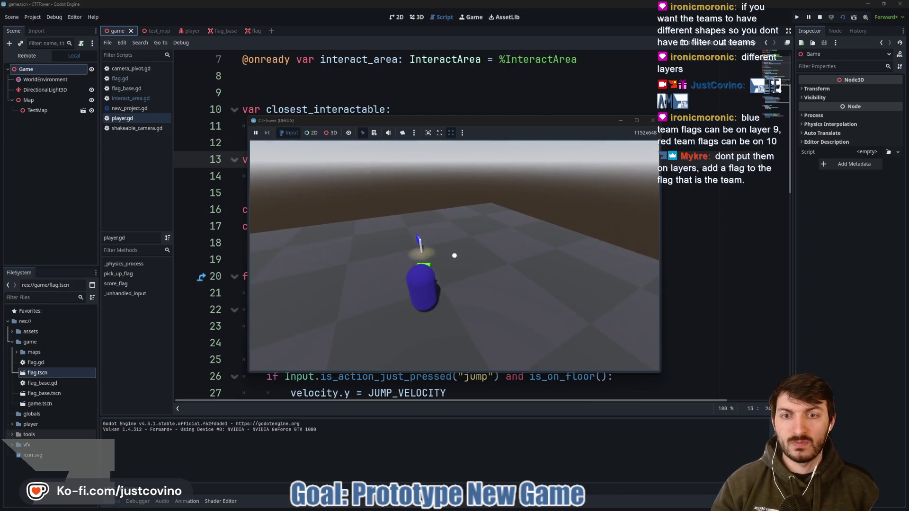
key(e)
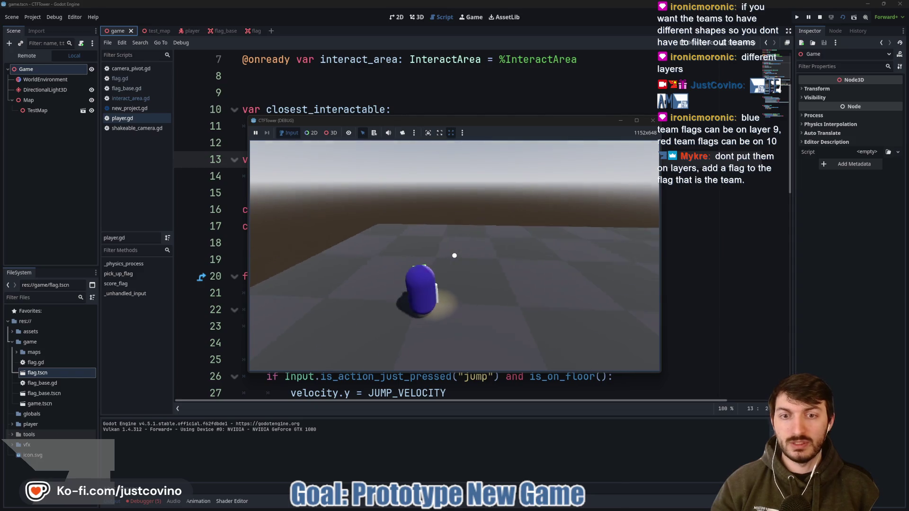
key(w)
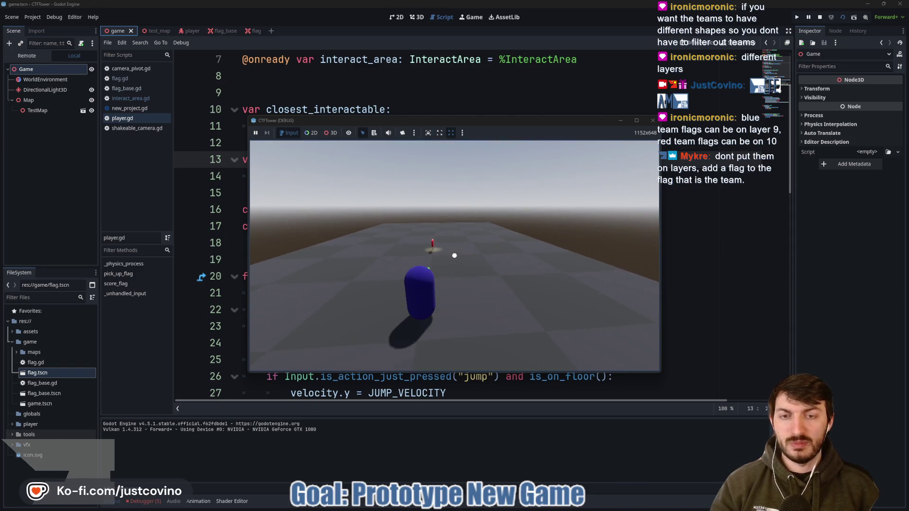
key(e)
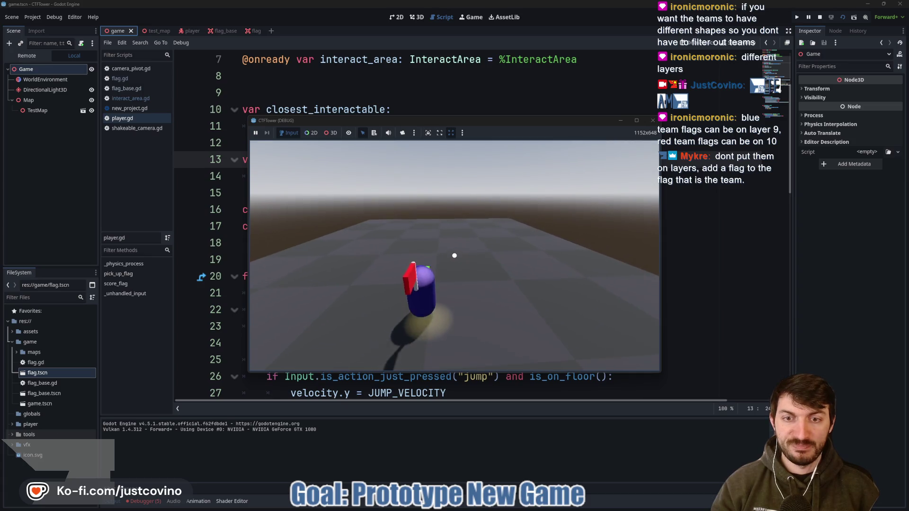
key(w)
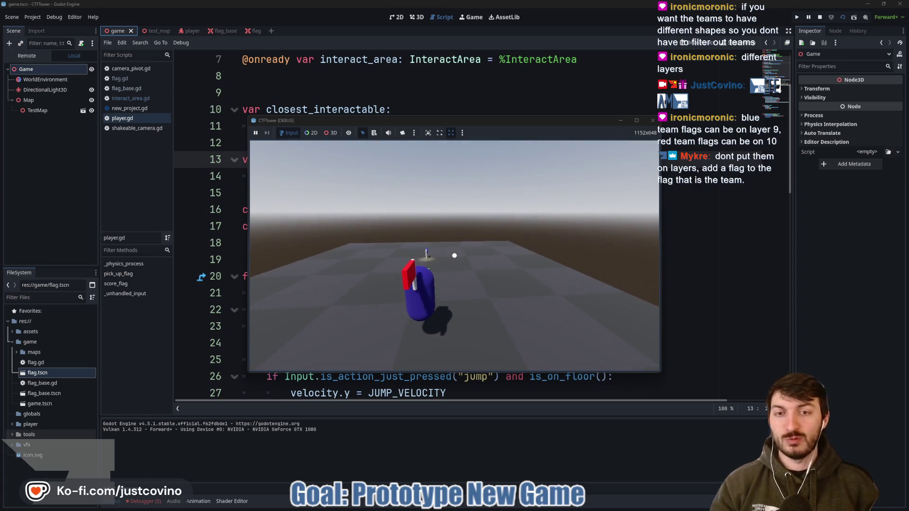
key(w)
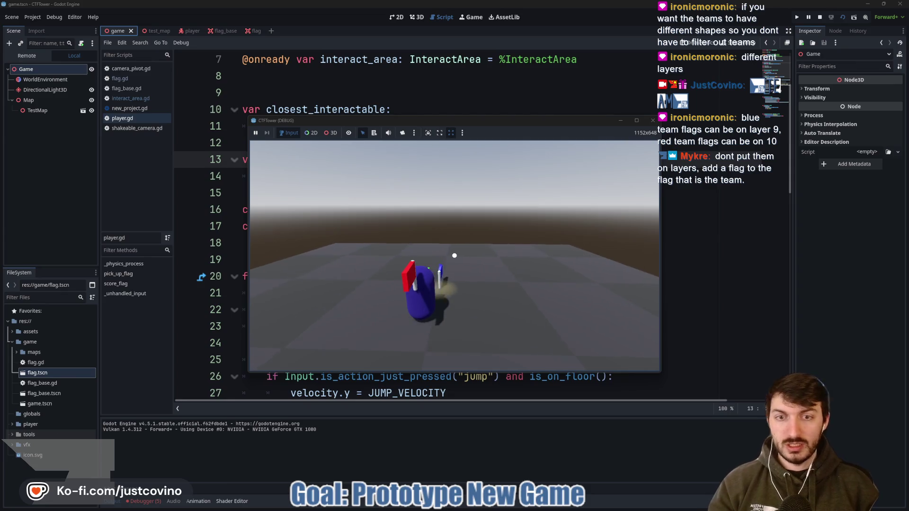
key(w)
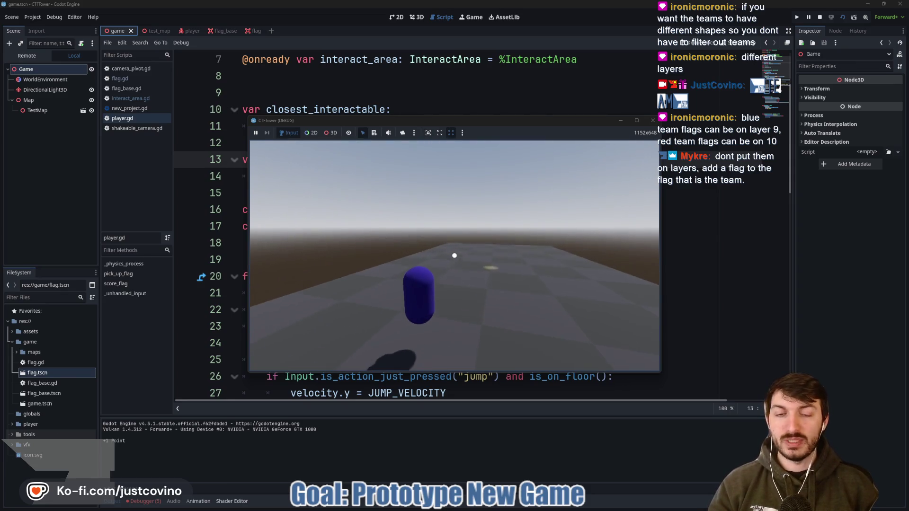
key(w)
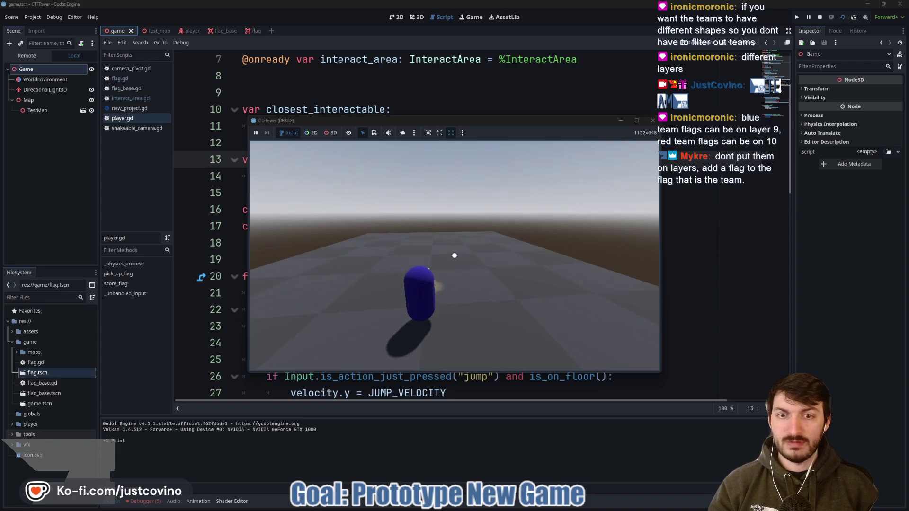
key(w)
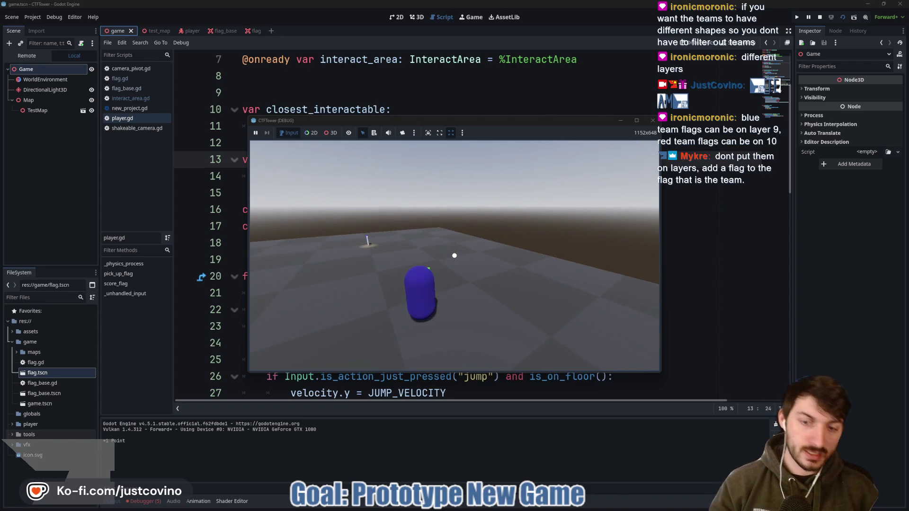
key(Escape)
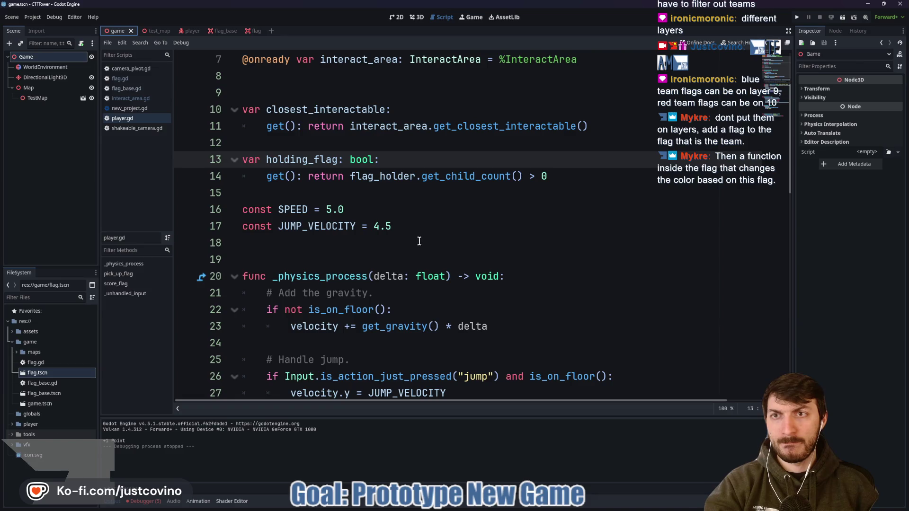
Step: In flag_base.gd, delete the extra blank line 19 between set_team and spawn_flag
click(220, 29)
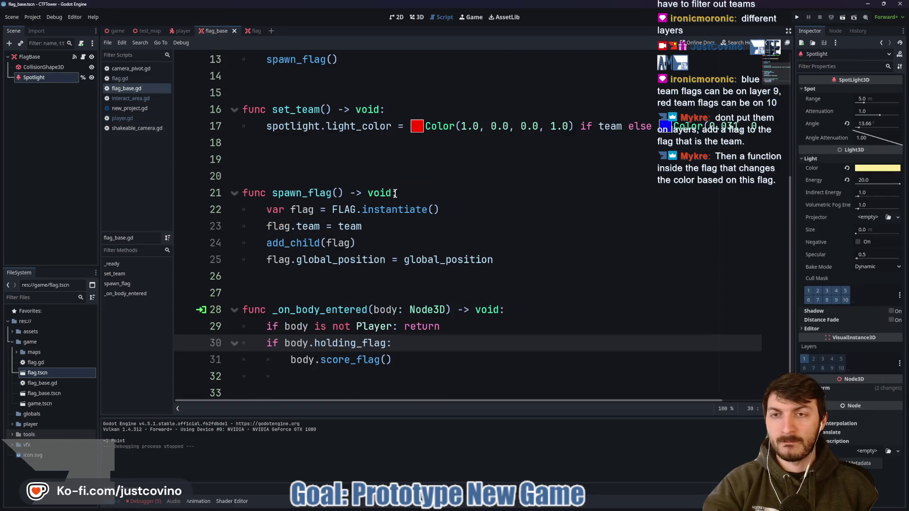
scroll(391, 185, up, 3)
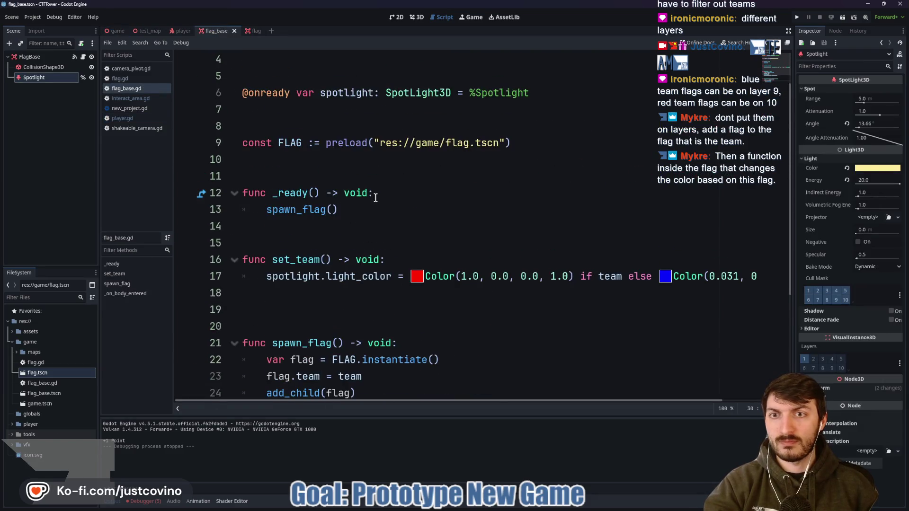
click(331, 159)
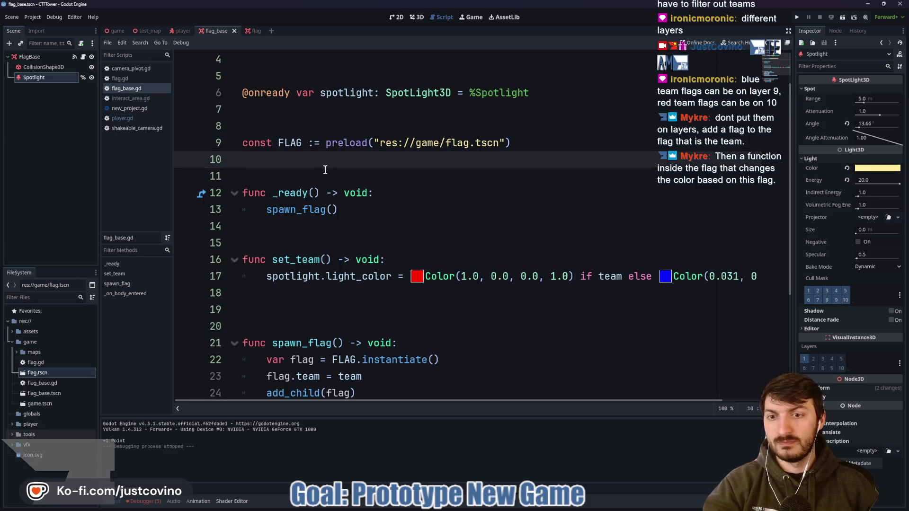
scroll(325, 174, down, 3)
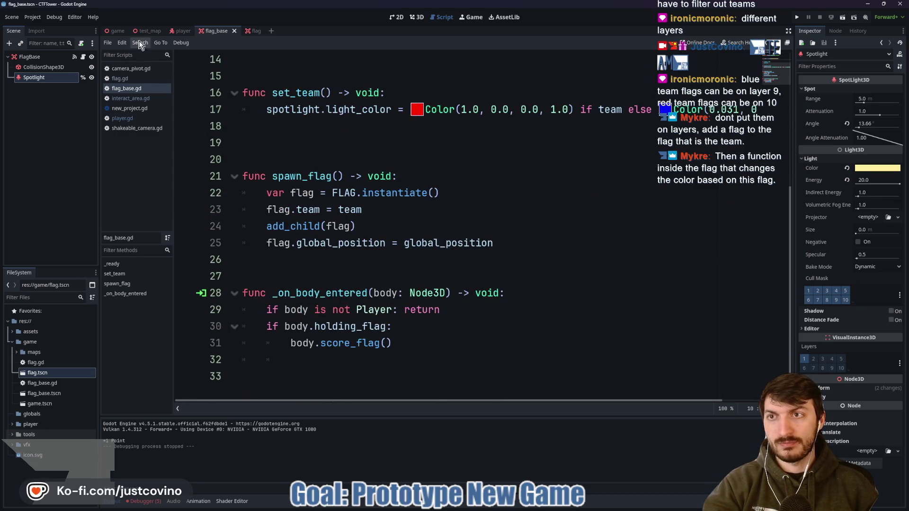
mouse_move(181, 34)
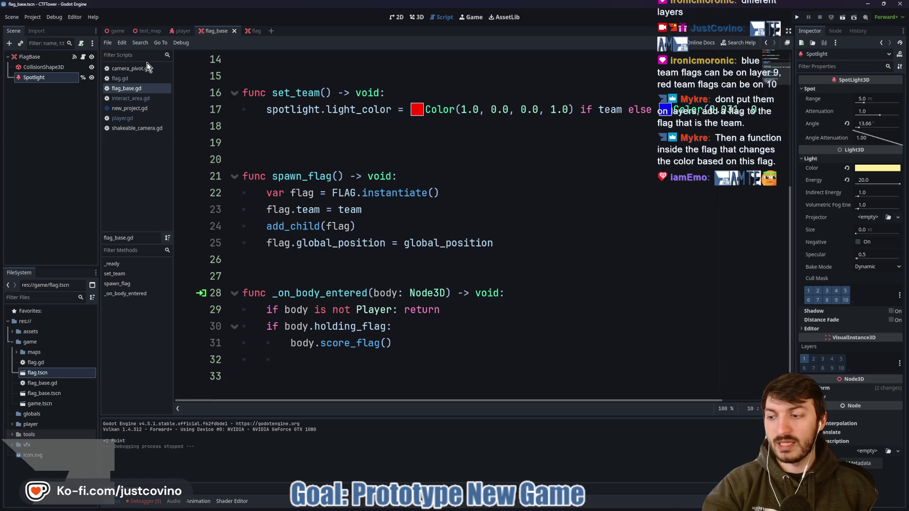
click(287, 148)
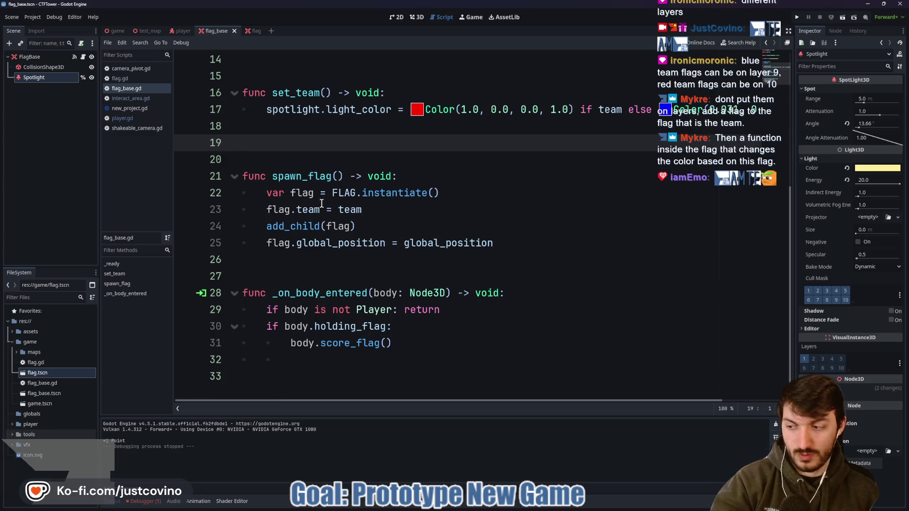
click(406, 159)
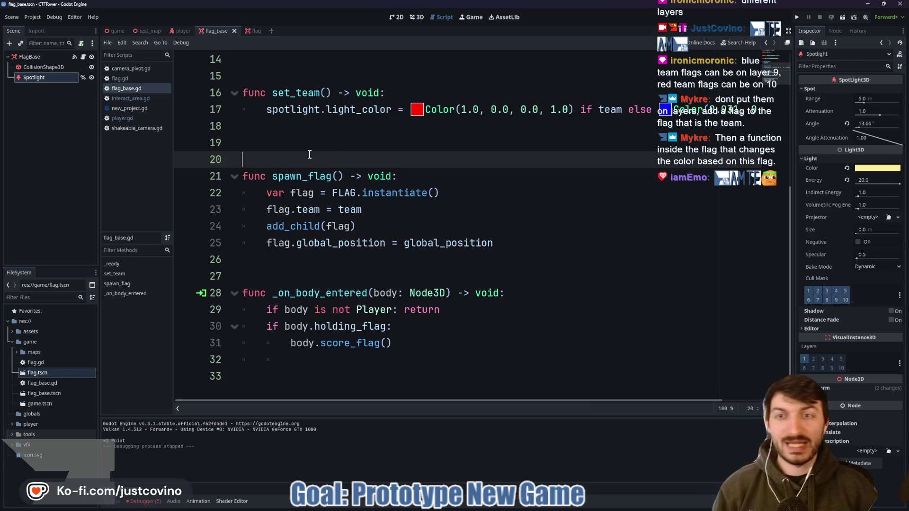
click(293, 141)
key(BackSpace)
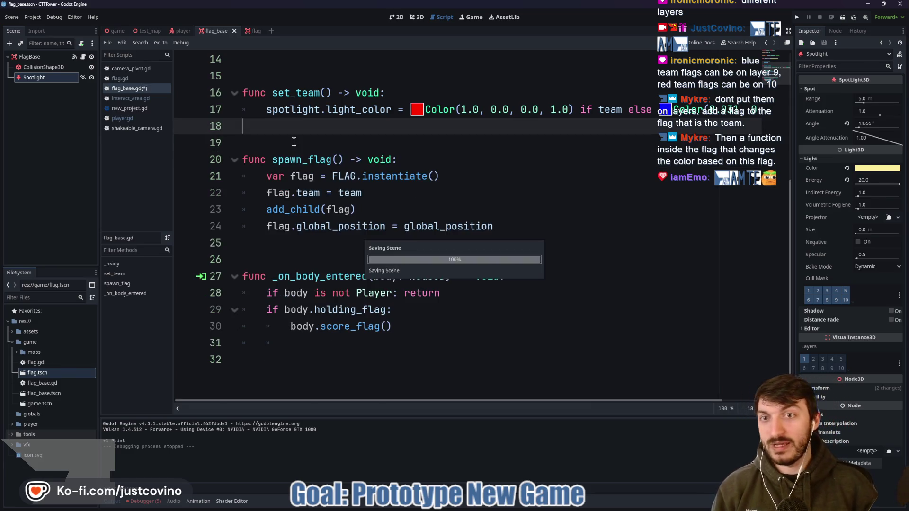
scroll(294, 161, up, 3)
click(286, 182)
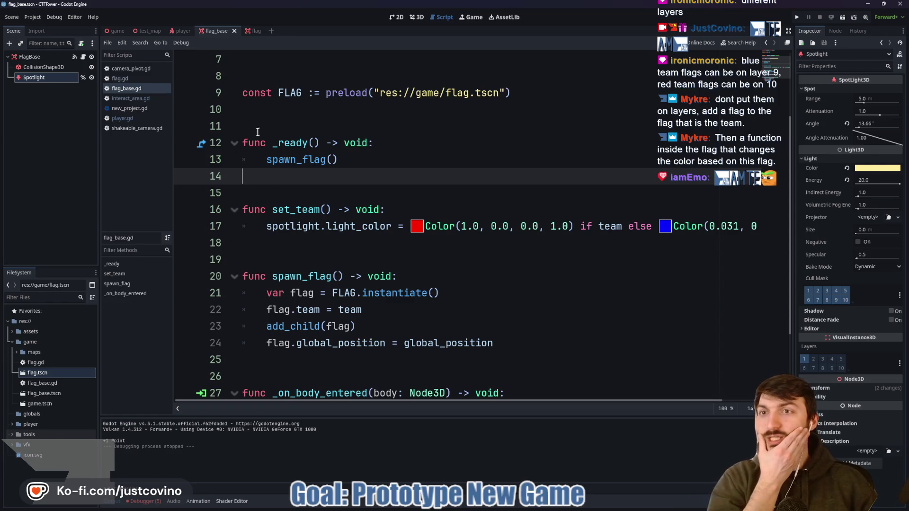
Step: Check the game and flag_base scenes, then open the player scene's player.gd script
click(117, 31)
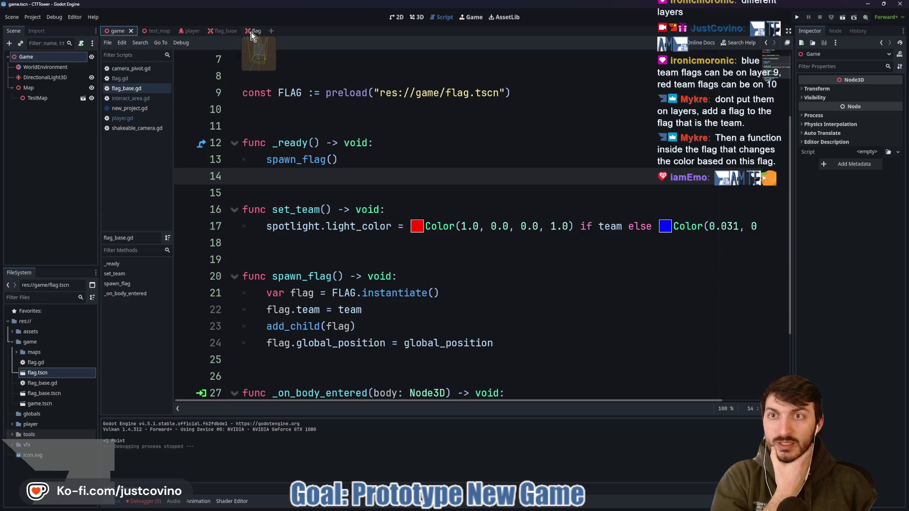
click(221, 31)
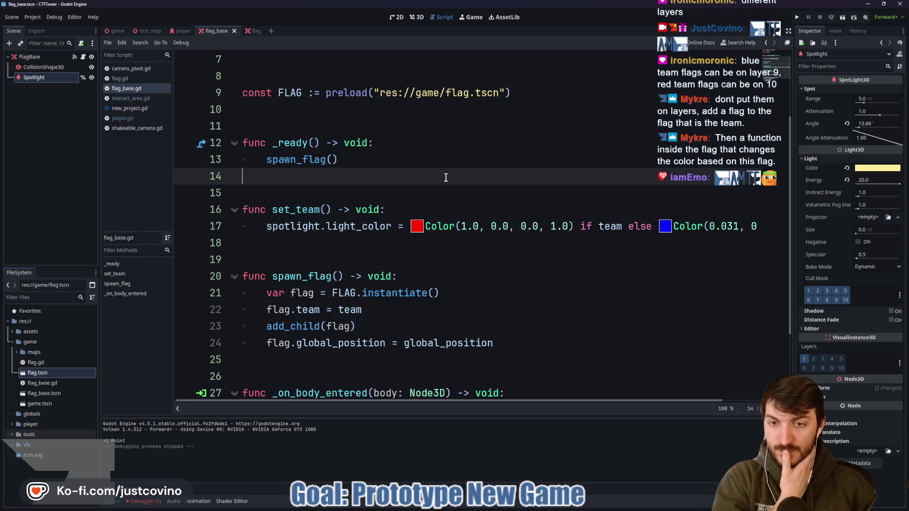
mouse_move(421, 235)
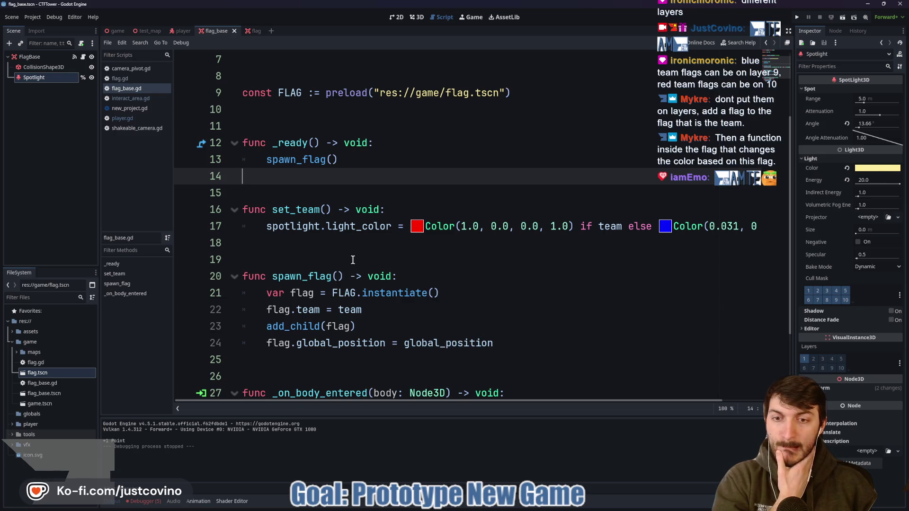
scroll(352, 260, down, 2)
scroll(352, 259, up, 4)
scroll(350, 258, down, 4)
scroll(351, 258, up, 4)
click(182, 31)
scroll(294, 197, down, 13)
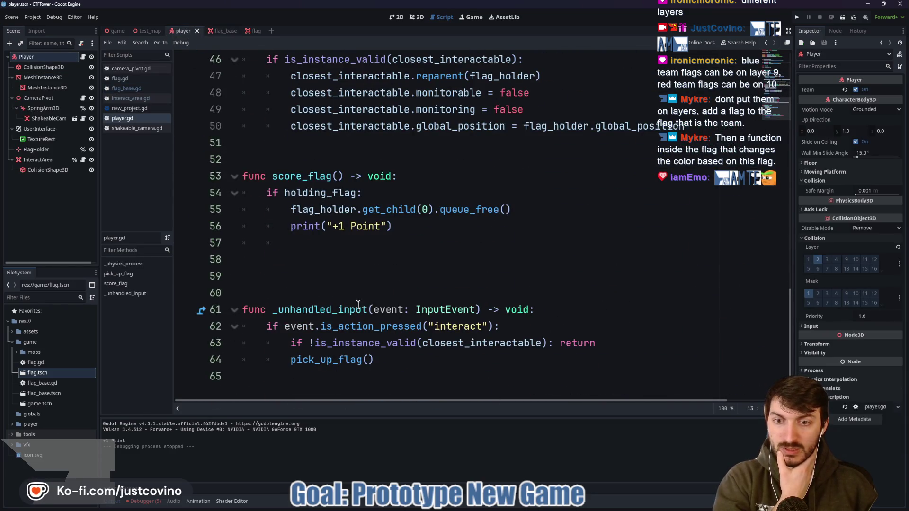
click(343, 227)
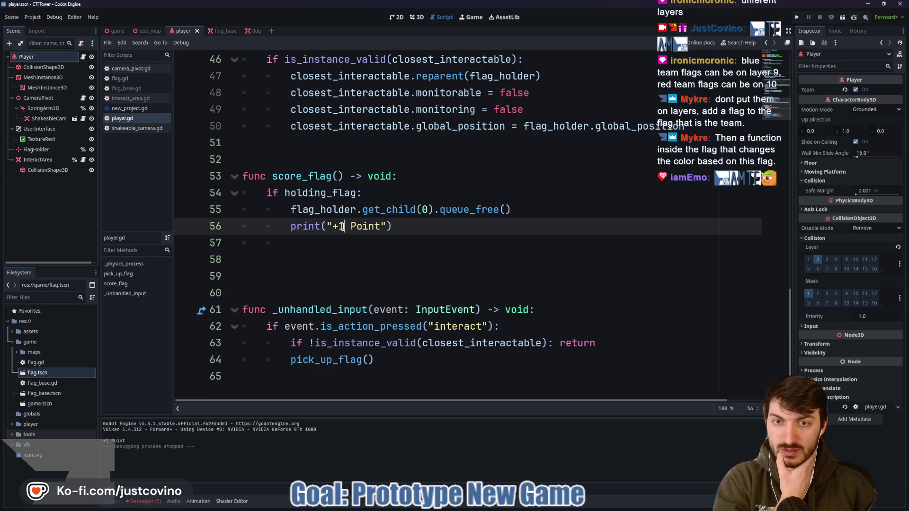
double_click(458, 208)
click(357, 226)
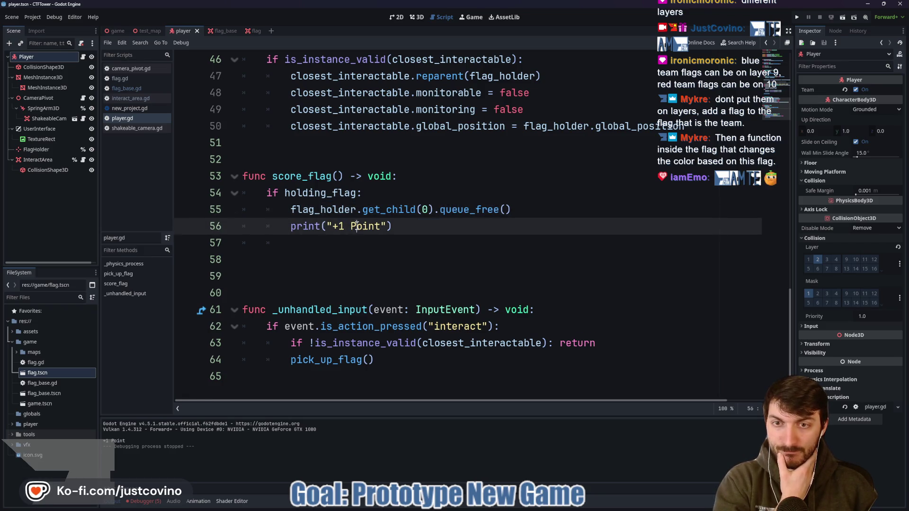
drag(393, 227, 292, 229)
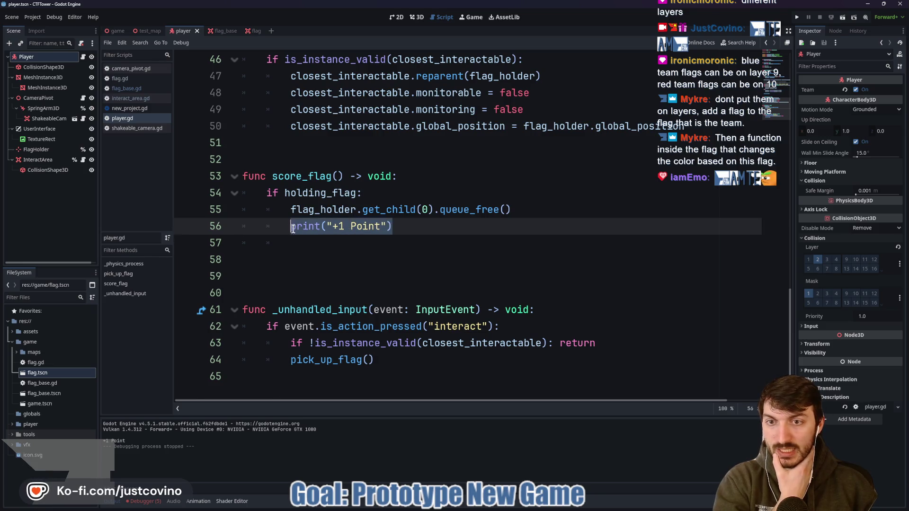
click(411, 256)
click(401, 229)
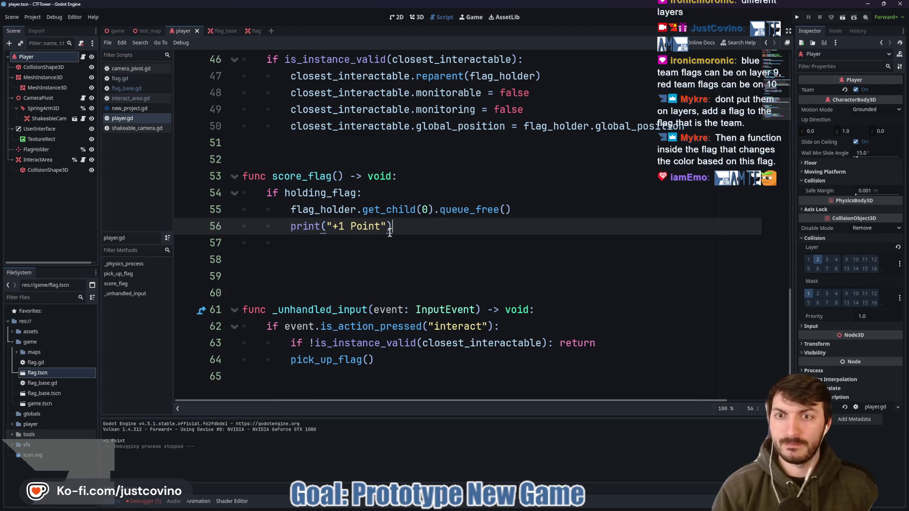
click(12, 342)
click(31, 352)
right_click(29, 356)
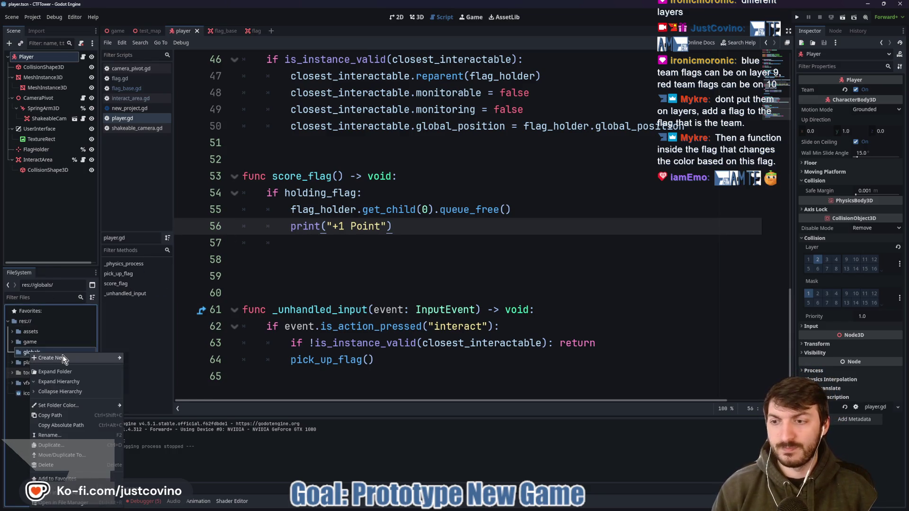
mouse_move(63, 356)
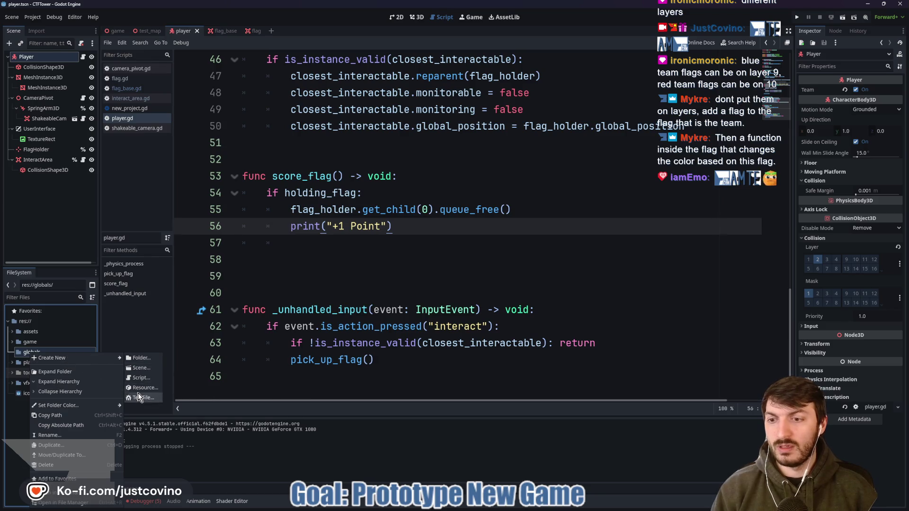
click(141, 368)
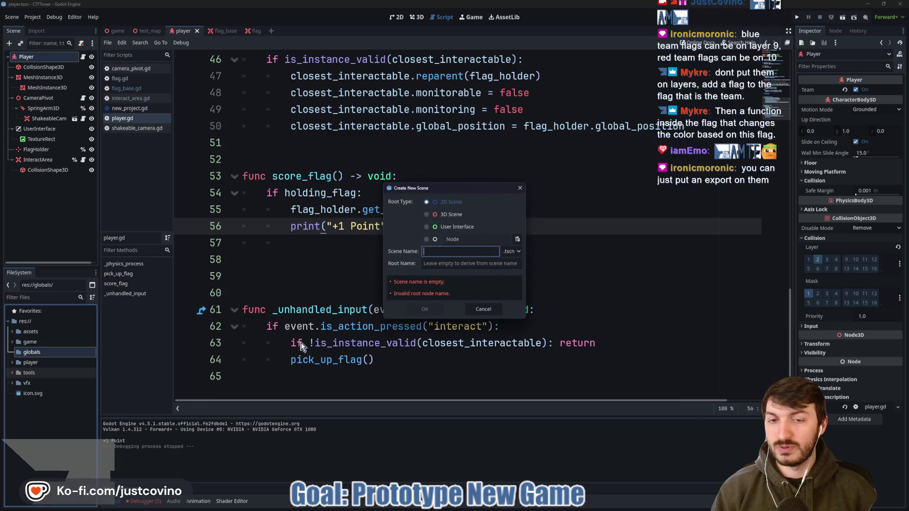
click(487, 312)
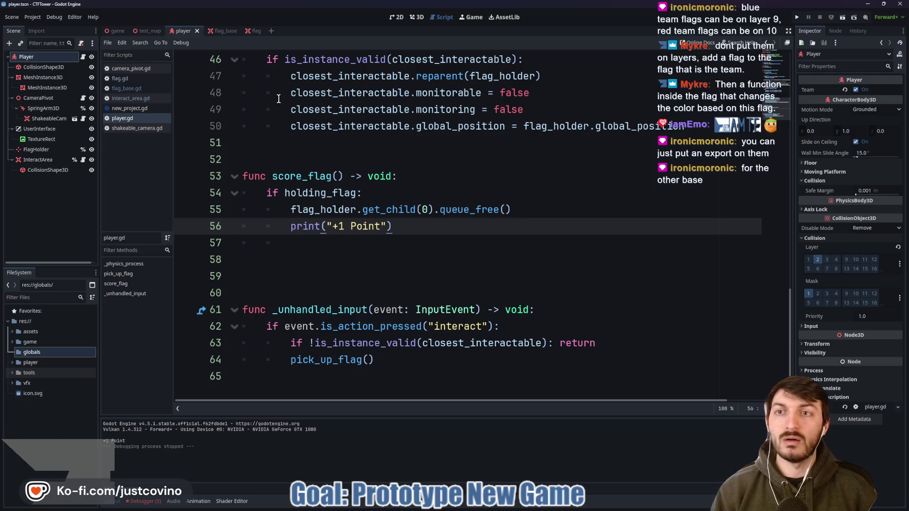
click(358, 161)
click(368, 226)
drag(392, 225, 287, 225)
key(BackSpace)
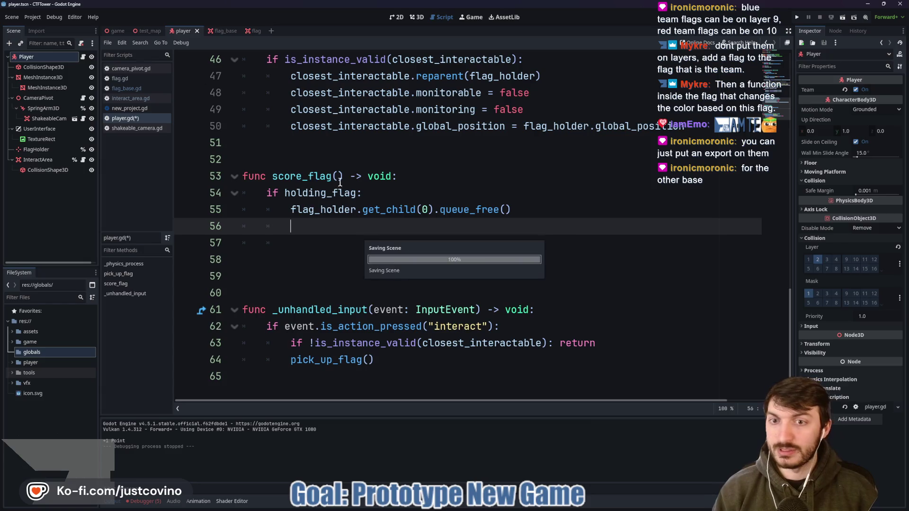
click(216, 31)
click(29, 56)
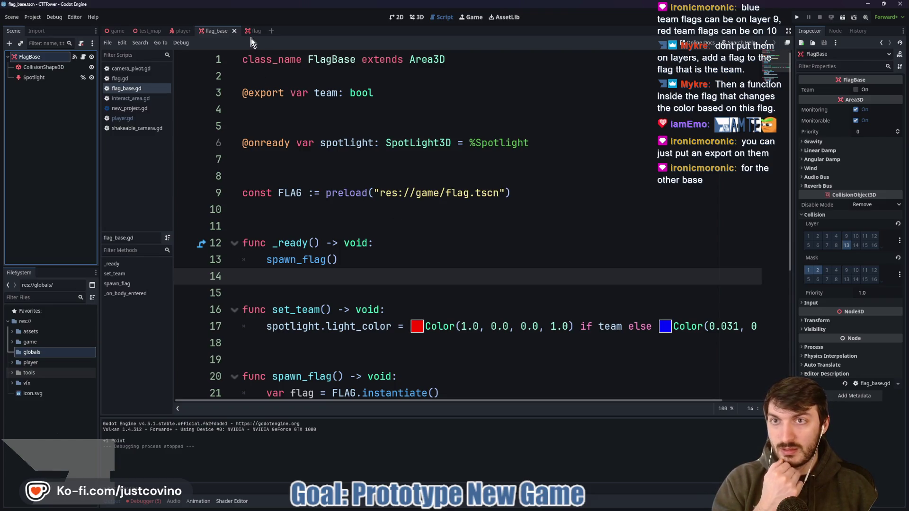
click(183, 31)
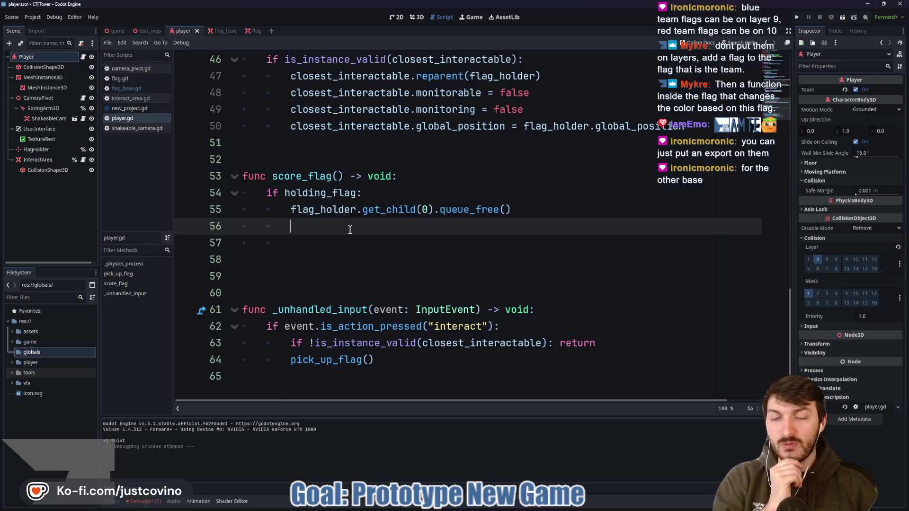
click(217, 31)
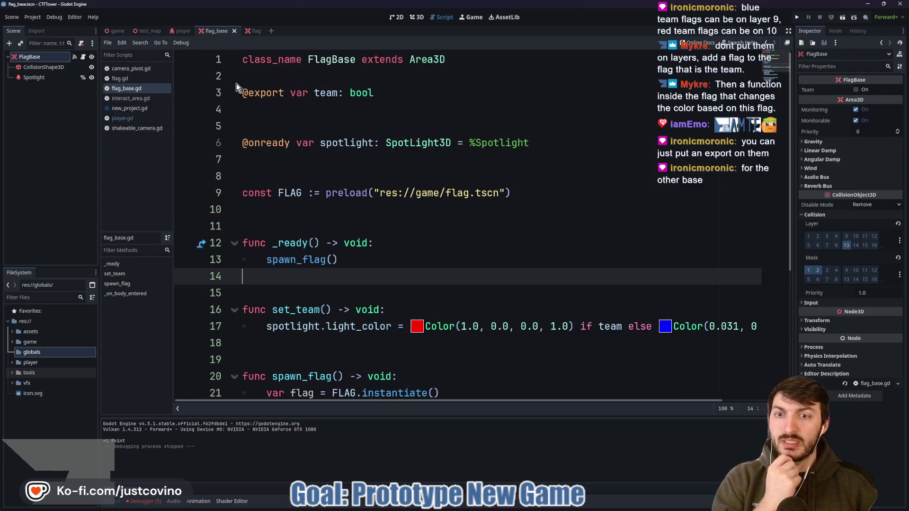
click(185, 31)
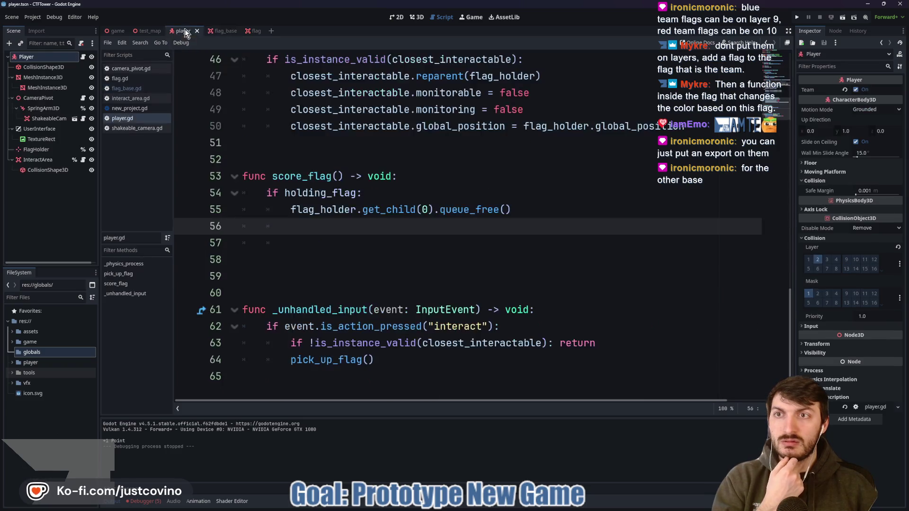
mouse_move(516, 210)
mouse_down()
mouse_move(426, 209)
mouse_move(244, 160)
mouse_move(242, 176)
mouse_up()
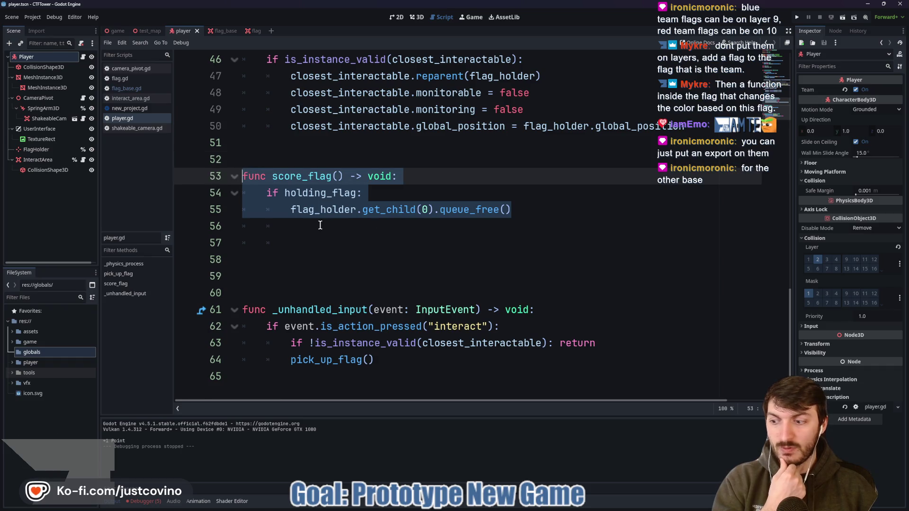
click(220, 32)
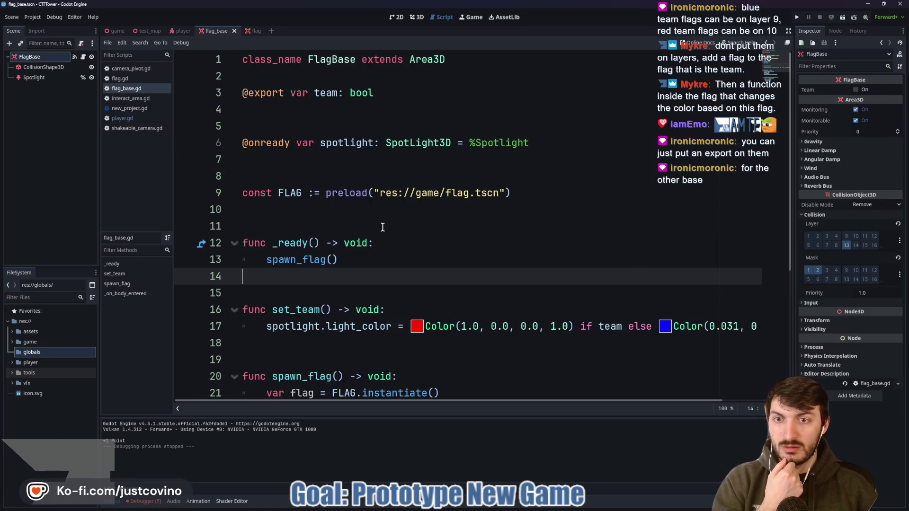
scroll(382, 227, down, 4)
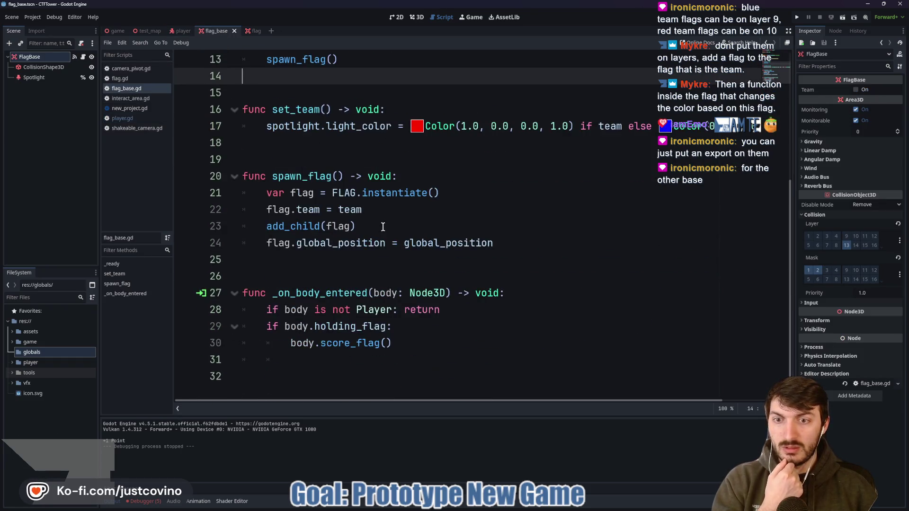
click(342, 342)
drag(282, 342, 428, 349)
click(409, 347)
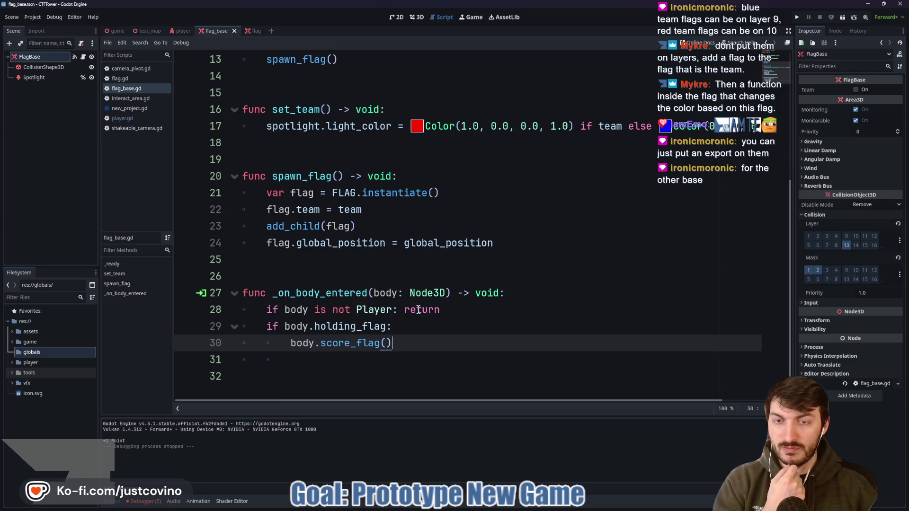
scroll(414, 300, up, 4)
click(283, 105)
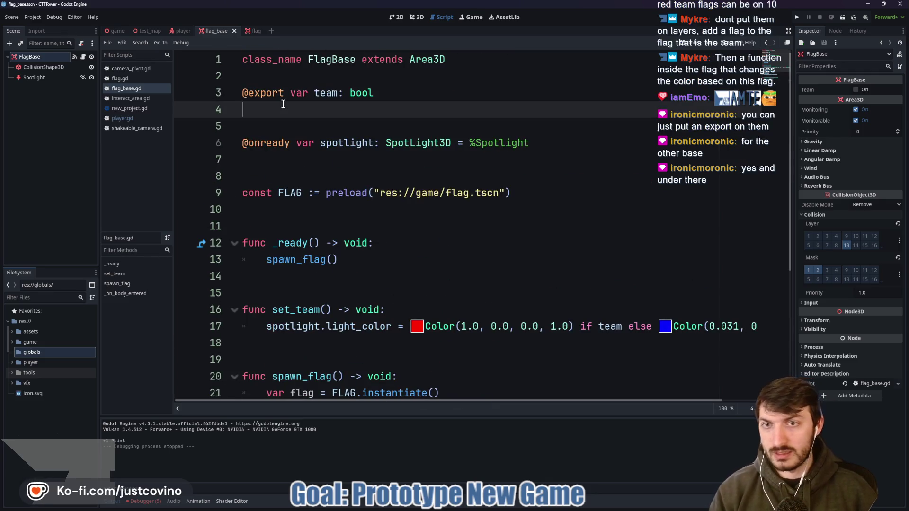
text(@export va)
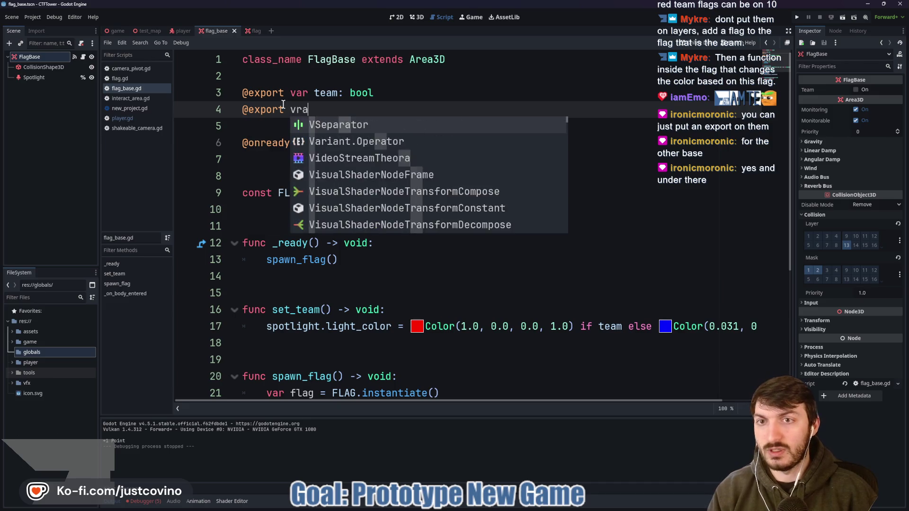
text(r opposi)
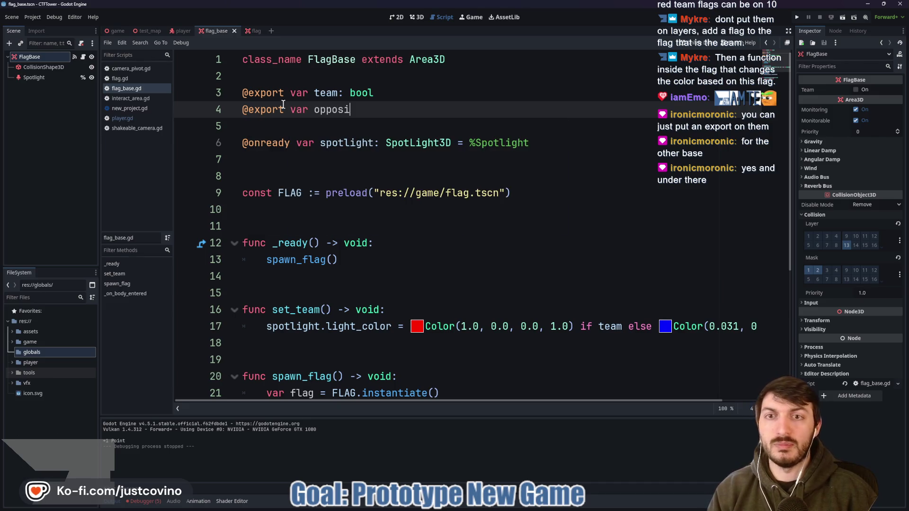
text(te_base: )
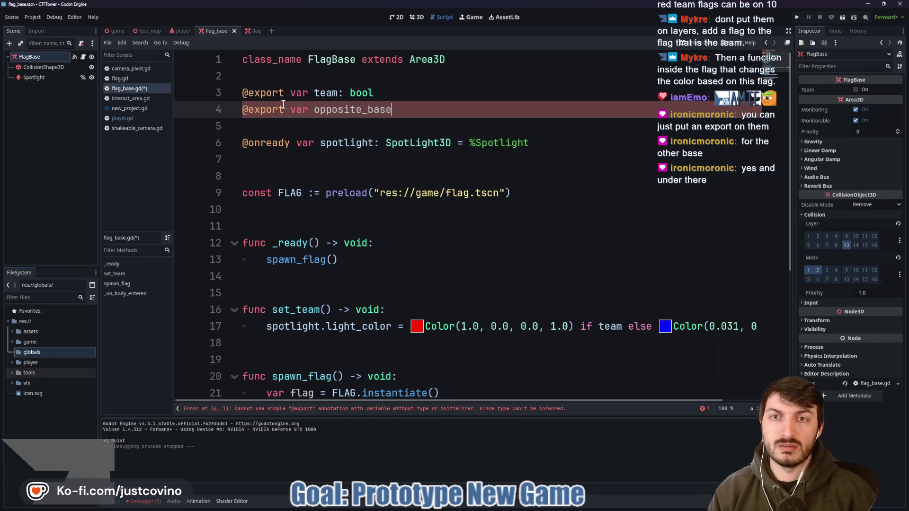
text(Flag)
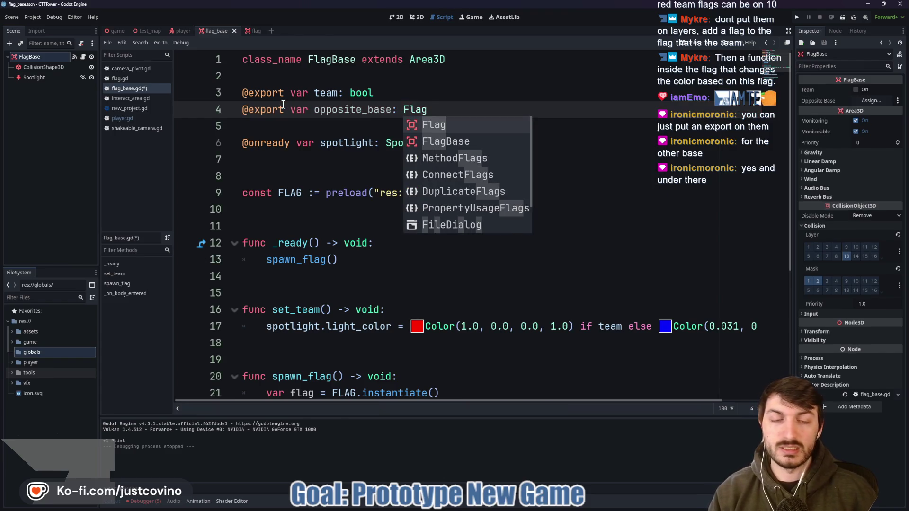
key(Down)
key(Return)
scroll(397, 228, down, 4)
Step: Call opposite_base.spawn_flag() after body.score_flag() and save the script
click(345, 357)
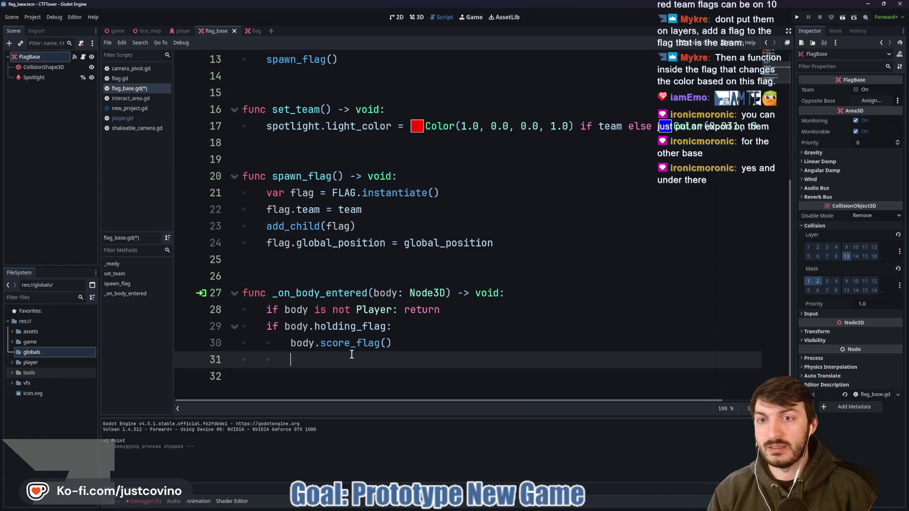
text(pp)
key(Return)
text(.spaw)
key(Return)
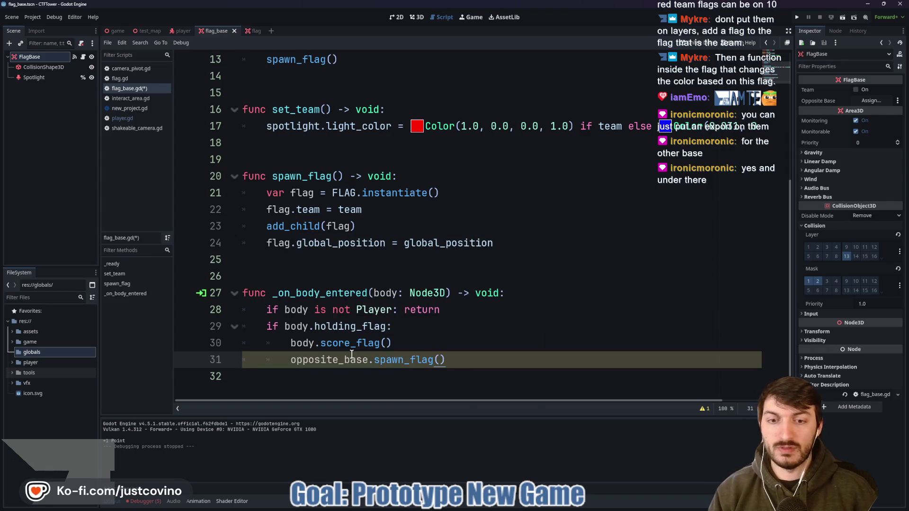
key(ctrl+s)
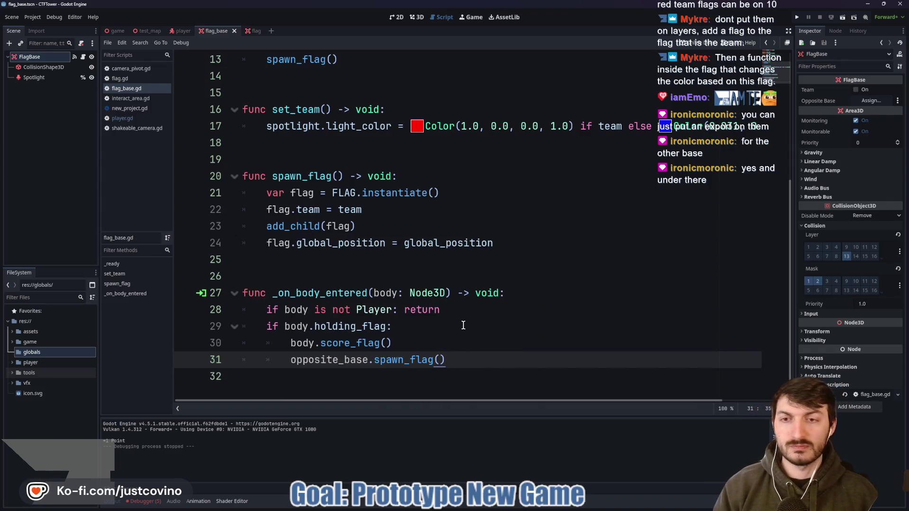
scroll(466, 307, up, 4)
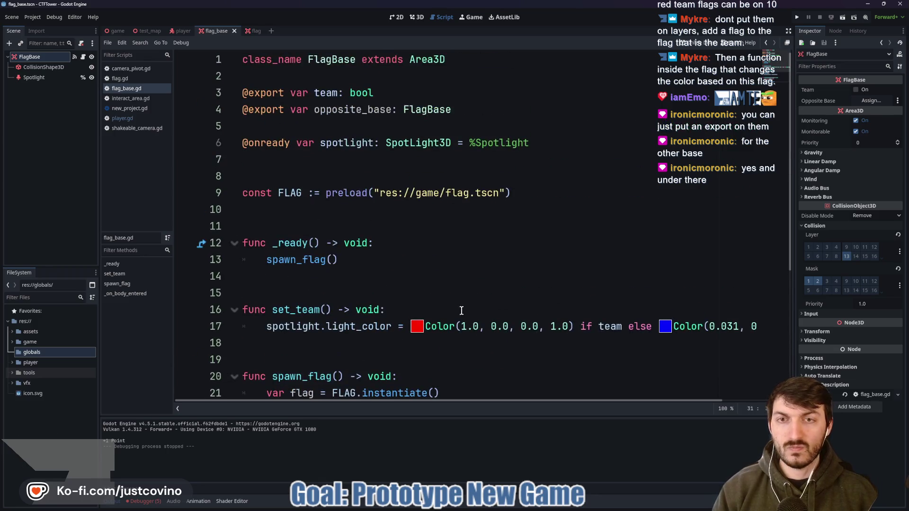
Step: In the test map, set FlagBase's Opposite Base to FlagBase2
click(116, 31)
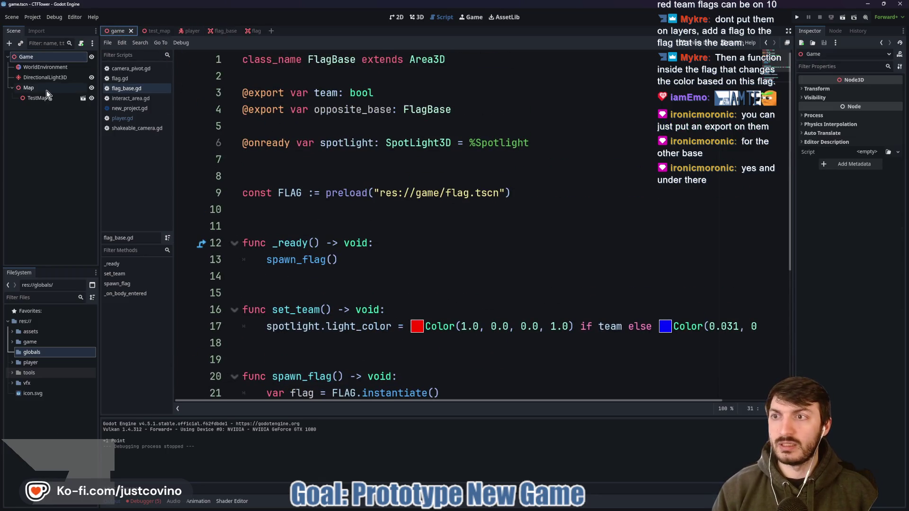
click(149, 31)
click(871, 100)
click(450, 186)
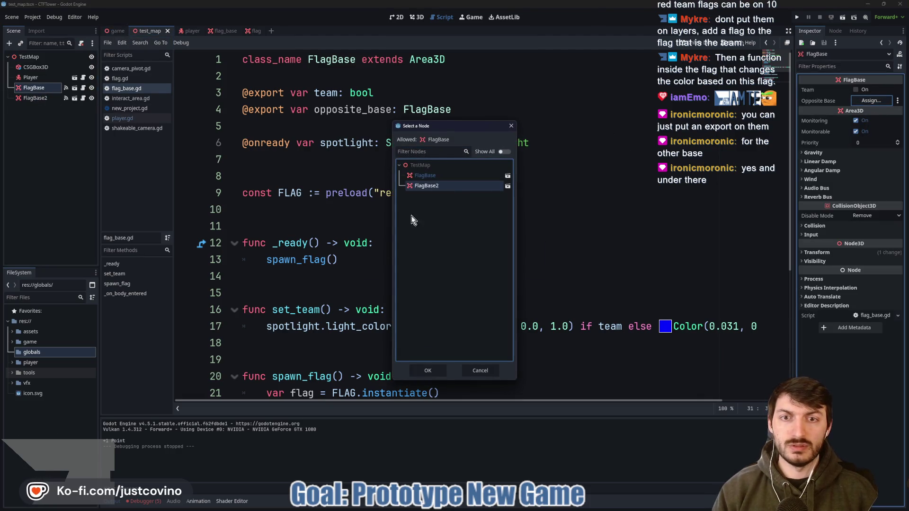
click(434, 372)
Step: Set FlagBase2's Opposite Base to FlagBase, save the test map, and run the game
click(43, 99)
click(854, 100)
click(425, 175)
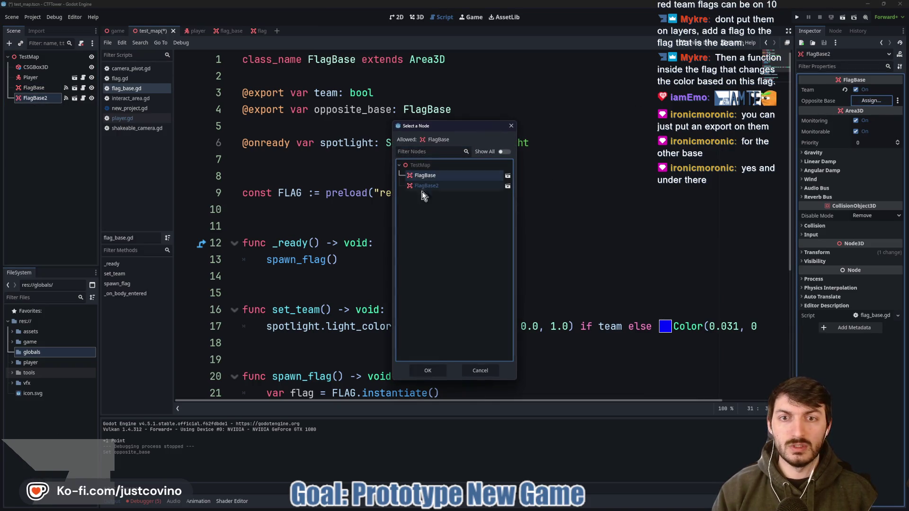
click(427, 370)
click(353, 160)
key(ctrl+s)
click(116, 30)
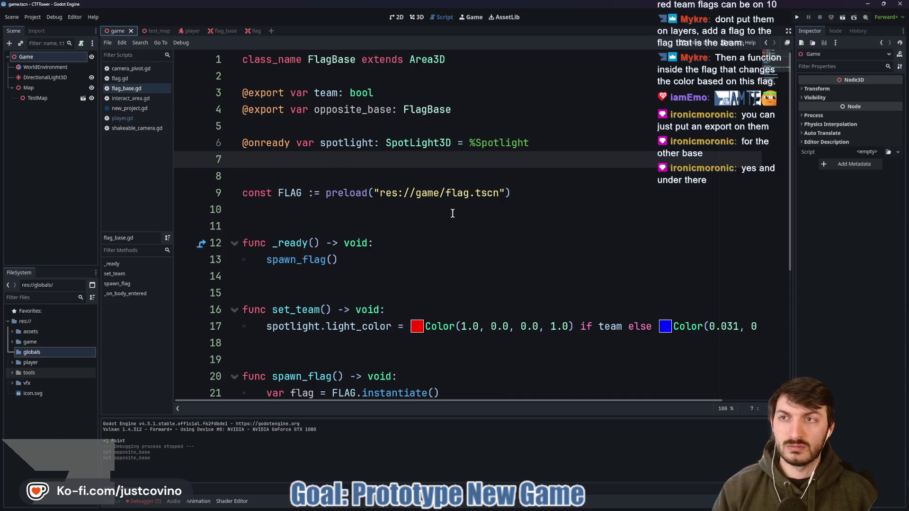
key(F5)
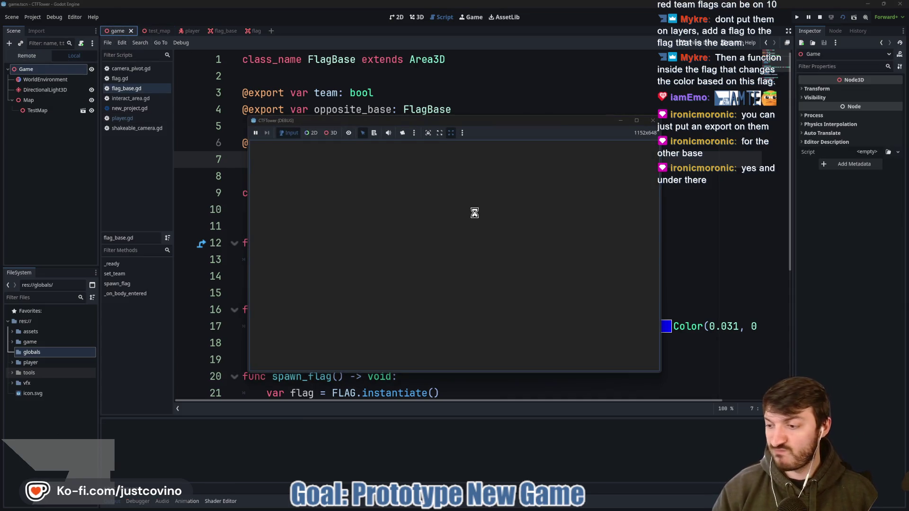
Step: Carry the red flag to the blue base to score it and make it respawn
key(w)
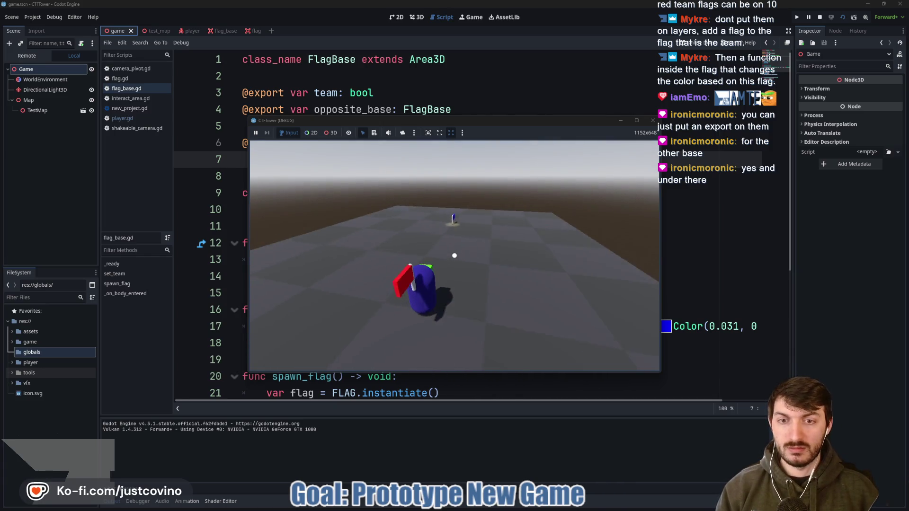
key(w)
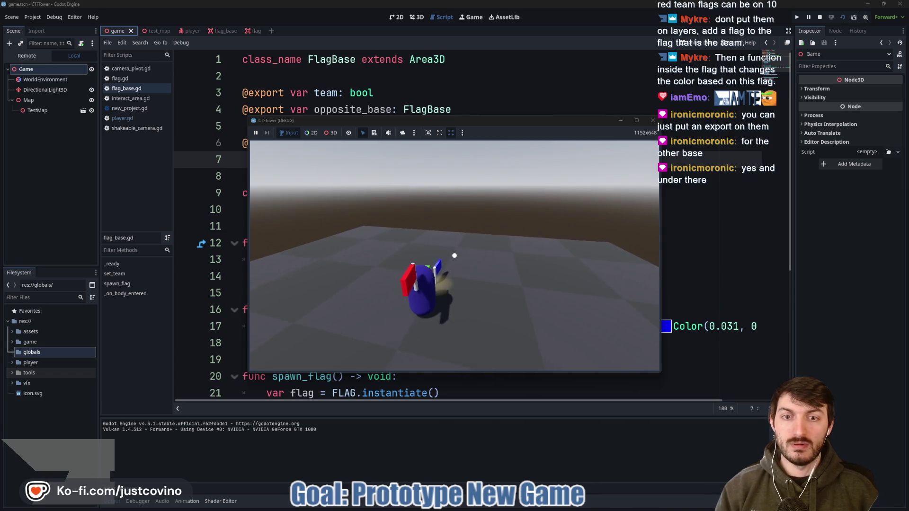
key(w)
key(w)
key(w)
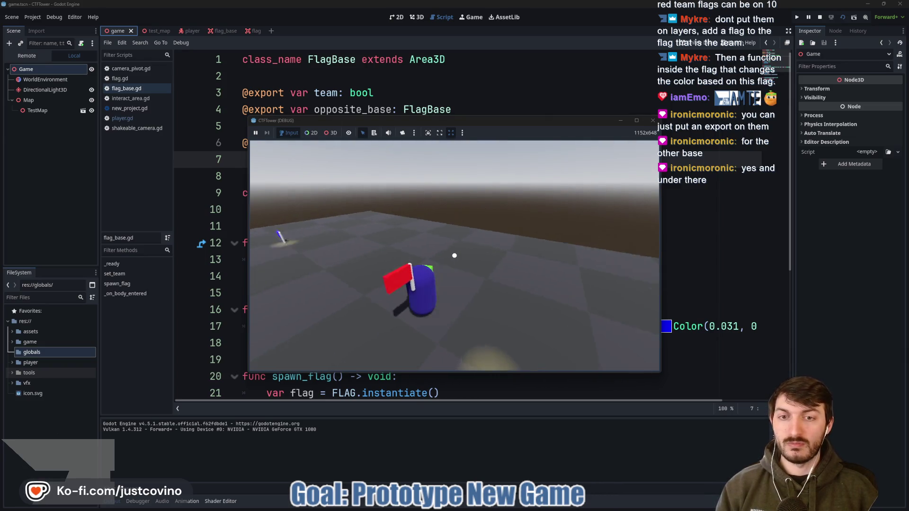
key(w)
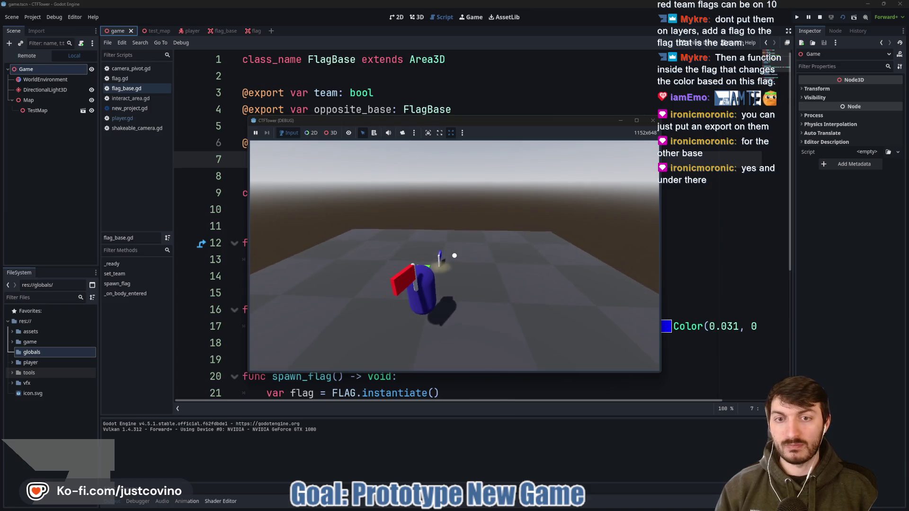
key(w)
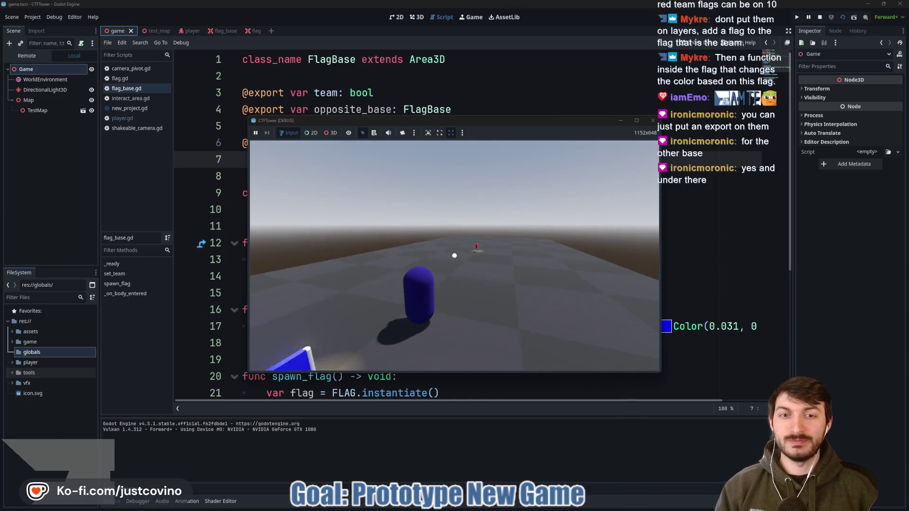
key(w)
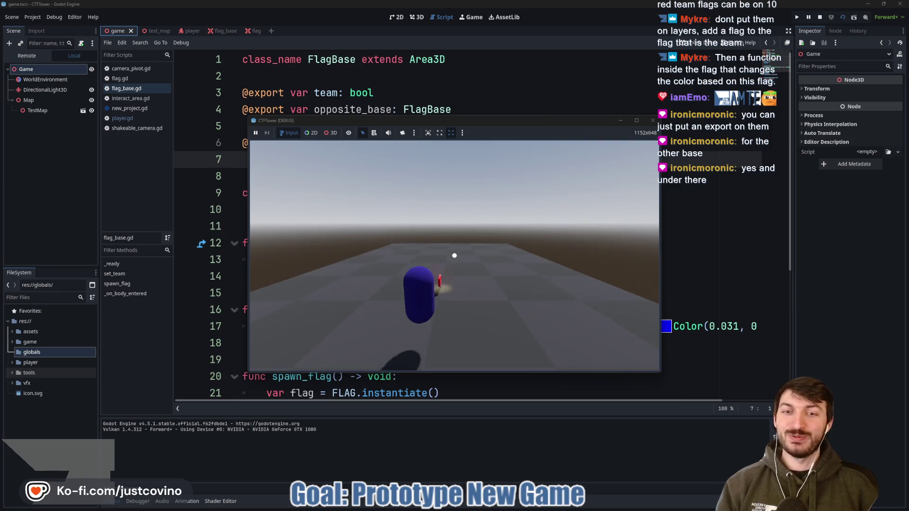
key(w)
key(w)
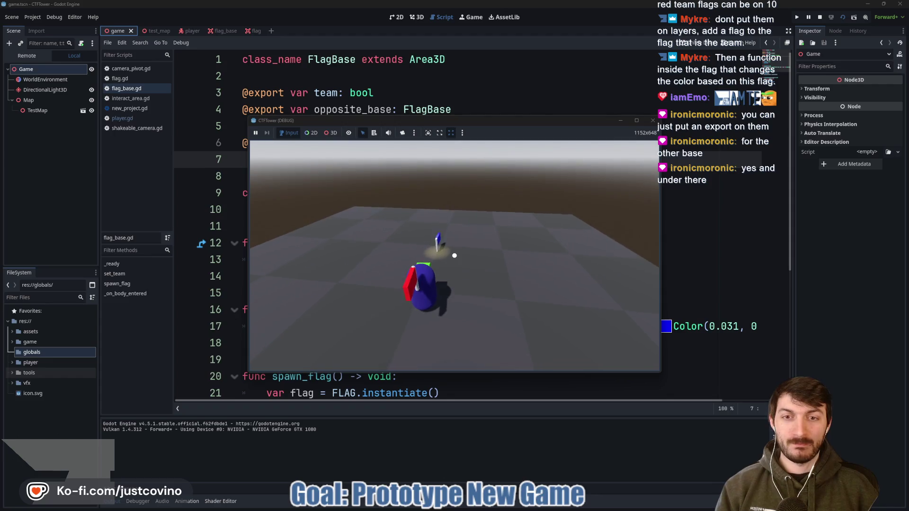
key(w)
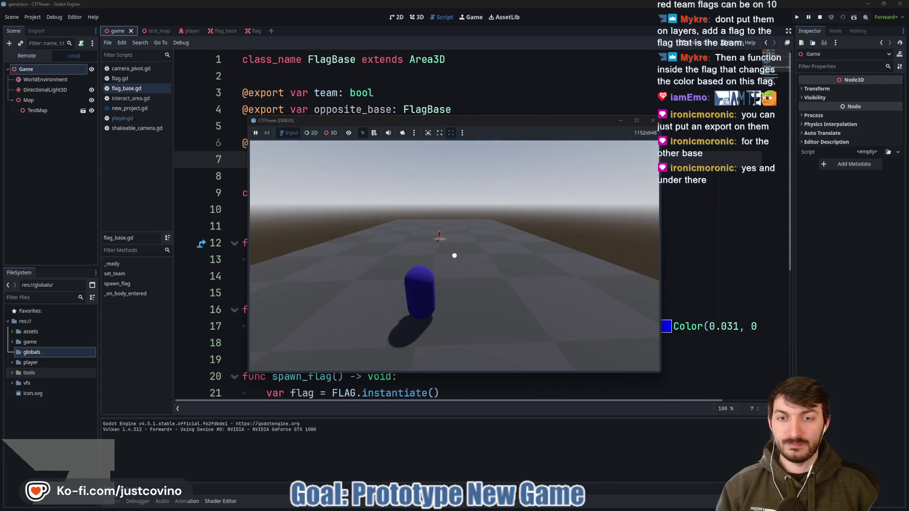
Step: Pick up the respawned red flag, then stop the game and bring up the uncommitted changes
key(w)
key(w)
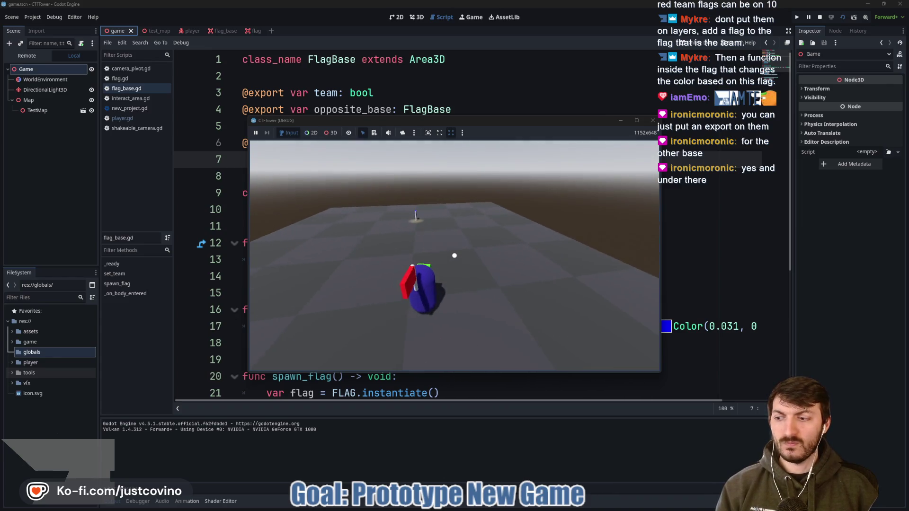
key(w)
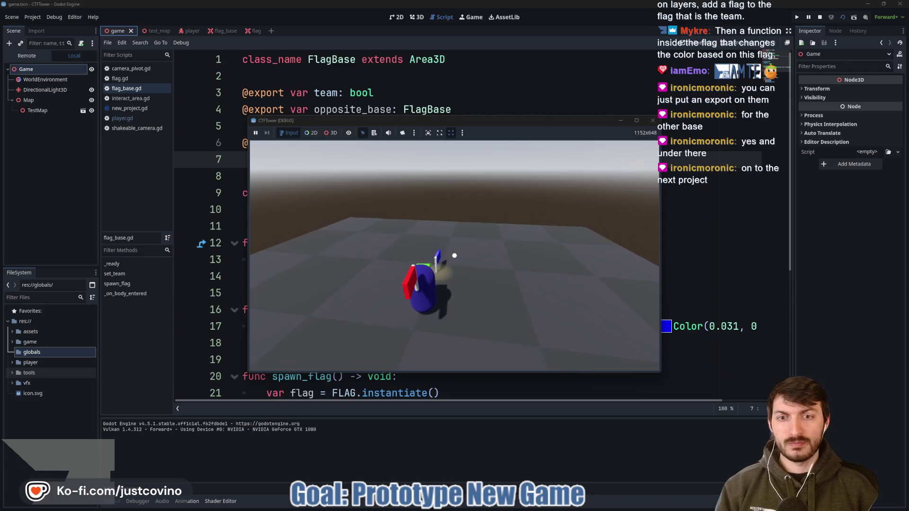
key(a)
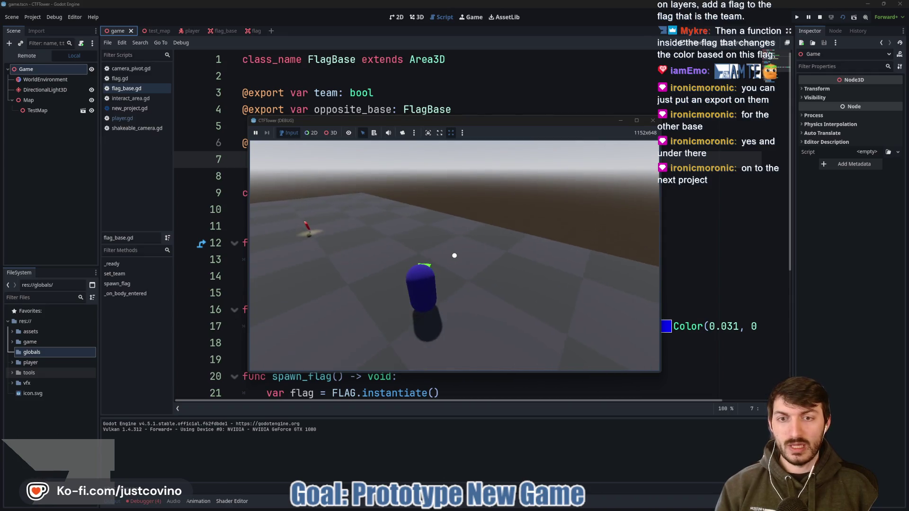
key(a)
key(w)
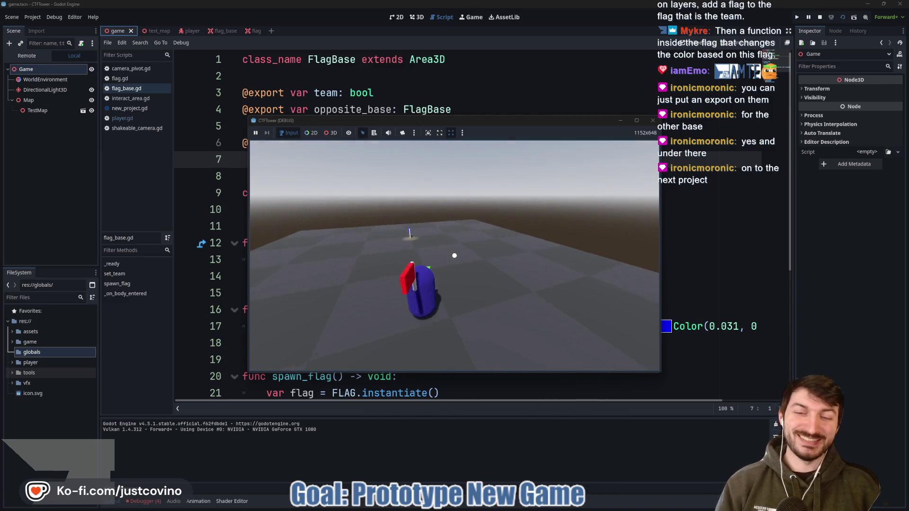
key(d)
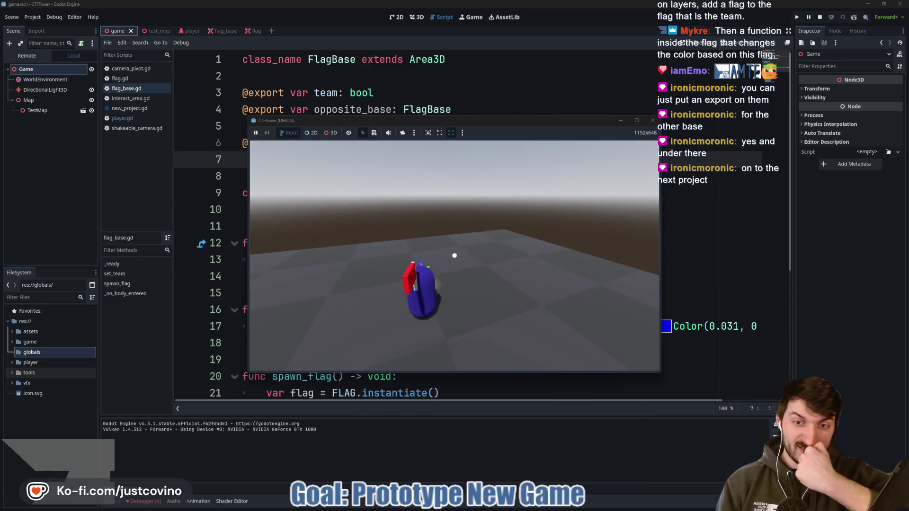
key(d)
key(w)
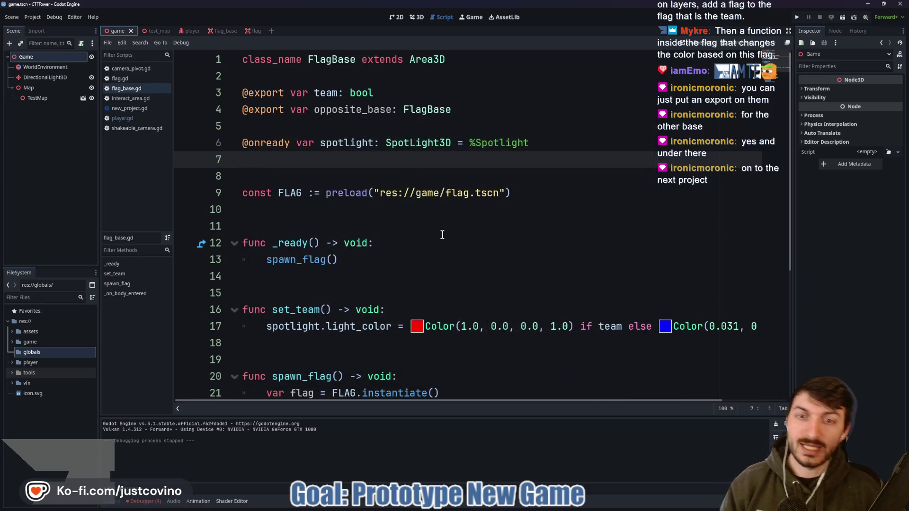
click(378, 225)
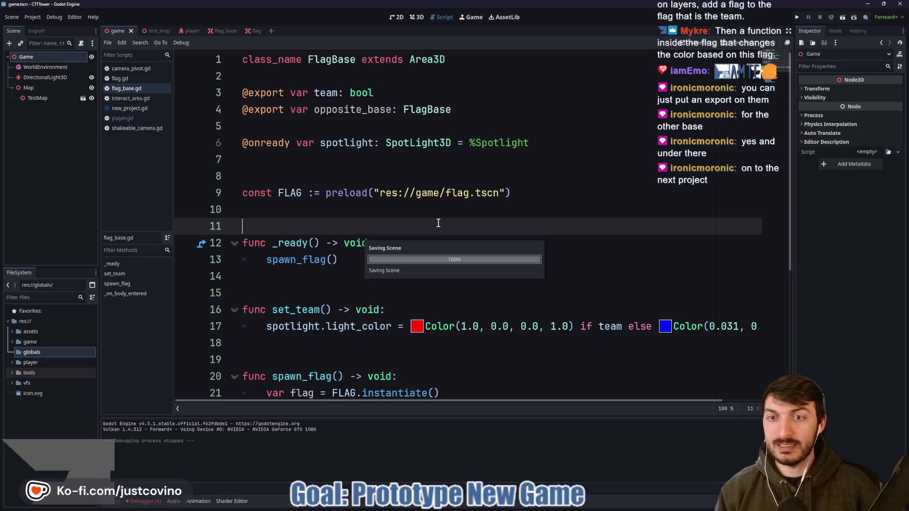
click(515, 505)
Step: Commit the 8 files as 'Flags respawn upon capture', push to origin, then switch to the Excalidraw board
click(254, 325)
text(Flags respawn upon capture)
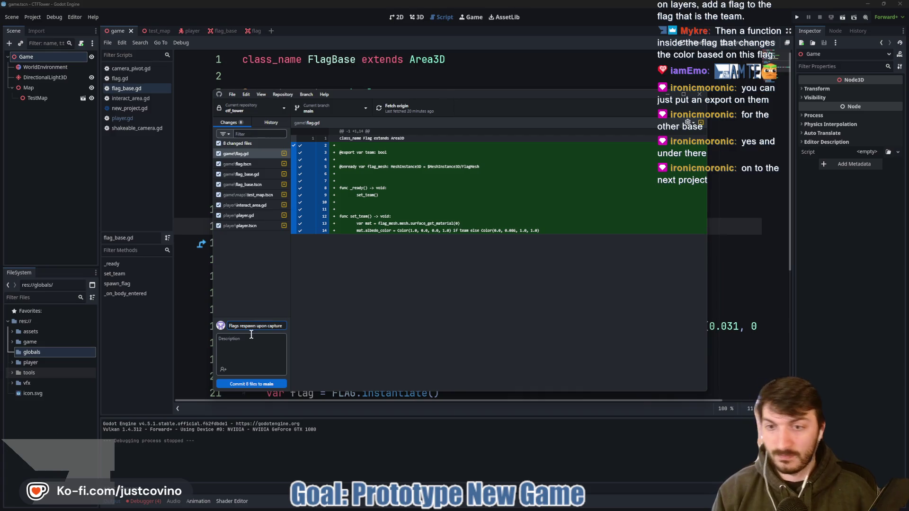
click(257, 384)
click(584, 190)
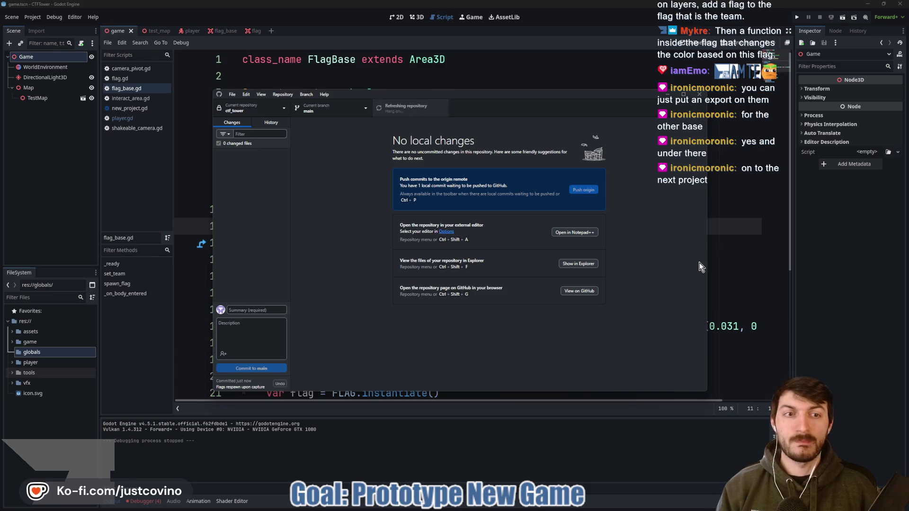
key(alt+Tab)
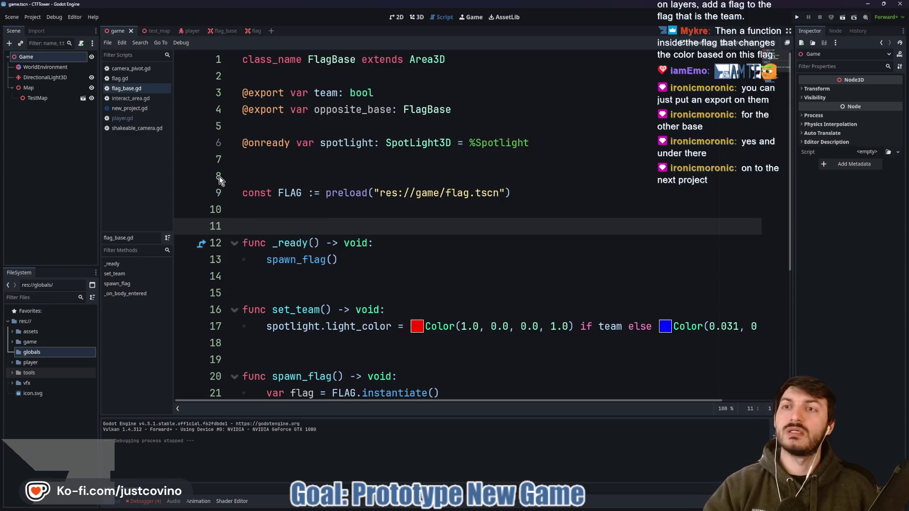
mouse_move(526, 510)
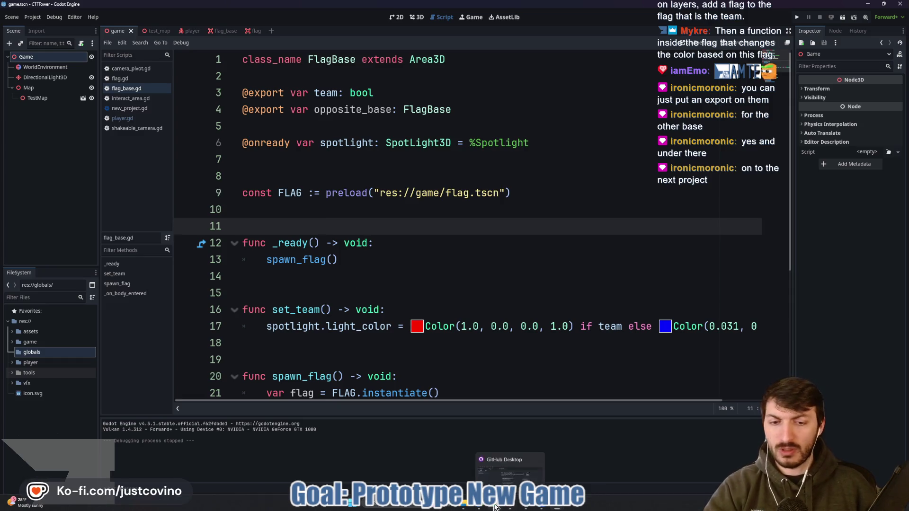
click(461, 459)
Step: Pan the board to the empty space beside the Defending list and draw a red MVP box
mouse_move(172, 305)
mouse_down()
mouse_move(213, 254)
mouse_move(458, 206)
mouse_up()
scroll(426, 216, down, 1)
scroll(370, 308, up, 3)
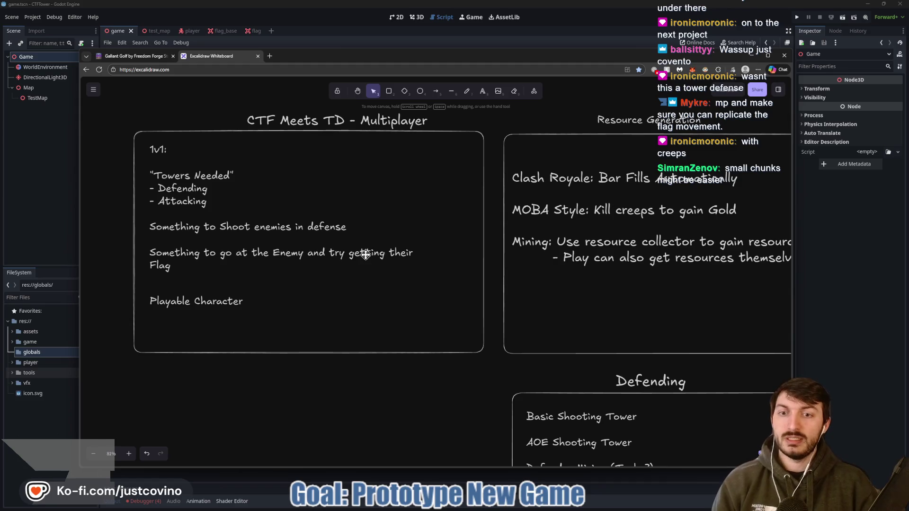
scroll(329, 334, down, 5)
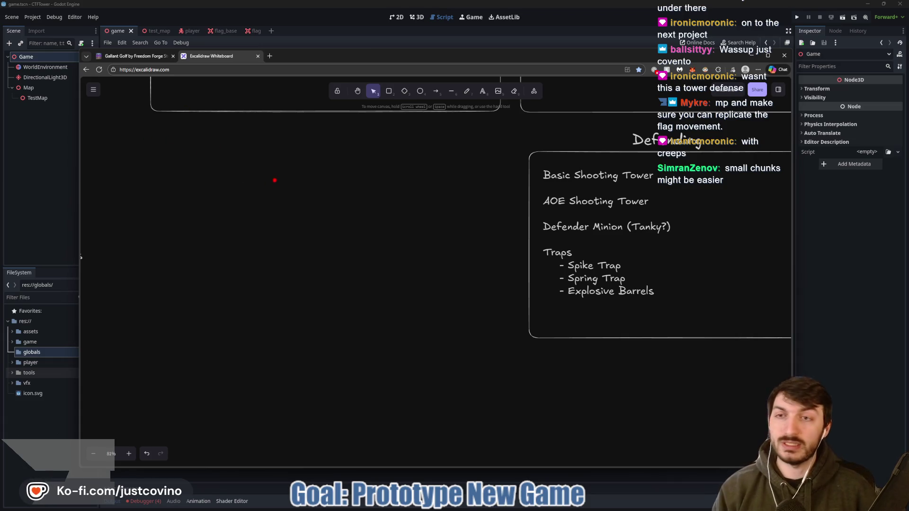
drag(149, 127, 251, 186)
mouse_move(161, 172)
mouse_down()
mouse_move(176, 146)
mouse_move(190, 173)
mouse_move(212, 144)
mouse_move(230, 174)
mouse_up()
mouse_move(231, 141)
mouse_down()
mouse_move(228, 158)
mouse_move(385, 168)
mouse_up()
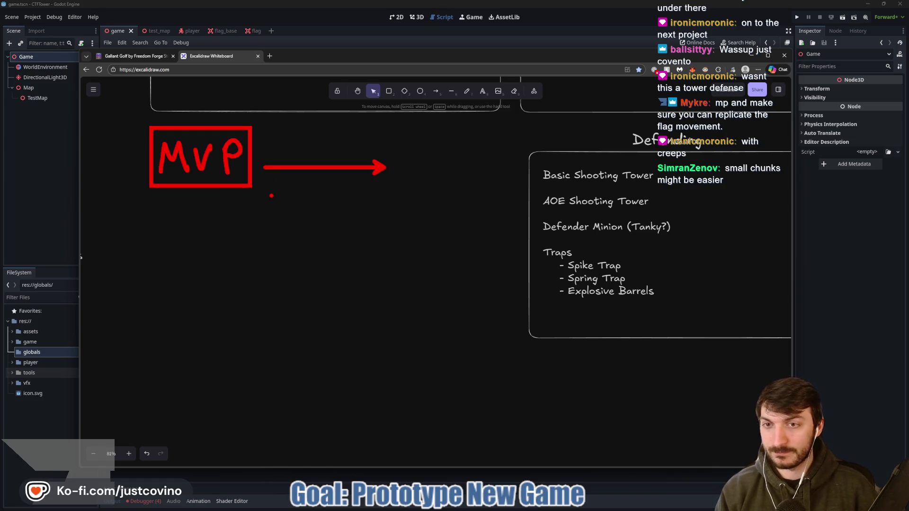
drag(395, 135, 506, 200)
mouse_move(422, 157)
mouse_down()
mouse_move(425, 188)
mouse_move(429, 173)
mouse_move(466, 186)
mouse_up()
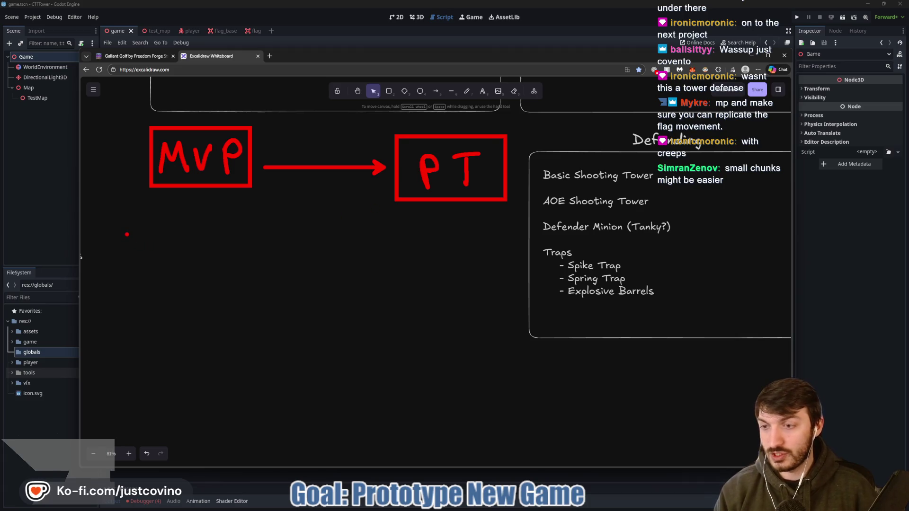
drag(145, 213, 262, 277)
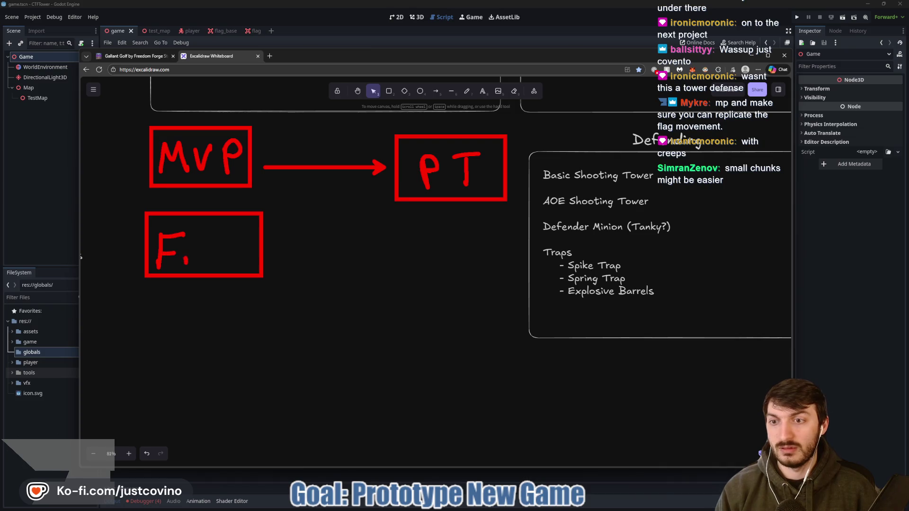
drag(186, 244, 217, 261)
drag(217, 245, 203, 260)
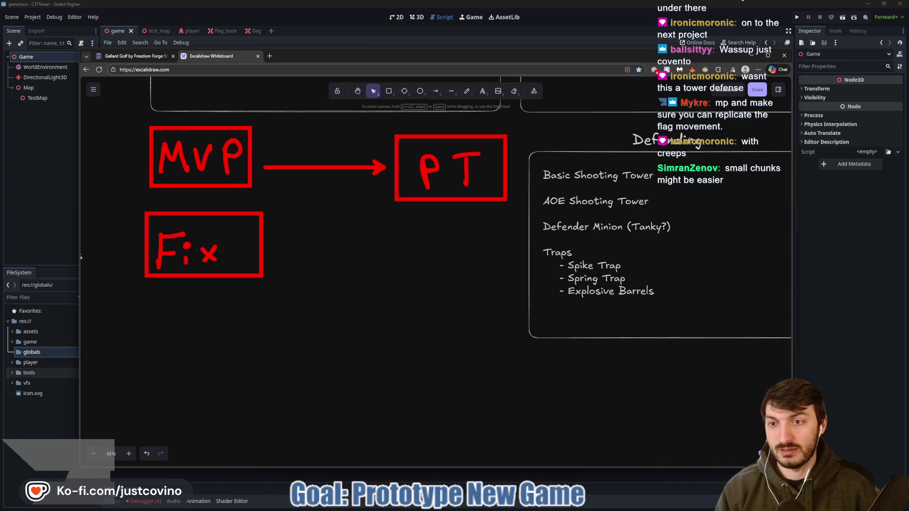
mouse_move(281, 250)
mouse_down()
mouse_move(369, 249)
mouse_move(528, 284)
mouse_move(510, 277)
mouse_up()
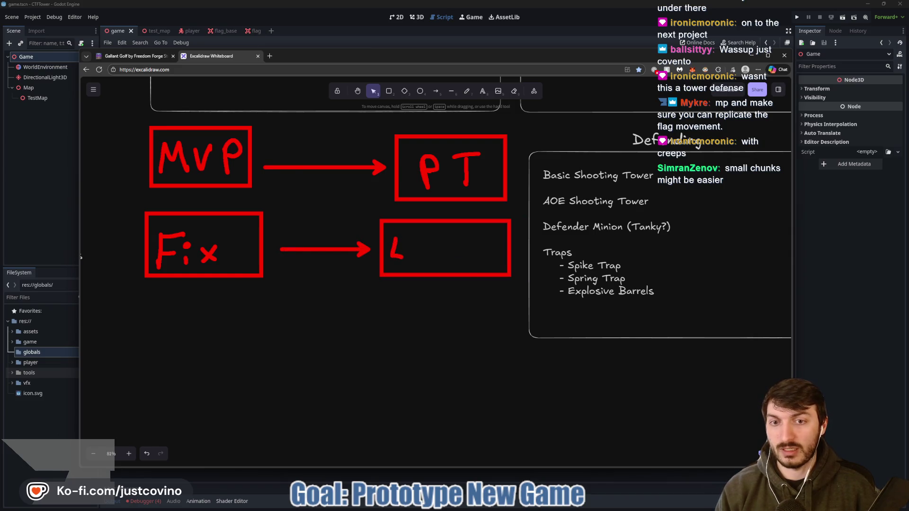
drag(416, 258, 421, 251)
mouse_move(432, 250)
mouse_down()
mouse_move(425, 254)
mouse_move(439, 264)
mouse_up()
mouse_move(454, 247)
mouse_down()
mouse_move(443, 256)
mouse_move(456, 263)
mouse_move(487, 261)
mouse_up()
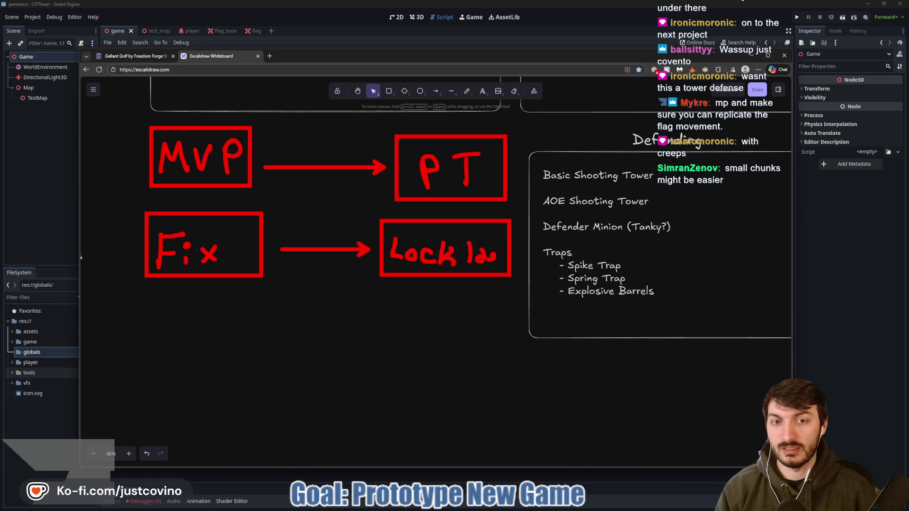
drag(134, 304, 274, 371)
key(p)
mouse_move(144, 323)
mouse_down()
mouse_move(153, 354)
mouse_move(151, 341)
mouse_move(213, 324)
mouse_up()
key(a)
mouse_move(311, 334)
mouse_down()
mouse_move(425, 329)
mouse_move(516, 361)
mouse_up()
key(r)
key(p)
mouse_move(402, 313)
mouse_down()
mouse_move(412, 346)
mouse_move(411, 332)
mouse_move(453, 345)
mouse_move(465, 322)
mouse_up()
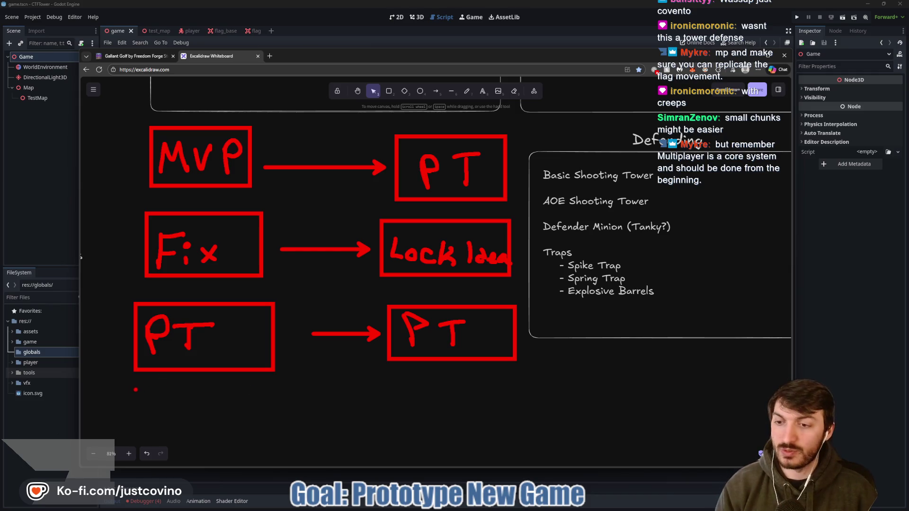
drag(118, 293, 563, 292)
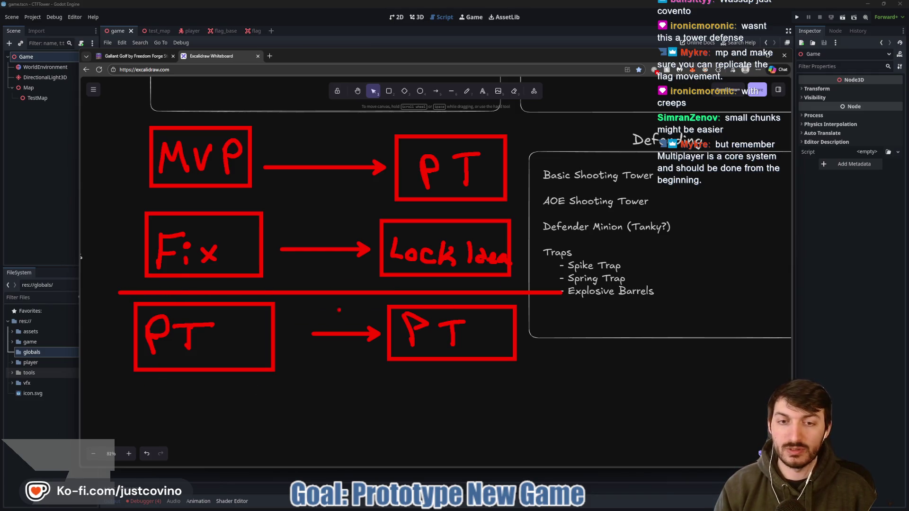
drag(118, 291, 105, 353)
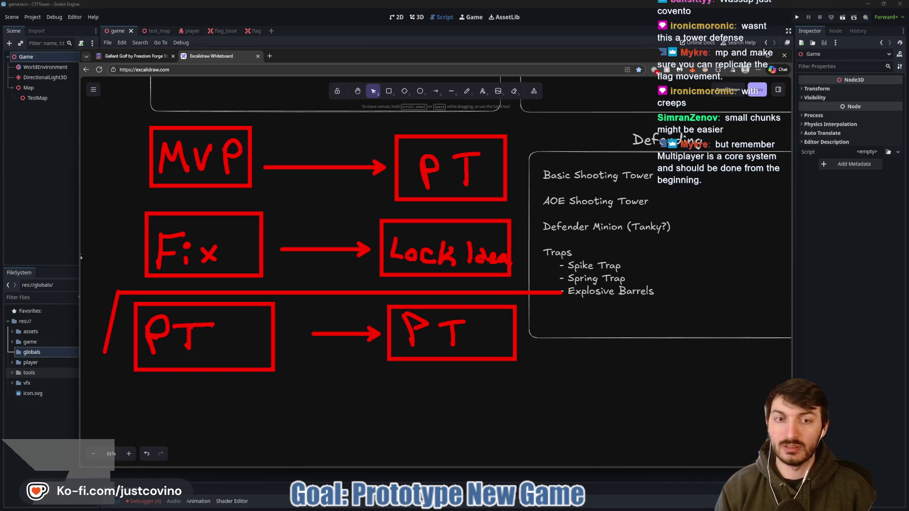
drag(562, 293, 615, 339)
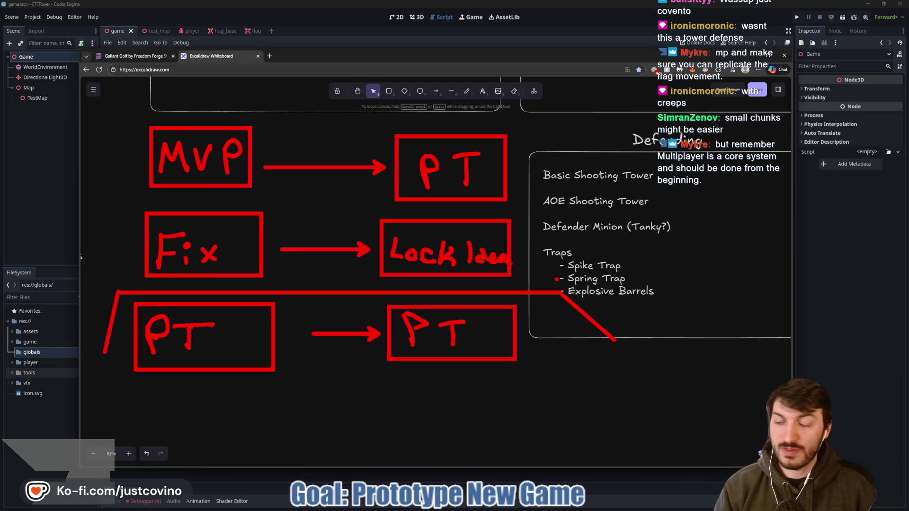
key(Escape)
key(ctrl+2)
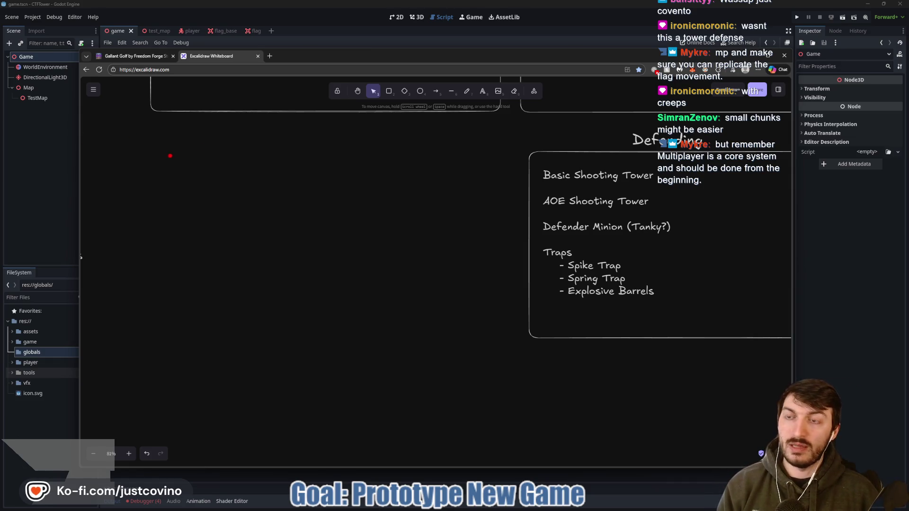
click(135, 56)
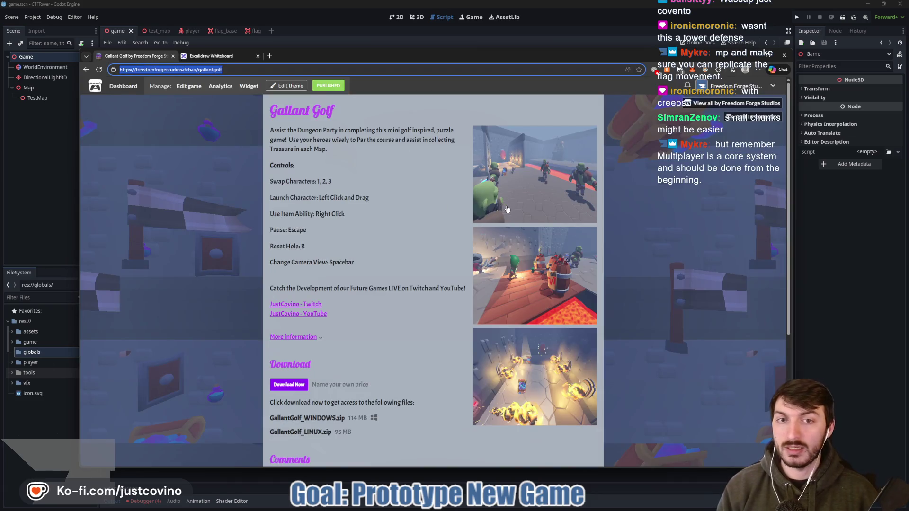
click(213, 55)
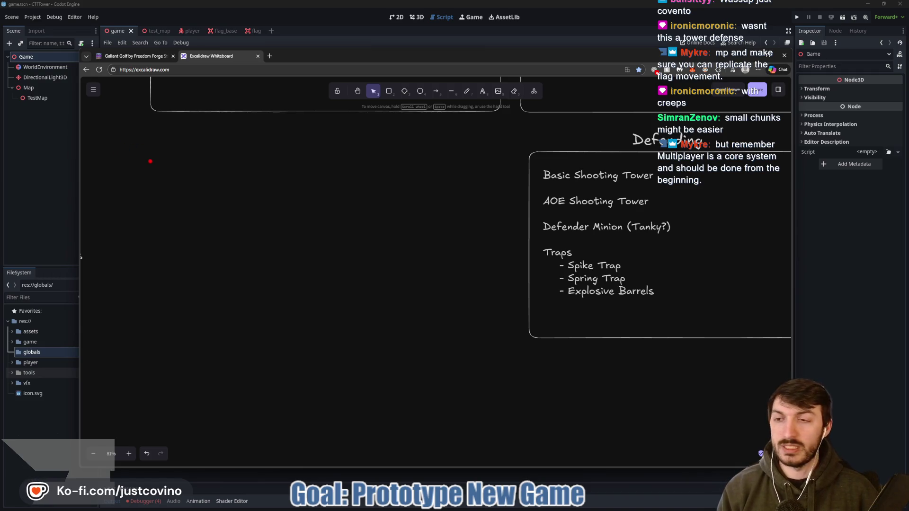
Step: Draw a box with an arrow leading to a second box labelled Juice
mouse_move(125, 146)
mouse_down()
mouse_move(254, 199)
mouse_move(244, 206)
mouse_up()
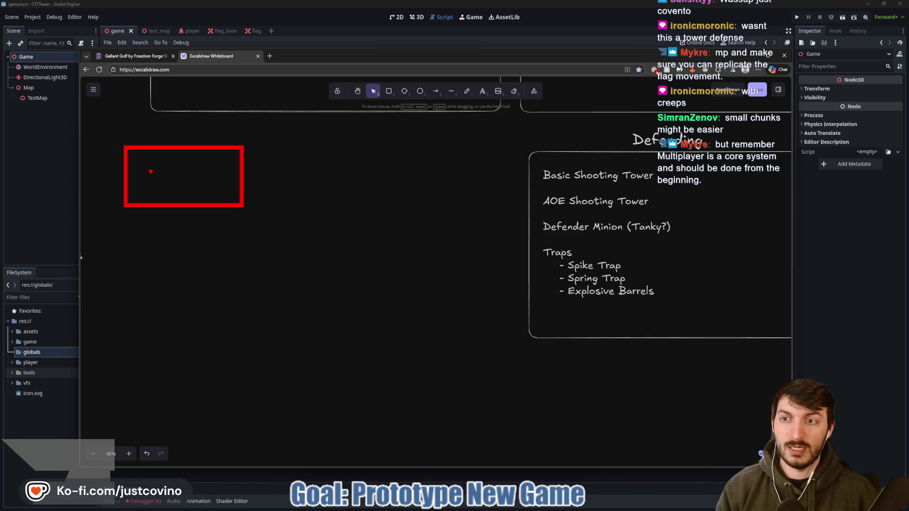
mouse_move(252, 171)
mouse_down()
mouse_move(353, 171)
mouse_move(497, 215)
mouse_up()
mouse_move(385, 165)
mouse_down()
mouse_move(366, 191)
mouse_move(418, 199)
mouse_up()
mouse_move(438, 187)
mouse_down()
mouse_move(429, 199)
mouse_move(441, 208)
mouse_up()
drag(445, 200, 471, 210)
Step: Write Thing in the left box, then mark an MP line crossing the arrow and box it
drag(152, 166, 147, 195)
mouse_move(137, 167)
mouse_down()
mouse_move(169, 165)
mouse_move(176, 195)
mouse_up()
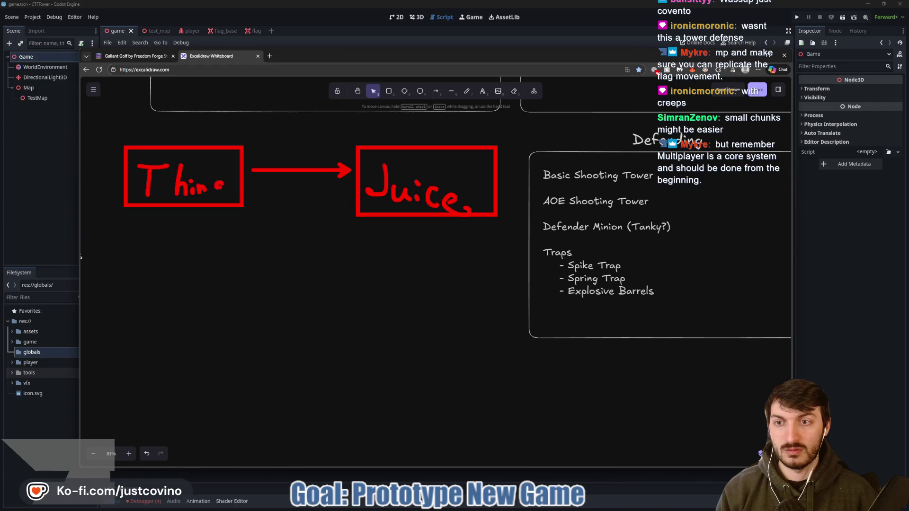
drag(227, 181, 213, 199)
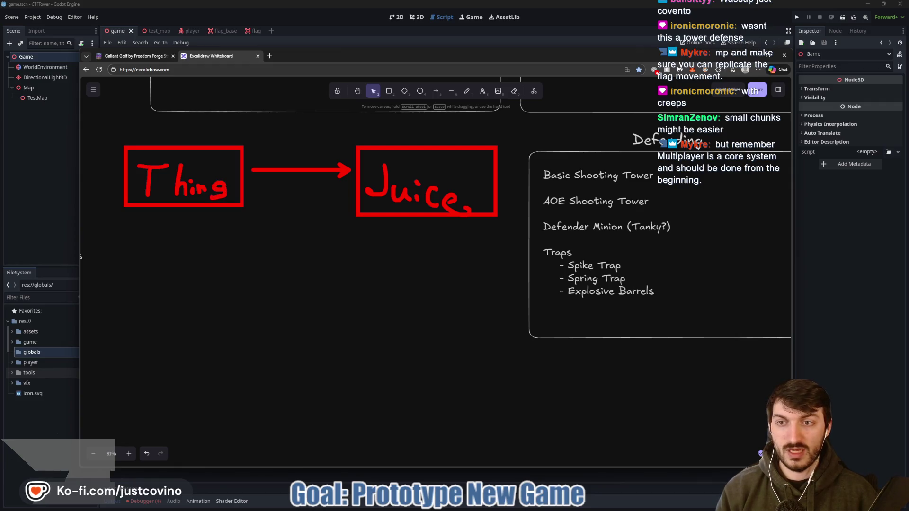
drag(188, 149, 179, 165)
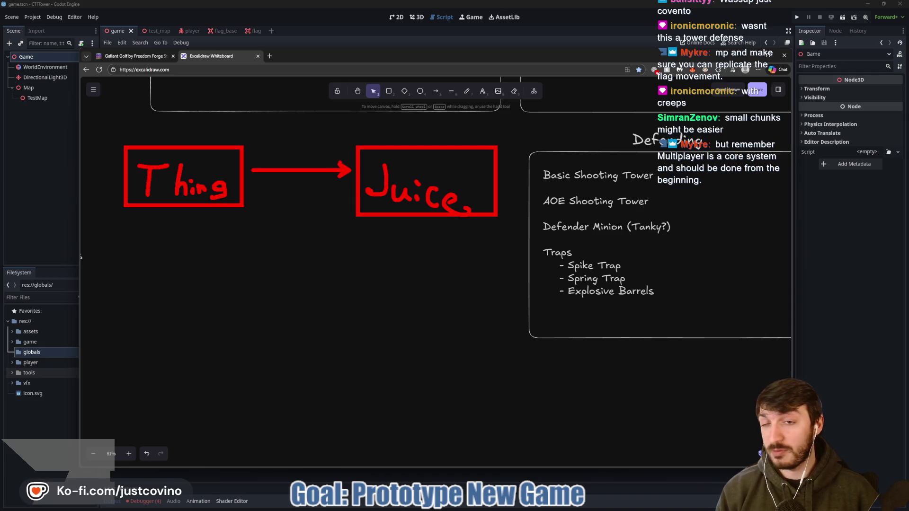
mouse_move(299, 145)
mouse_down()
mouse_move(289, 231)
mouse_move(297, 213)
mouse_move(299, 225)
mouse_up()
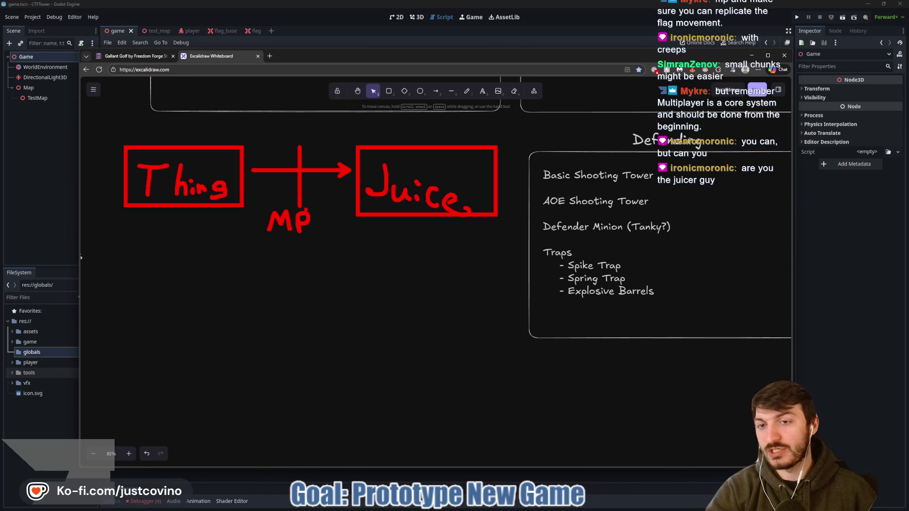
mouse_move(267, 203)
mouse_down()
mouse_move(325, 248)
mouse_move(301, 199)
mouse_up()
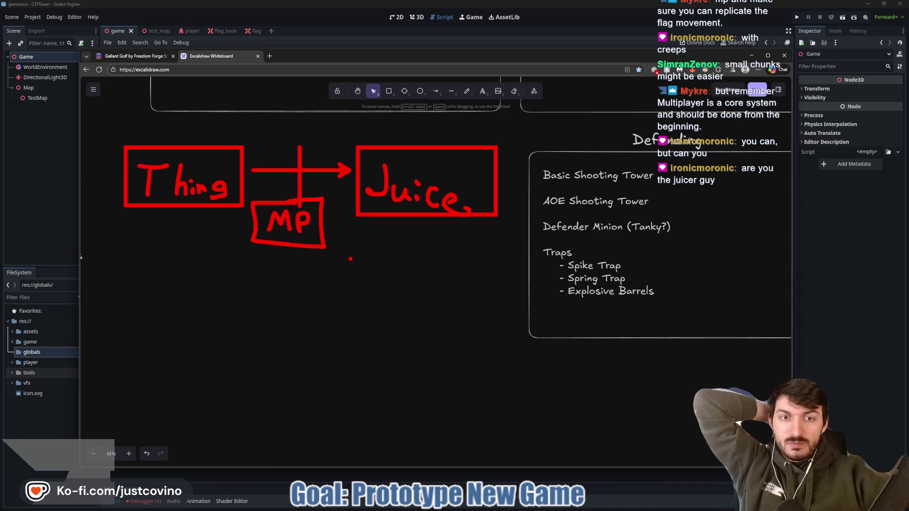
Step: Circle the Defending label in red
mouse_move(702, 123)
mouse_down()
mouse_move(681, 156)
mouse_move(672, 117)
mouse_up()
Step: Draw a red arrow leading right from the circled Defending label
drag(768, 113, 751, 126)
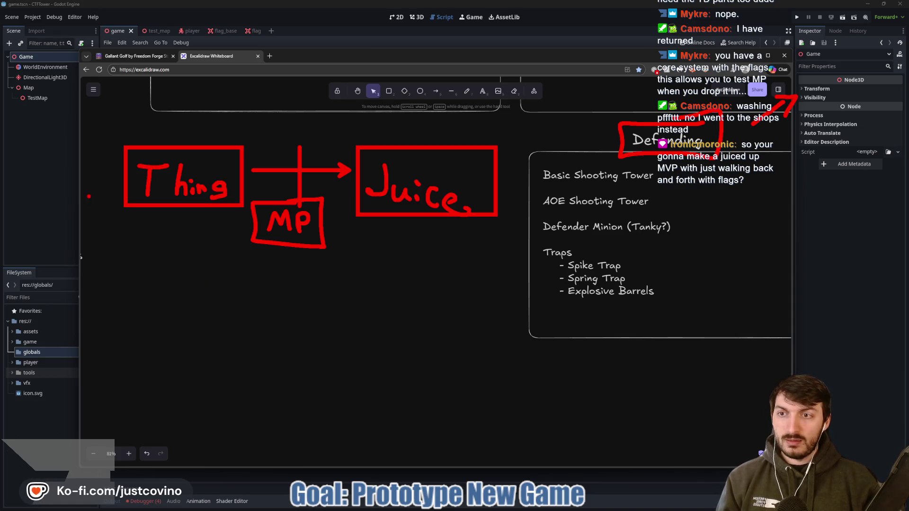
Step: Write 'TD, Mobs' below the MP box, then clear all the red markup
mouse_move(111, 190)
mouse_down()
mouse_move(91, 190)
mouse_move(88, 448)
mouse_move(217, 449)
mouse_up()
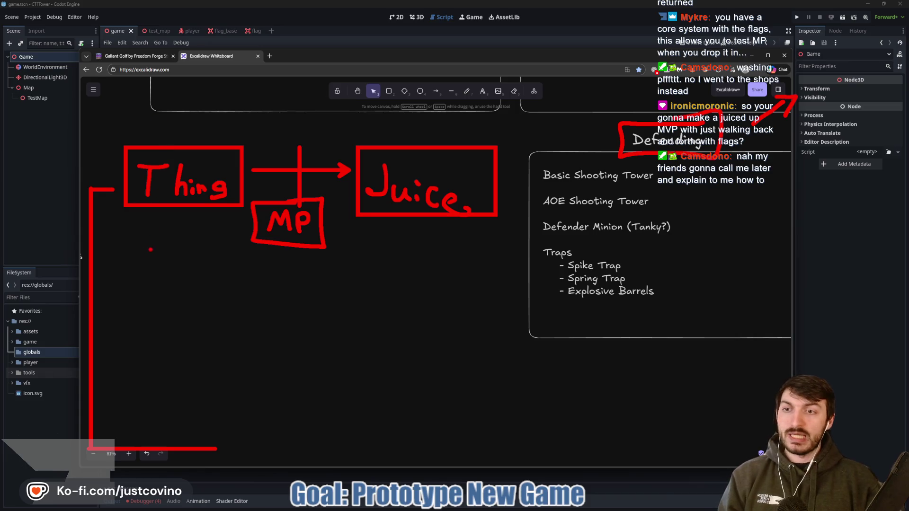
mouse_move(150, 262)
mouse_down()
mouse_move(148, 297)
mouse_move(169, 261)
mouse_up()
drag(184, 264, 187, 302)
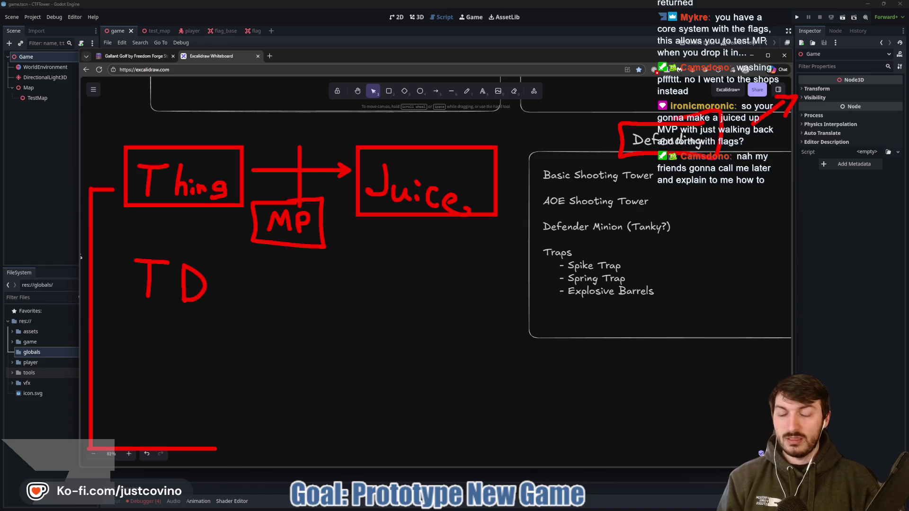
drag(244, 297, 236, 312)
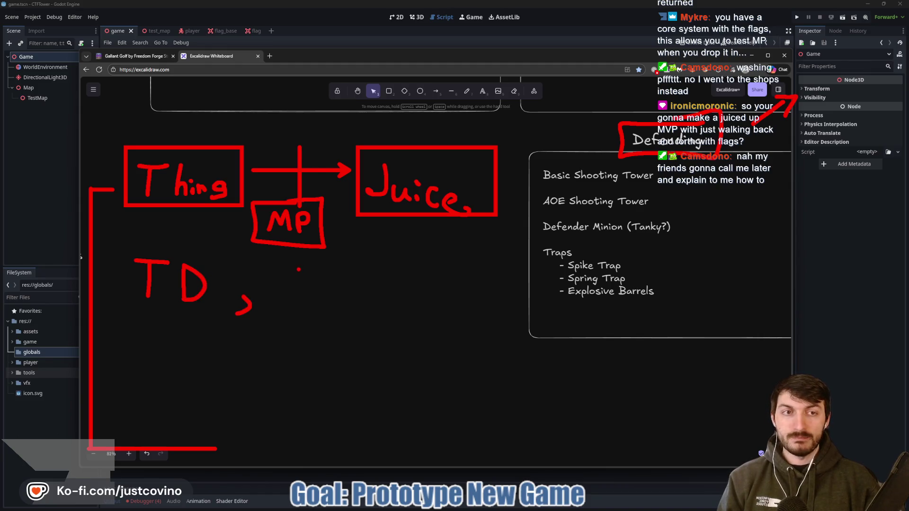
mouse_move(274, 308)
mouse_down()
mouse_move(287, 273)
mouse_move(304, 310)
mouse_move(294, 280)
mouse_move(309, 306)
mouse_move(329, 296)
mouse_move(362, 309)
mouse_up()
key(ctrl+z)
click(327, 297)
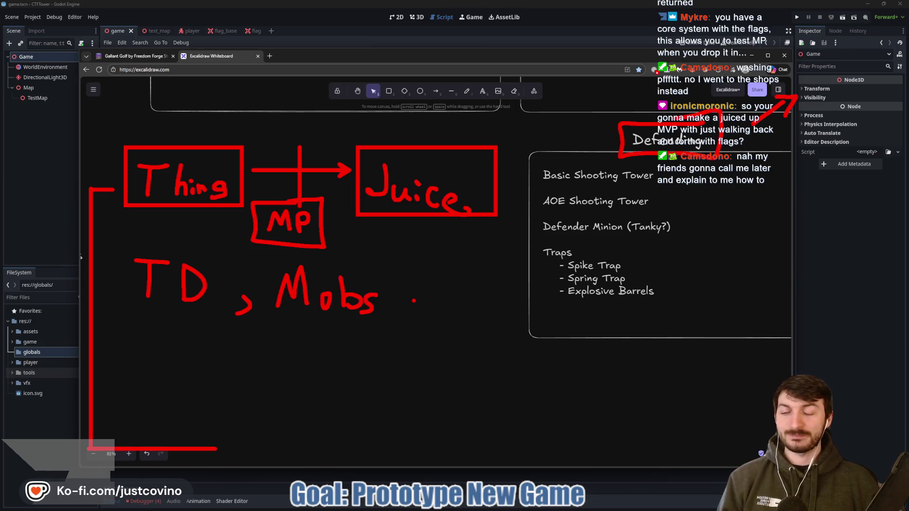
key(Escape)
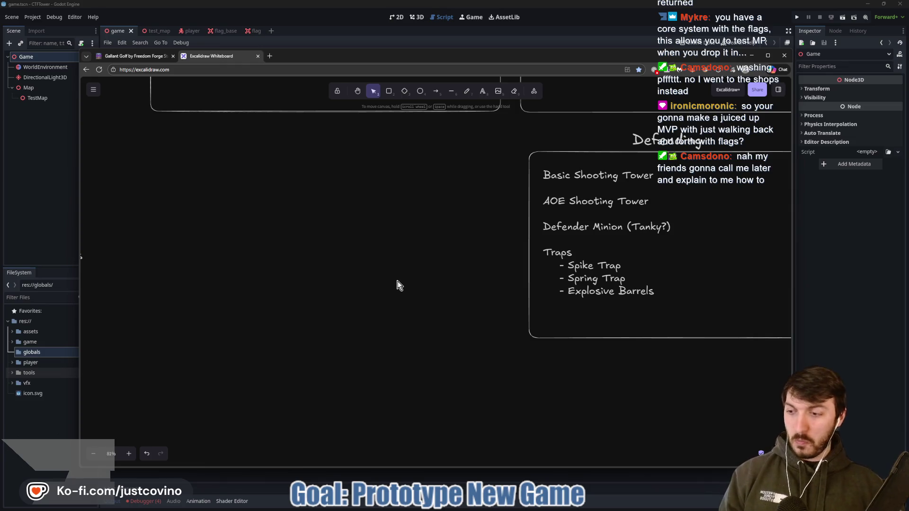
scroll(360, 275, up, 1)
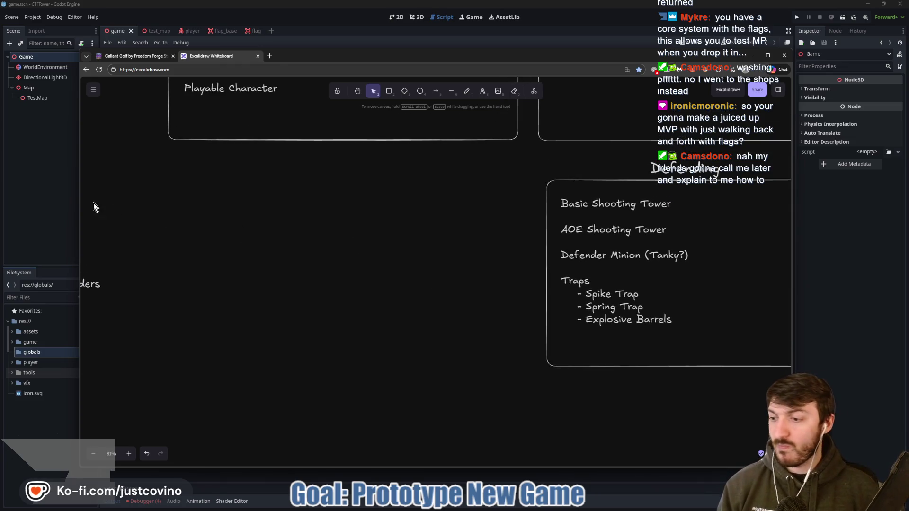
Step: Return to Godot and place the caret on empty lines 10 and 11 of flag_base.gd
click(56, 194)
click(298, 213)
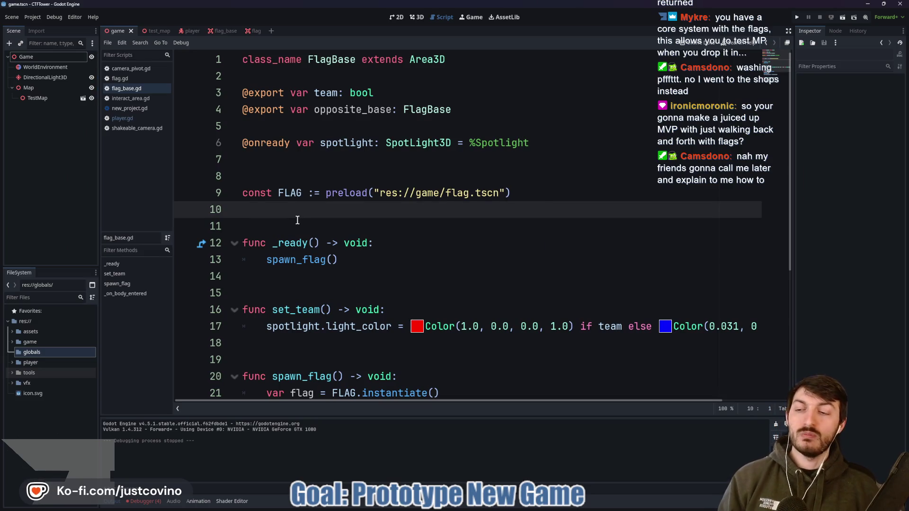
click(29, 321)
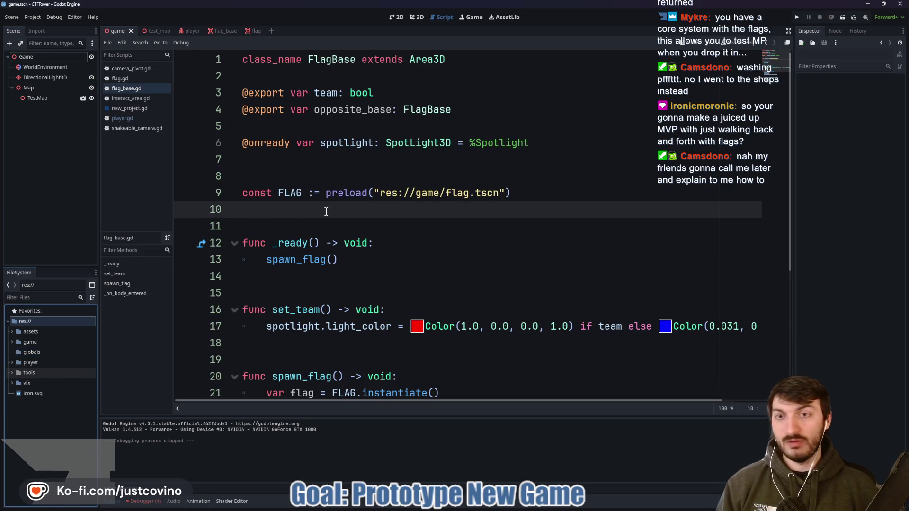
click(320, 225)
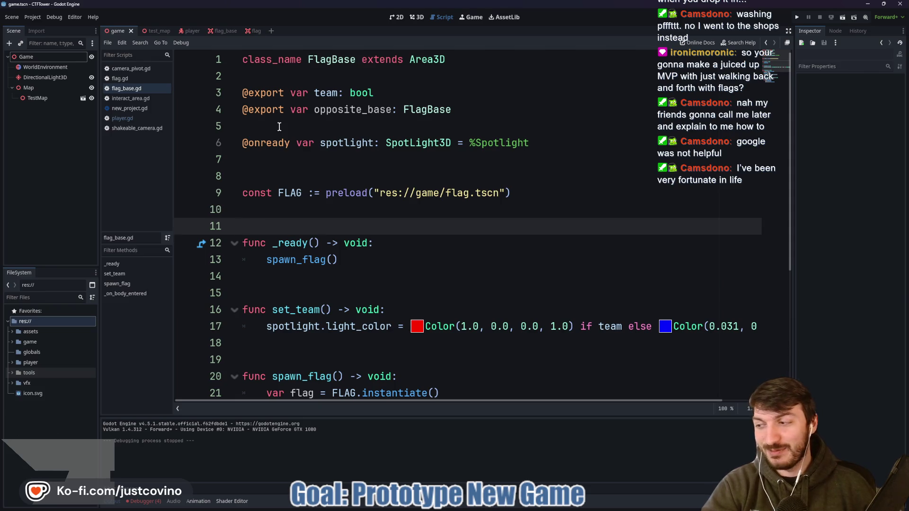
mouse_move(290, 137)
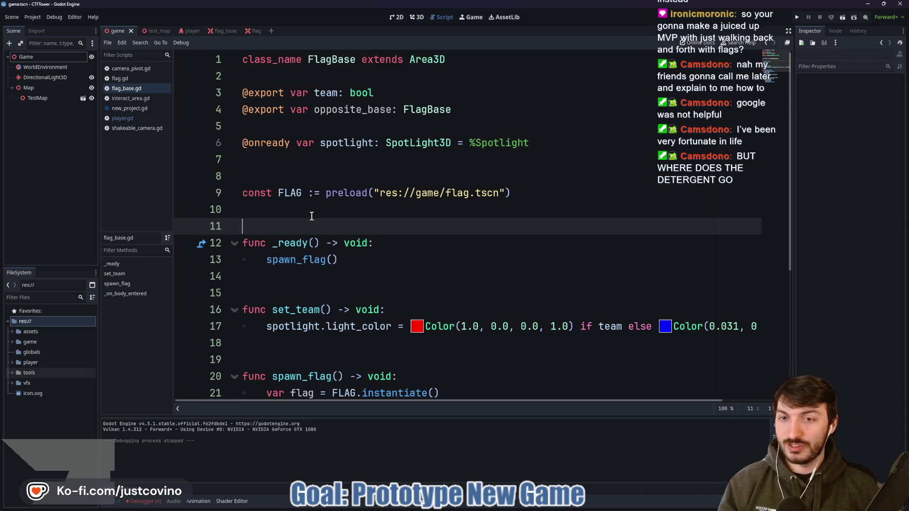
Step: Sketch a first set of red boxes beside lines 11–15, then clear them
mouse_move(406, 217)
mouse_down()
mouse_move(403, 296)
mouse_move(461, 208)
mouse_move(401, 214)
mouse_move(437, 244)
mouse_up()
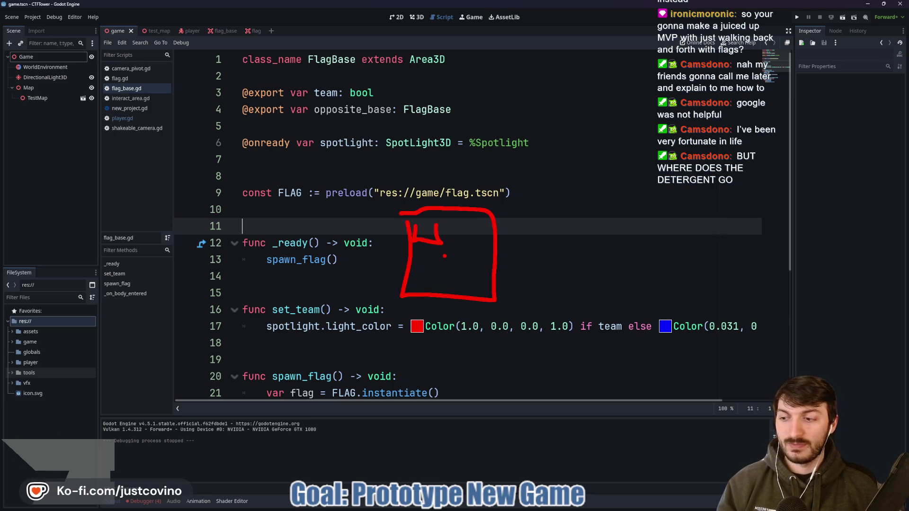
mouse_move(406, 211)
mouse_down()
mouse_move(407, 150)
mouse_move(495, 212)
mouse_up()
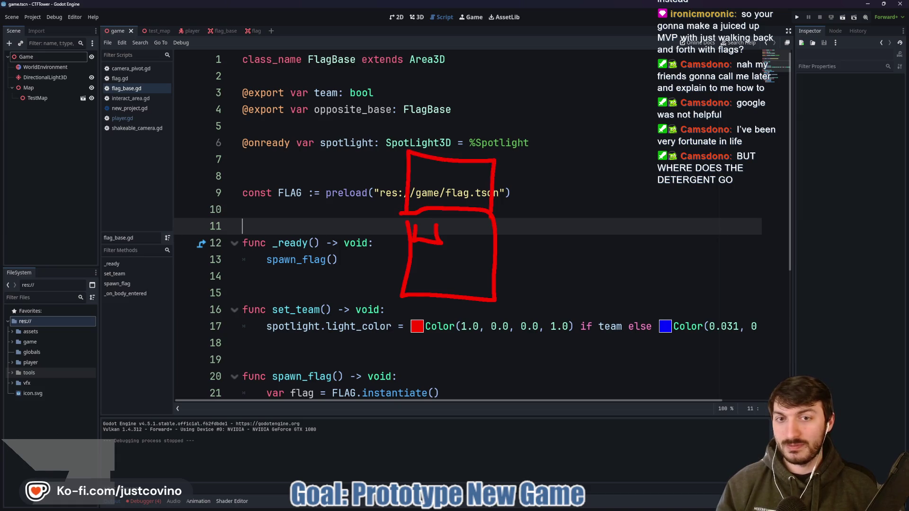
mouse_move(425, 208)
mouse_down()
mouse_move(473, 181)
mouse_move(485, 209)
mouse_up()
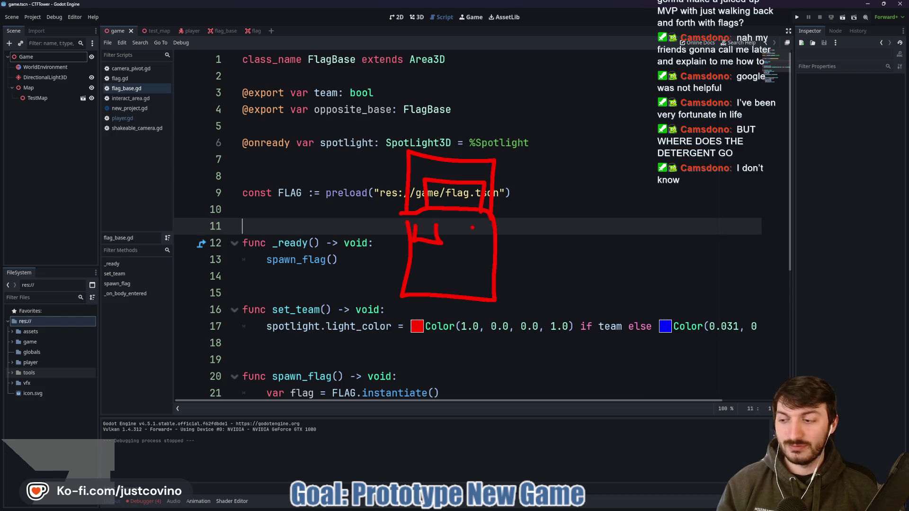
key(Escape)
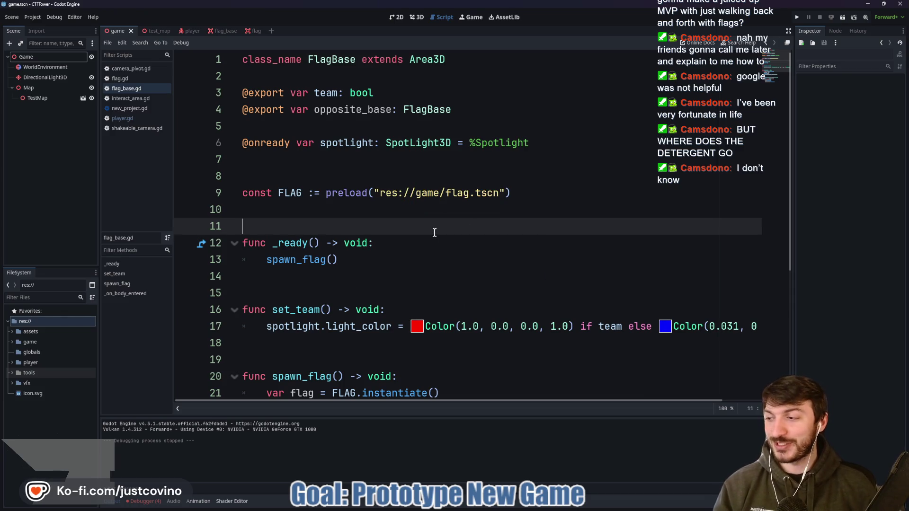
Step: Draw a large box with a circle inside, a box above, and a downward arrow into it
drag(428, 116, 647, 333)
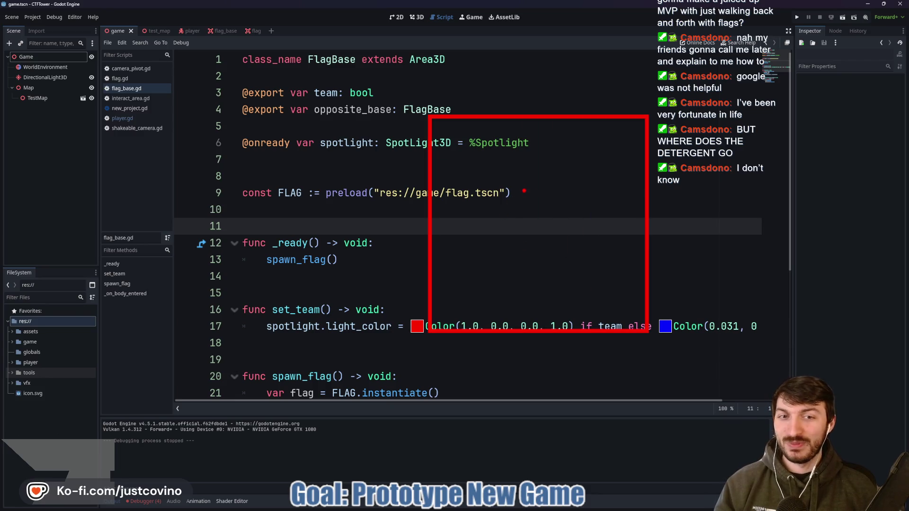
mouse_move(552, 165)
mouse_down()
mouse_move(592, 153)
mouse_move(517, 148)
mouse_up()
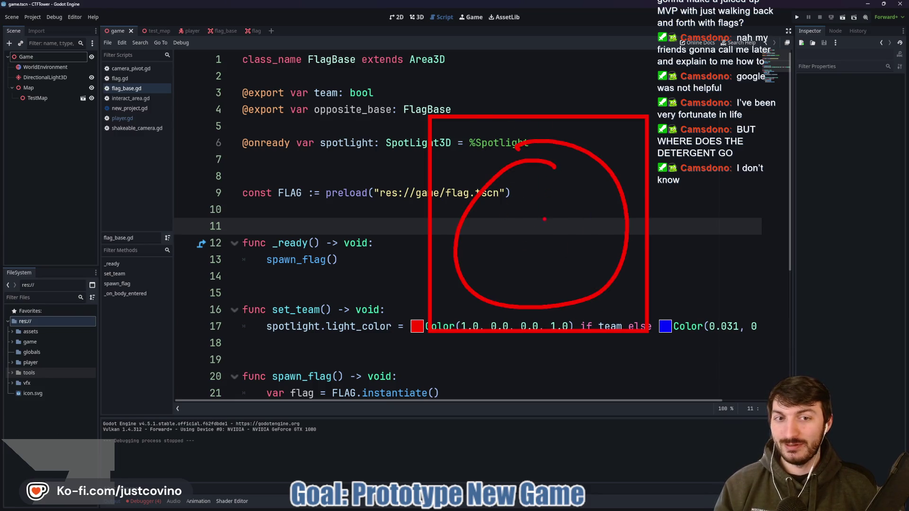
mouse_move(423, 122)
mouse_down()
mouse_move(572, 42)
mouse_move(640, 128)
mouse_up()
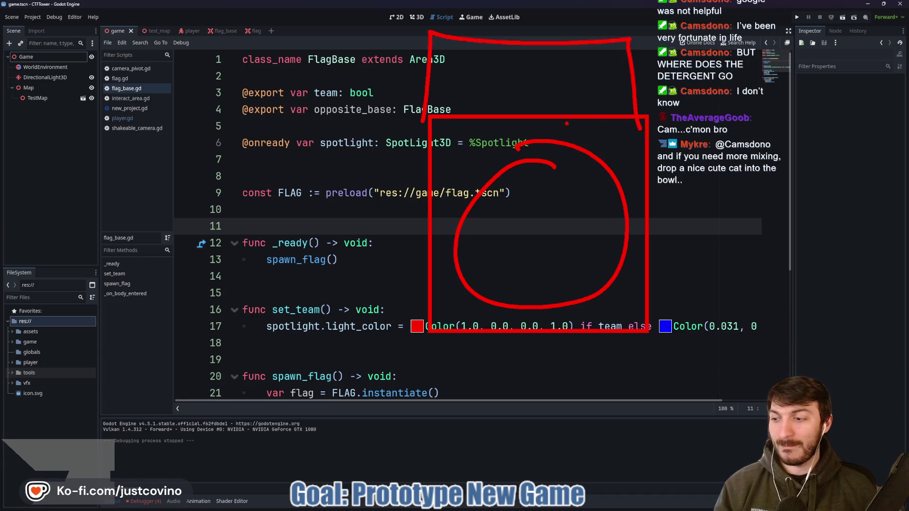
drag(537, 50, 543, 118)
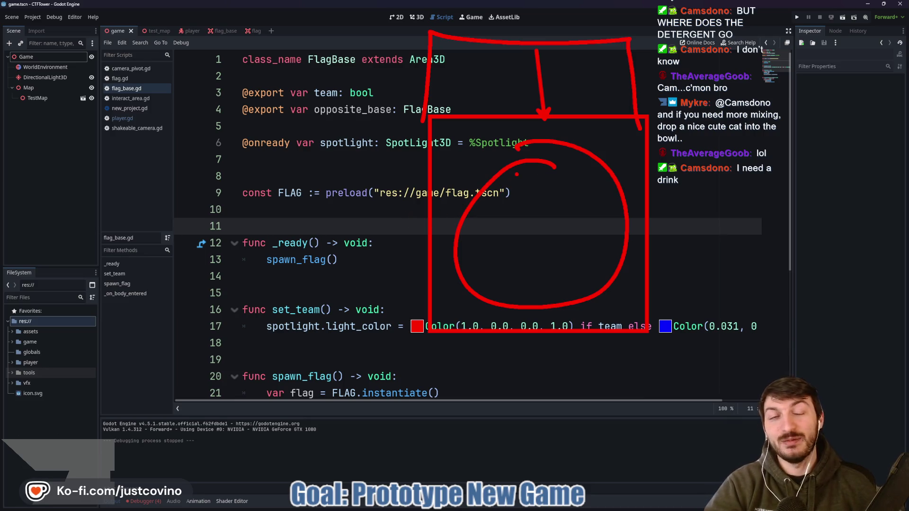
Step: Clear the red sketch off the code and dismiss the flag.tscn popup
key(Escape)
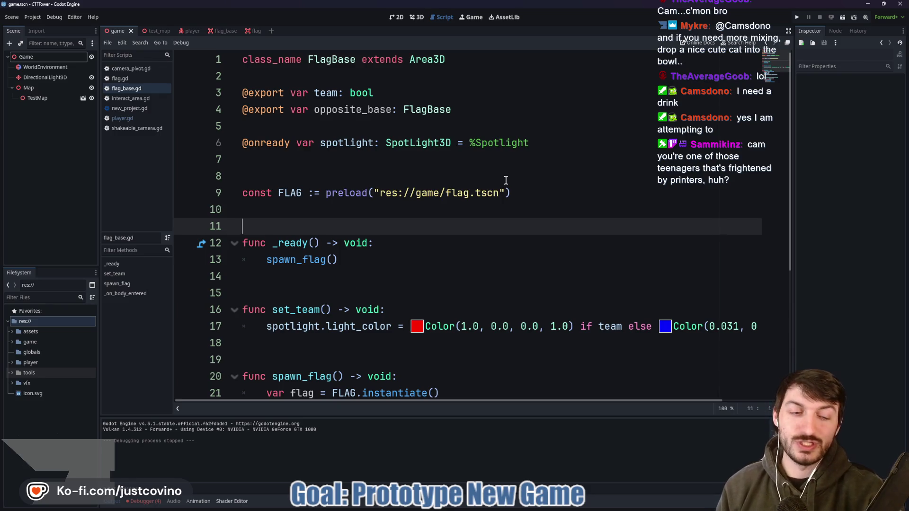
mouse_move(430, 194)
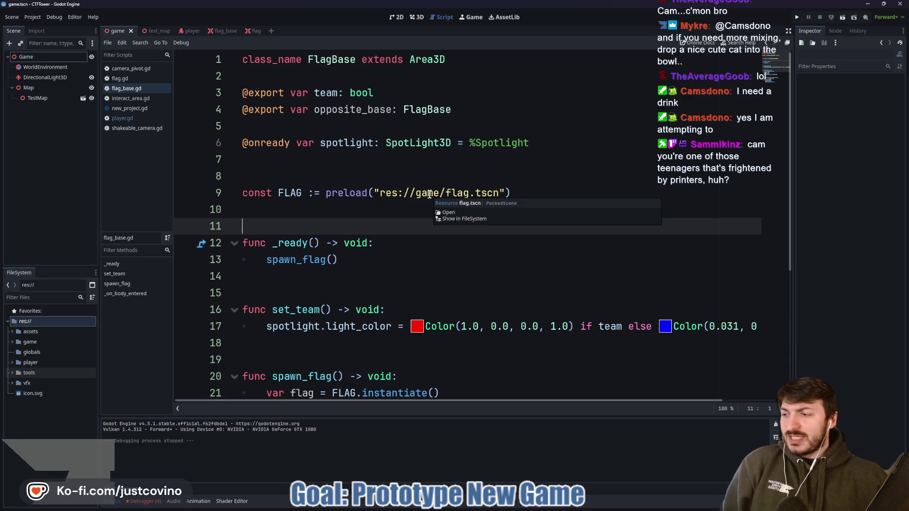
click(359, 212)
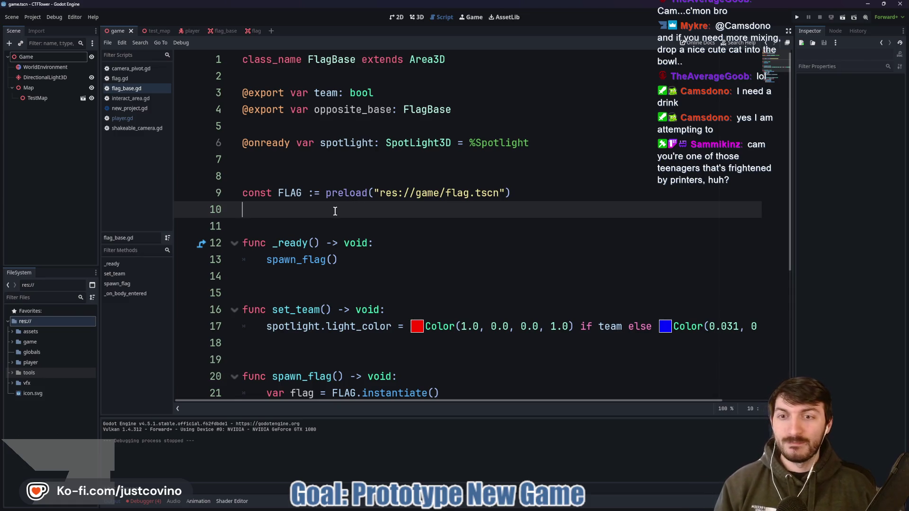
Step: Move the caret between lines 8 and 9, then switch to the AssetLib workspace
click(308, 176)
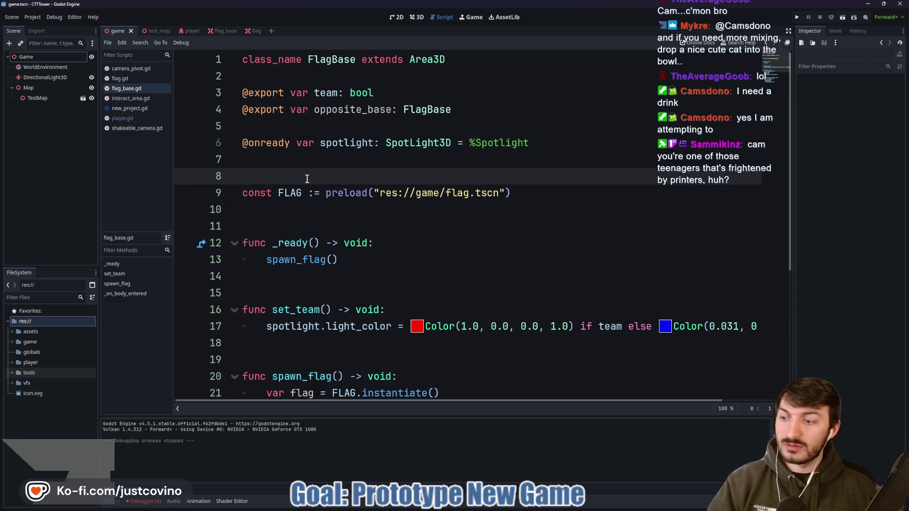
click(304, 187)
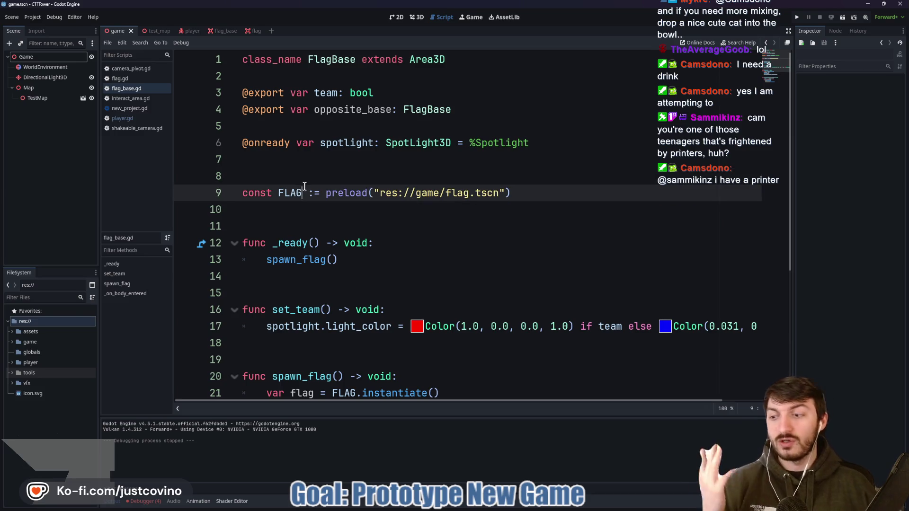
click(293, 174)
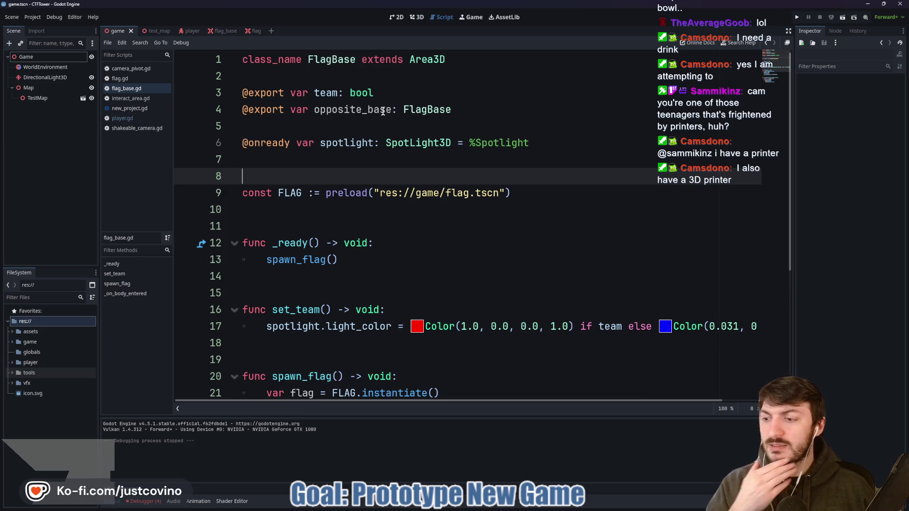
click(471, 19)
click(505, 17)
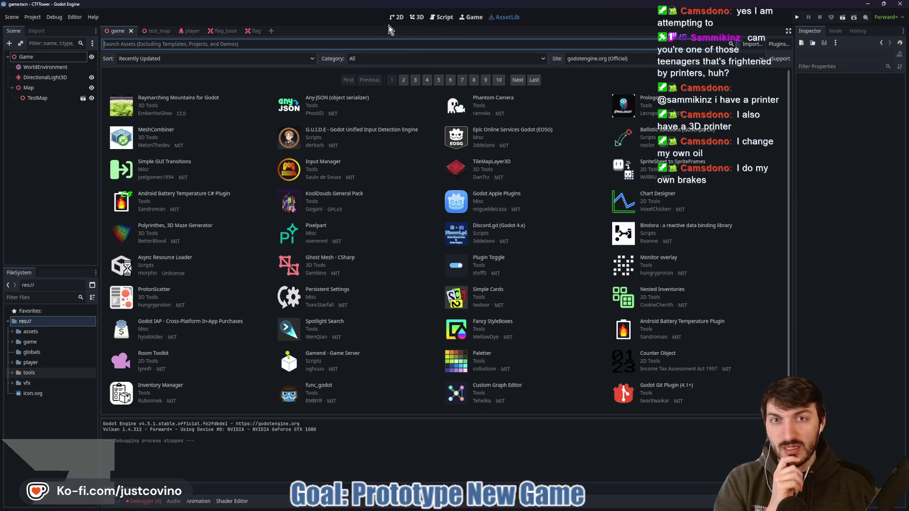
Step: Switch to the 3D view showing the player capsule on the test map floor
click(416, 17)
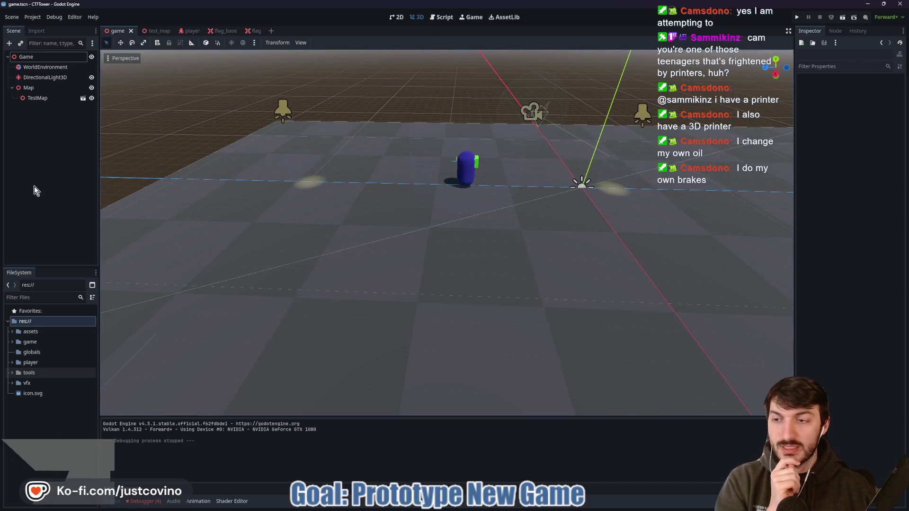
mouse_move(458, 510)
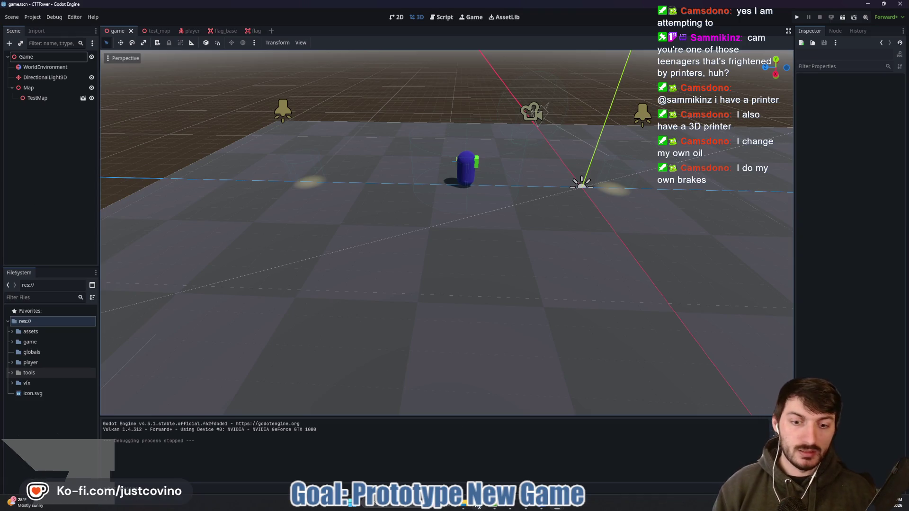
mouse_move(559, 509)
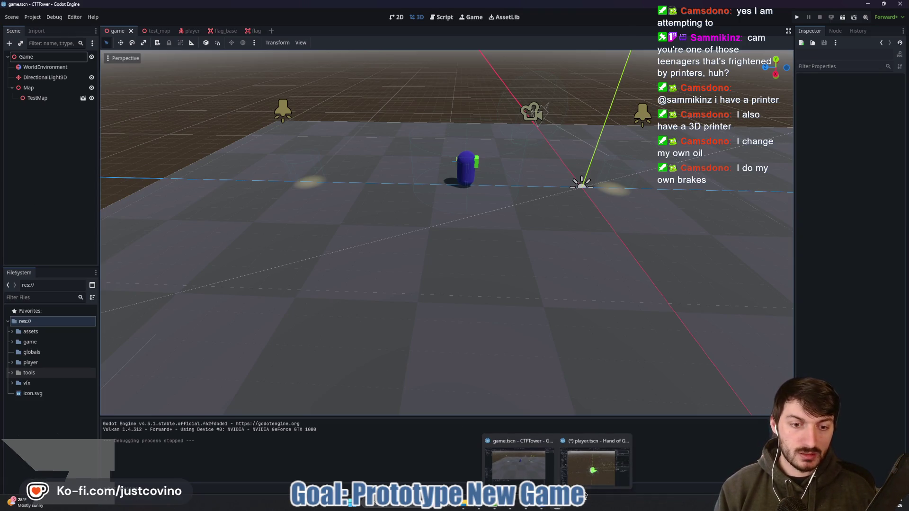